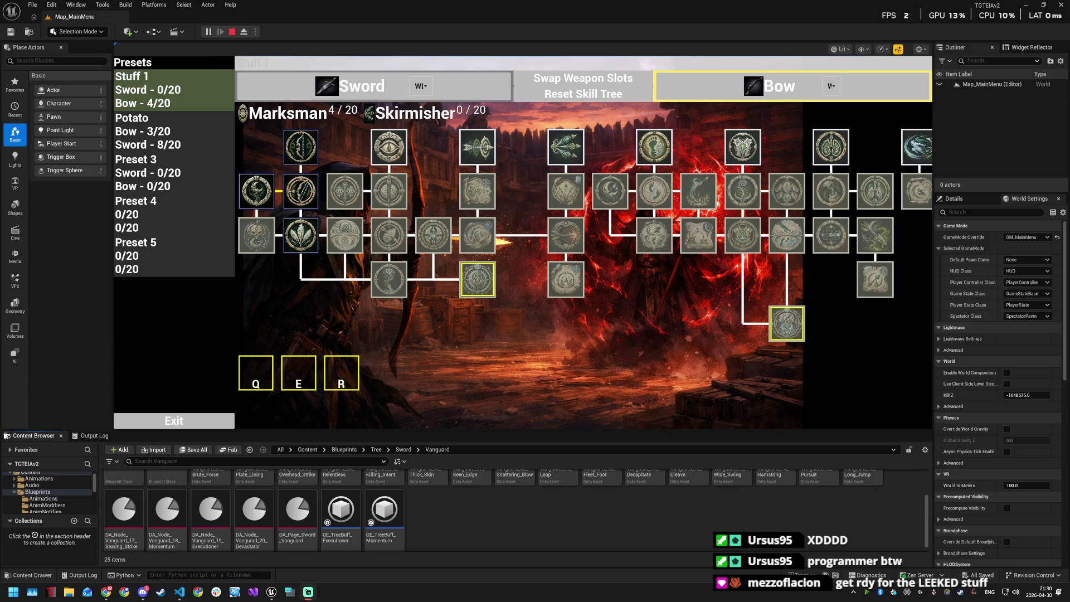
Step: Inspect the DA_Page_Sword_Vanguard page asset, close its editor, and stop the play session
double_click(303, 509)
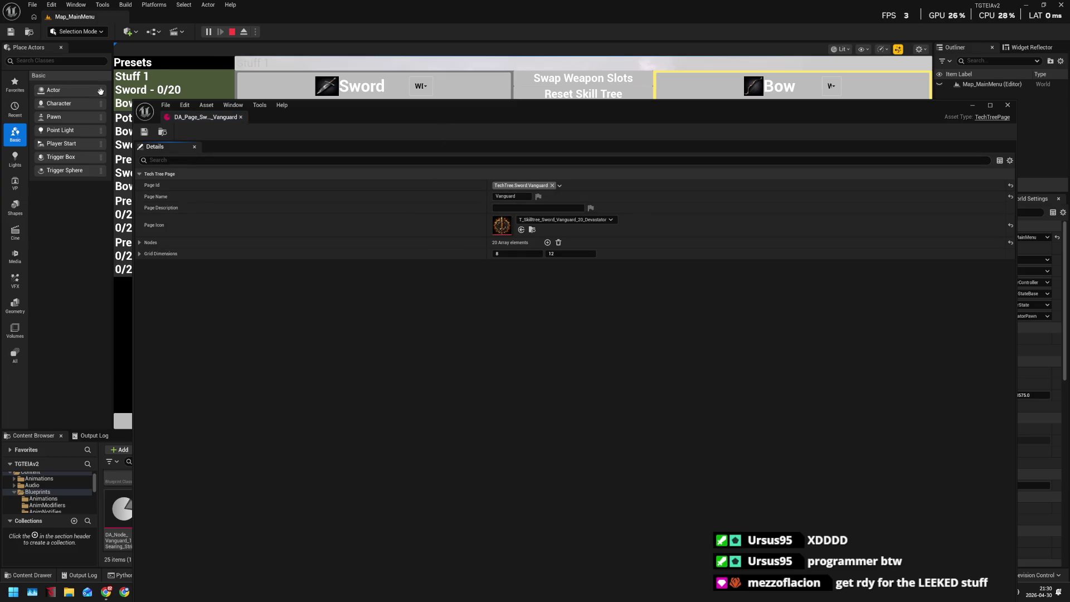
mouse_move(327, 108)
left_mouse_down()
mouse_move(476, 249)
mouse_move(406, 111)
mouse_move(510, 187)
mouse_move(476, 162)
mouse_move(370, 148)
left_mouse_up()
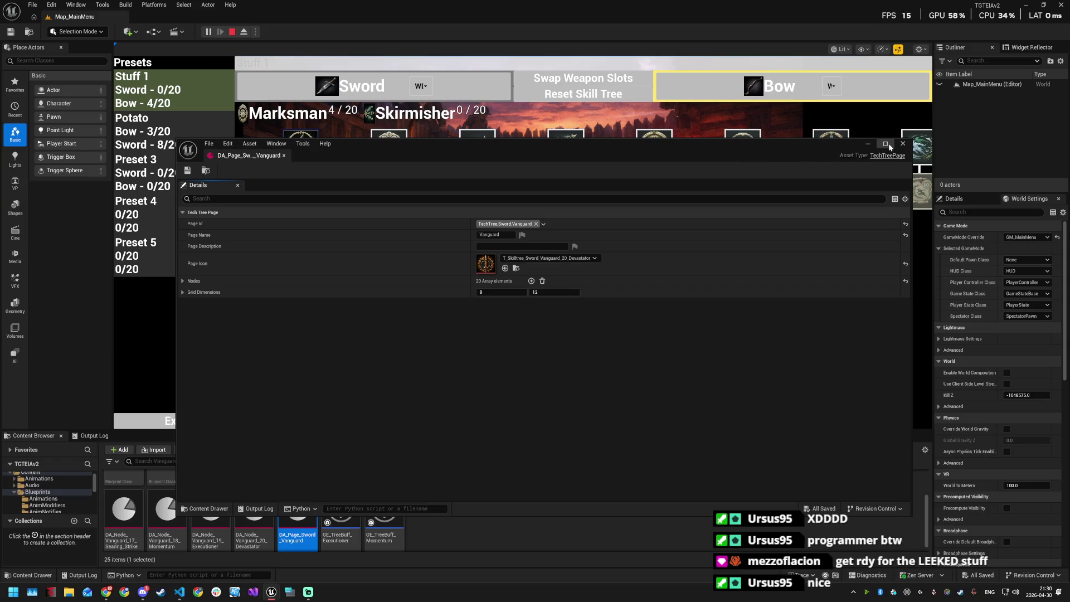
left_click(903, 144)
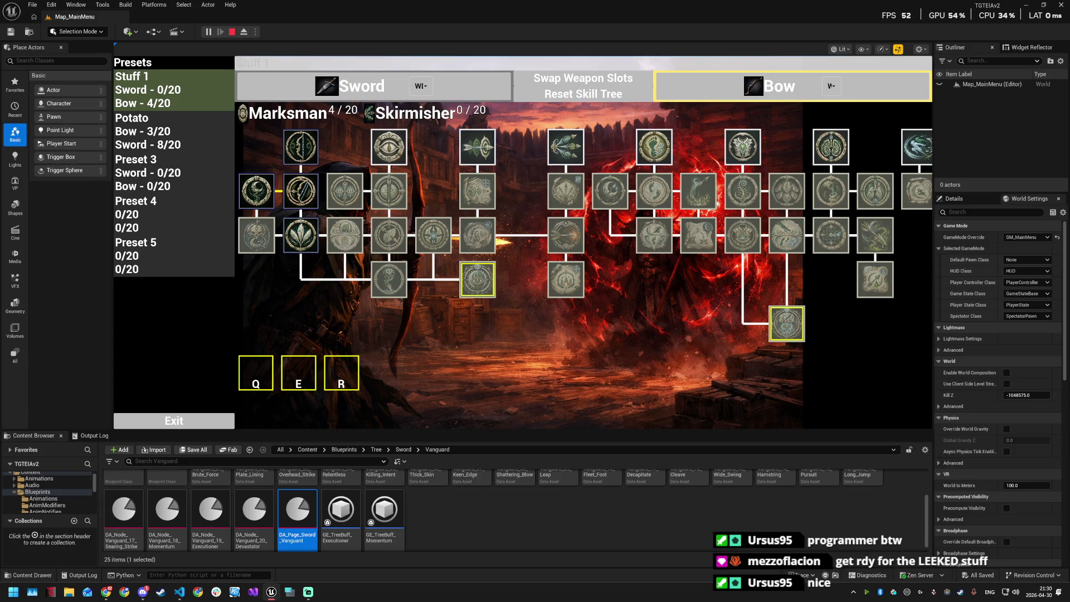
left_click(232, 32)
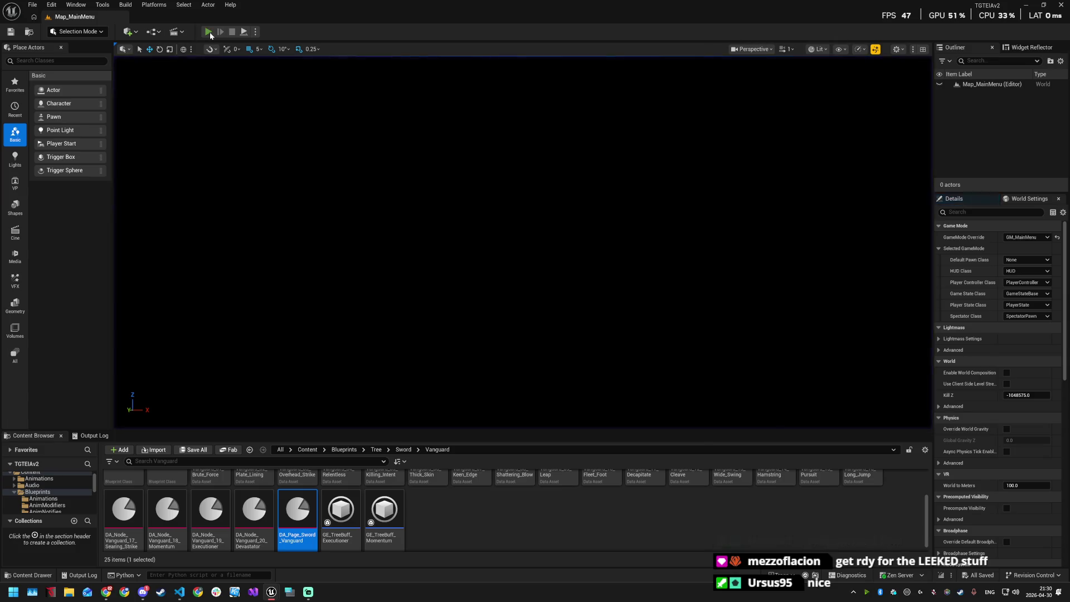
Step: Play the main menu, view the Host page's game-mode list, then stop and quit the editor
left_click(209, 32)
left_click(525, 212)
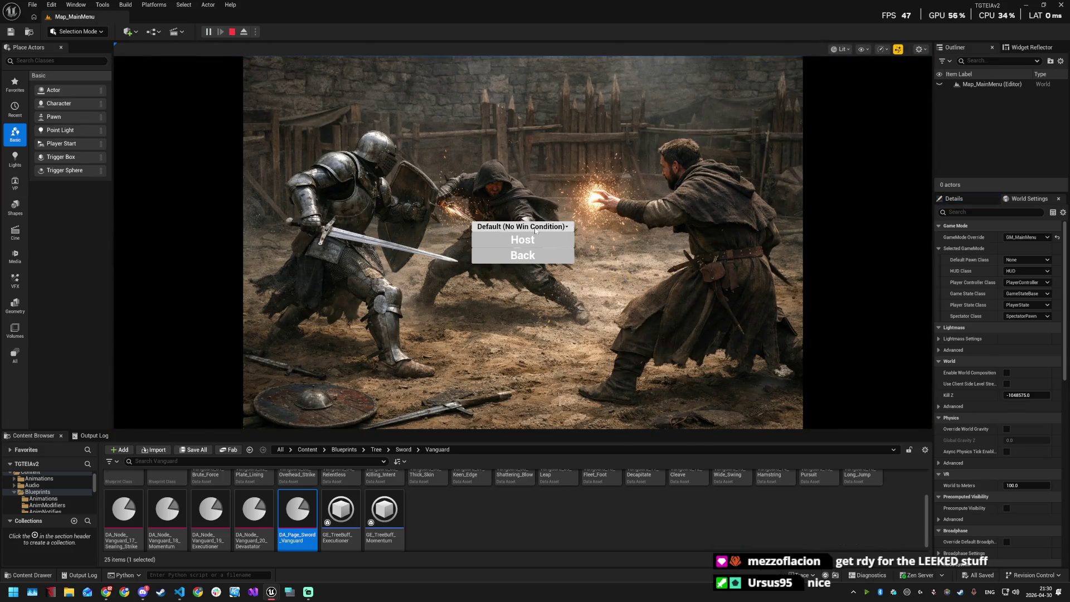
left_click(536, 228)
left_click(535, 230)
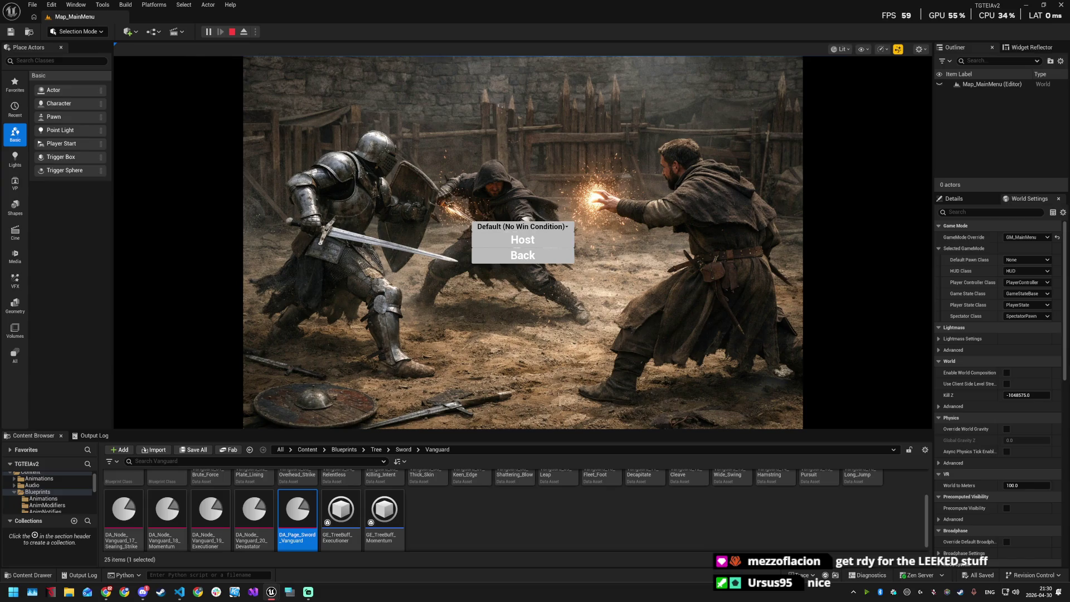
key("alt+Tab")
left_click(555, 228)
left_click(555, 228)
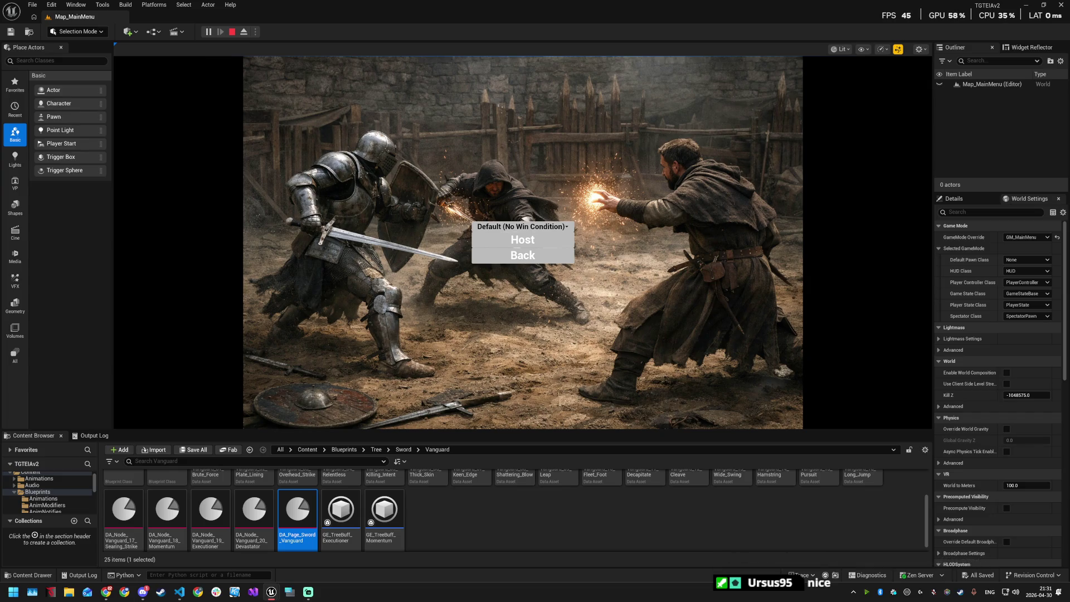
left_click(231, 31)
left_click(1061, 4)
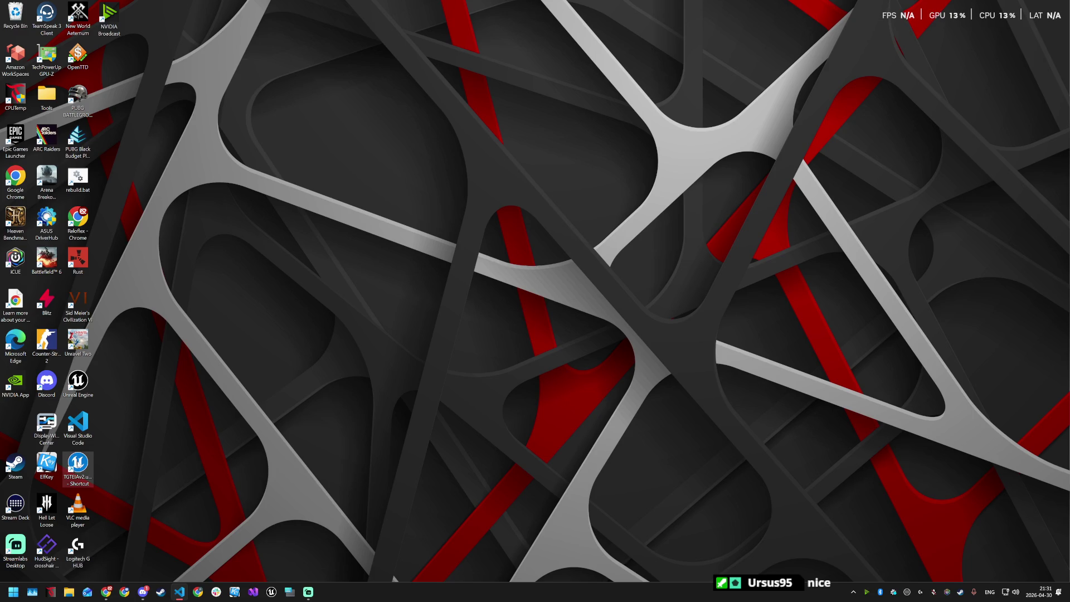
Step: Launch TGTEIAv2.uproject from the desktop so the editor reopens on Map_Arena
double_click(78, 464)
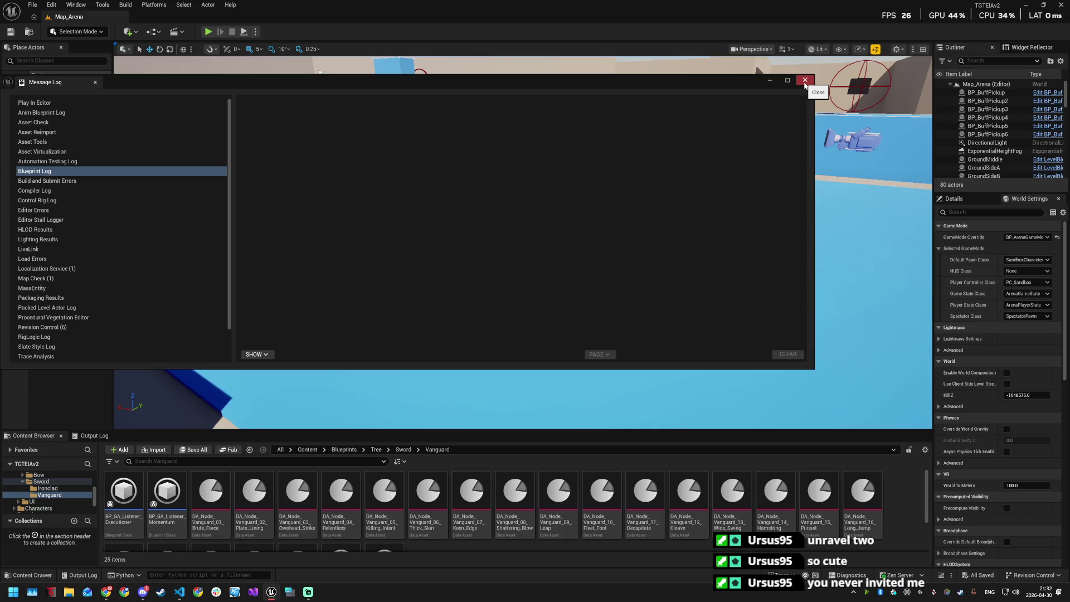
Step: Close the Message Log and find WBP_MainMenu in the Open Asset (Ctrl+P) search
left_click(804, 83)
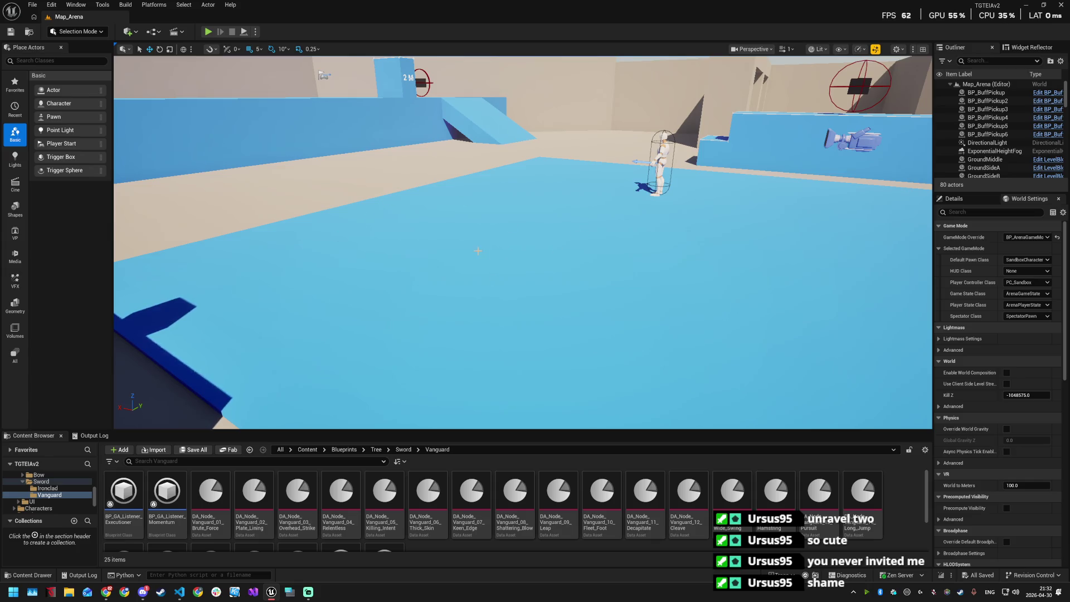
key("w")
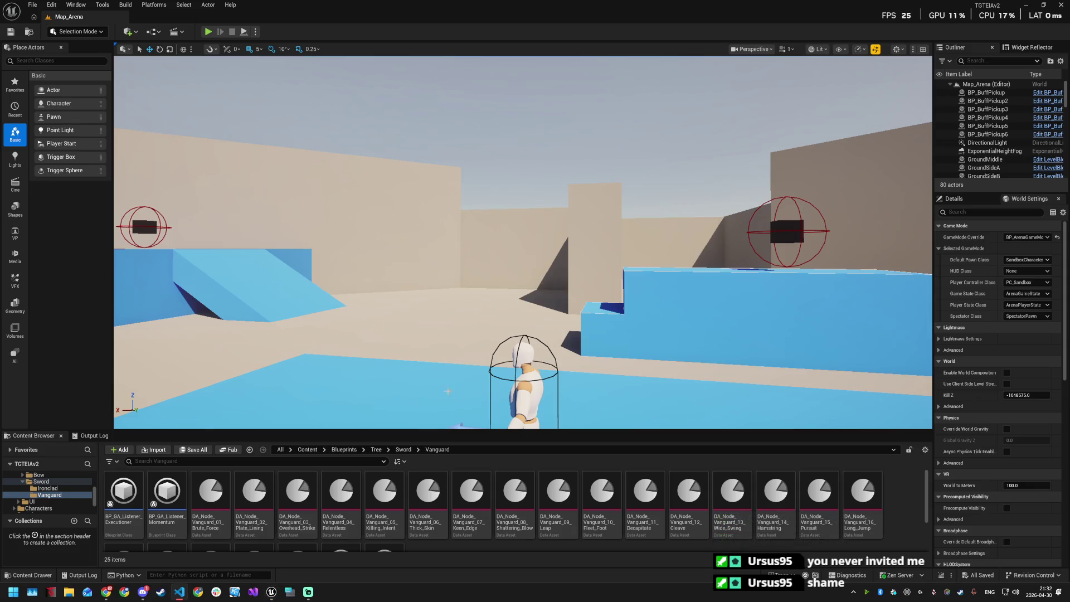
left_click(462, 342)
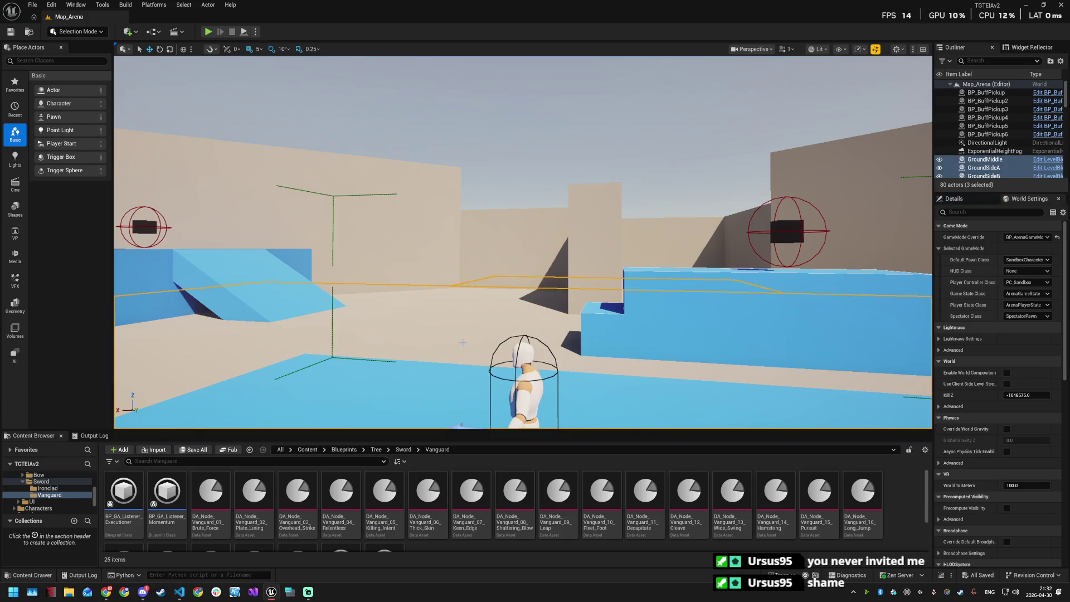
key("ctrl+p")
key("Down")
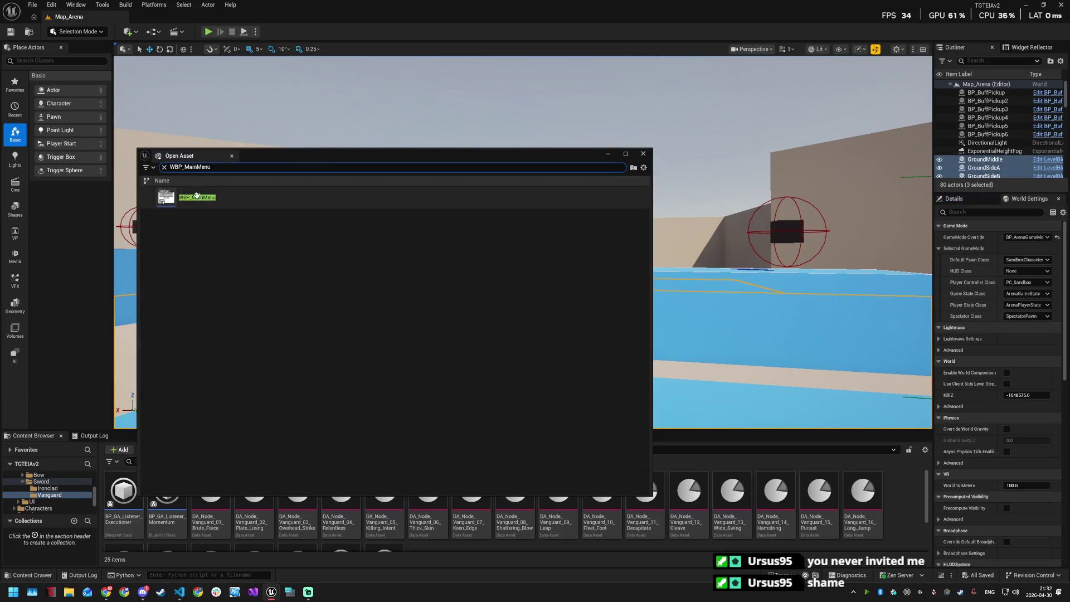
Step: Open WBP_MainMenu, expand the host page's Size Box and Vertical Box, and select ModeComboBox
double_click(210, 204)
left_click_drag(473, 142, 429, 116)
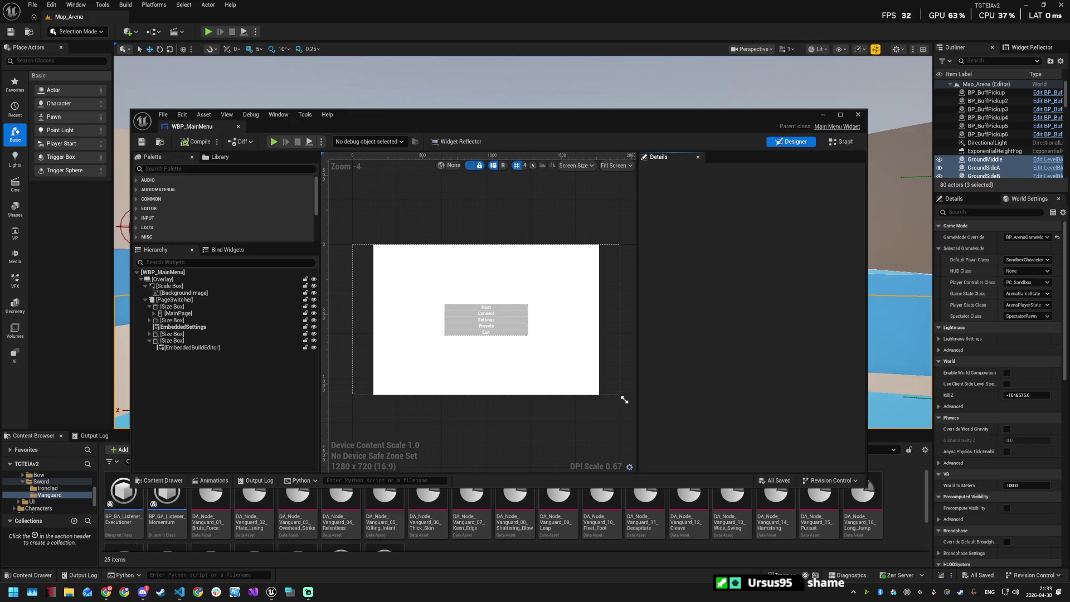
left_click(179, 300)
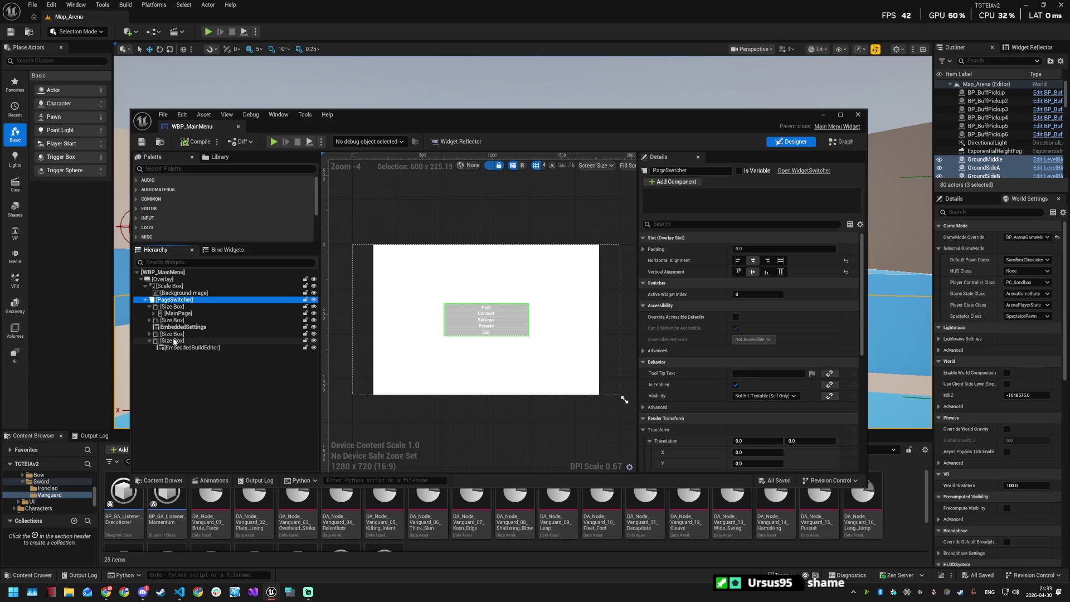
left_click(150, 333)
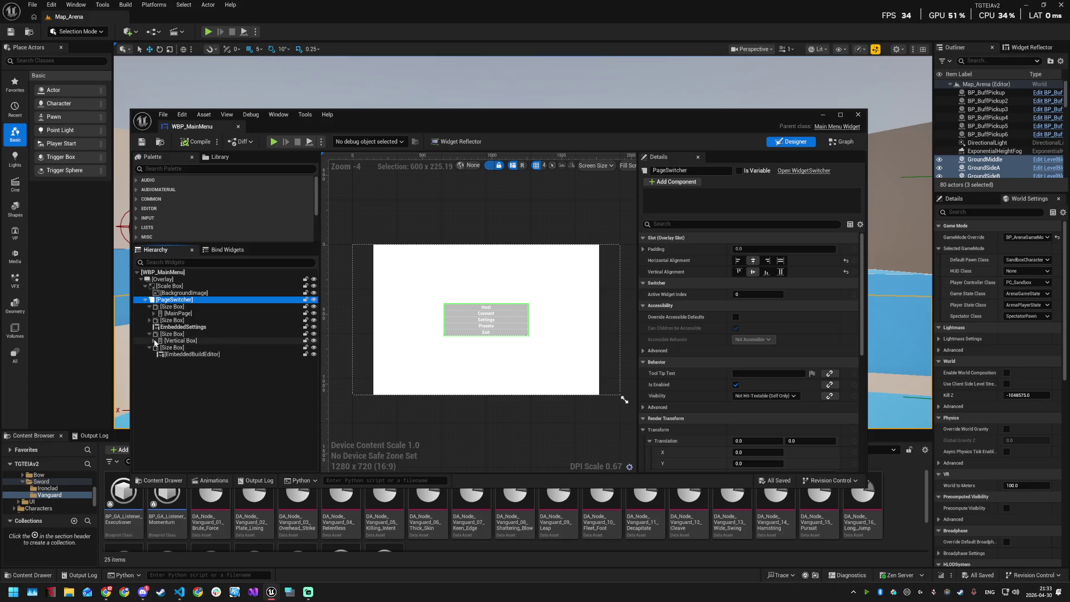
left_click(154, 340)
left_click(180, 348)
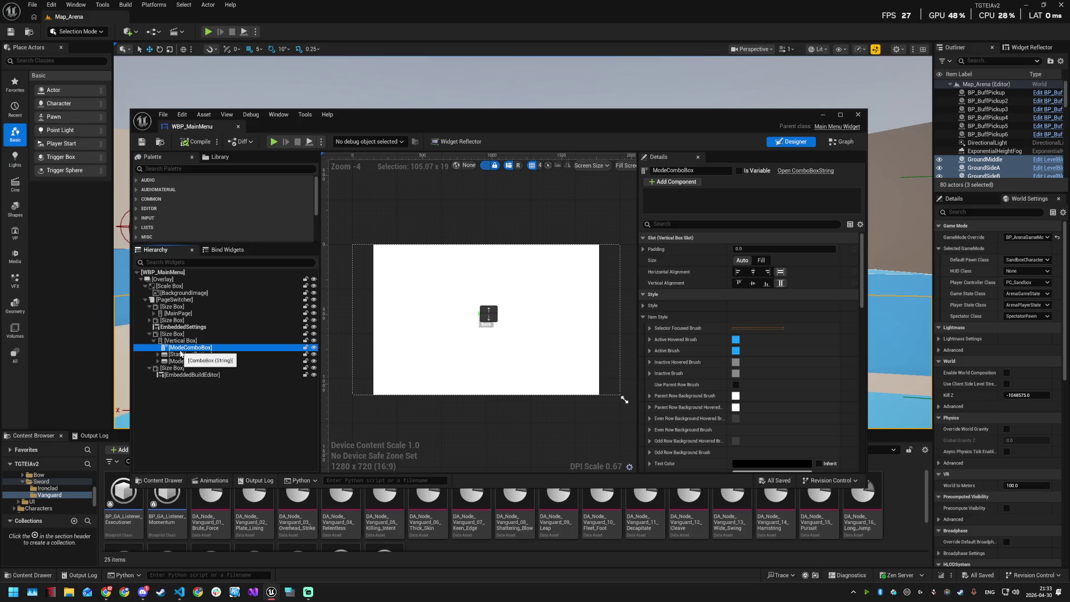
Step: Insert a Horizontal Box above ModeComboBox named LobbyPresetCards, mark it Is Variable, and save
left_click(167, 169)
type("horiz")
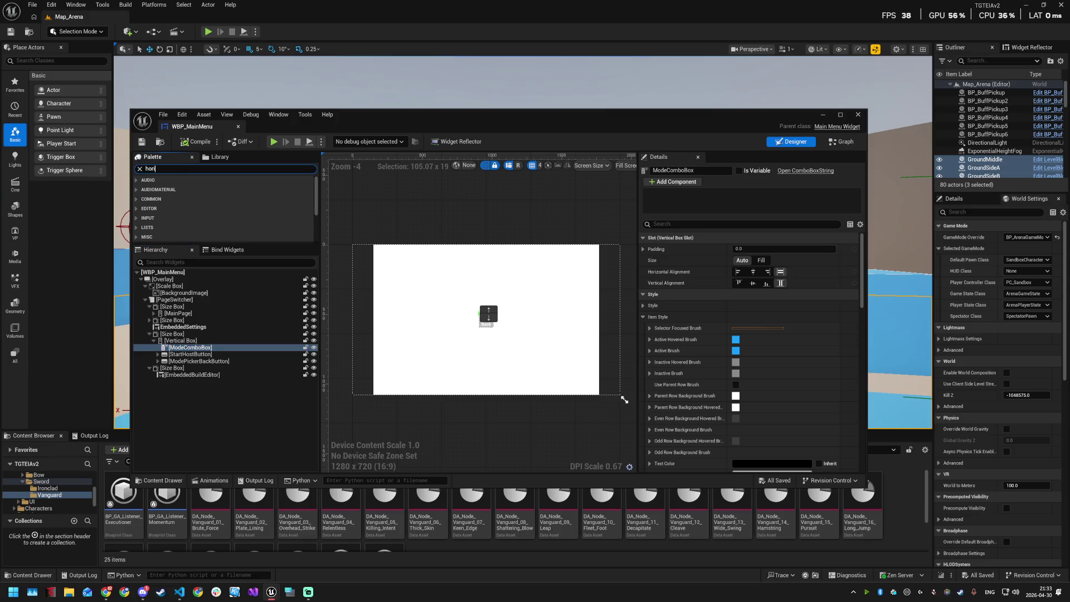
mouse_move(174, 189)
left_mouse_down()
mouse_move(197, 307)
mouse_move(189, 383)
mouse_move(183, 349)
left_mouse_up()
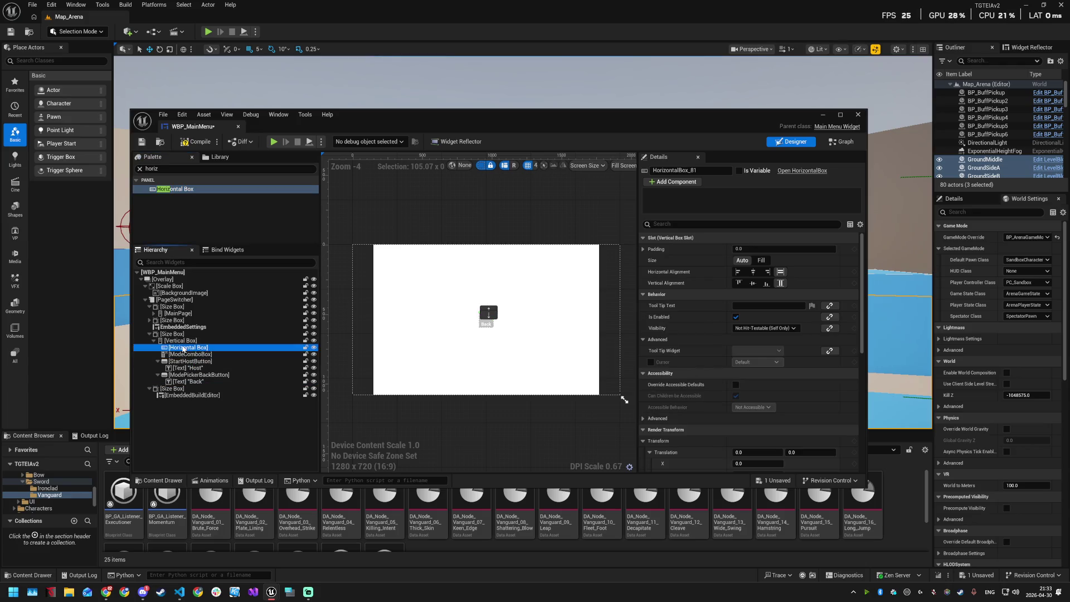
left_click(184, 349)
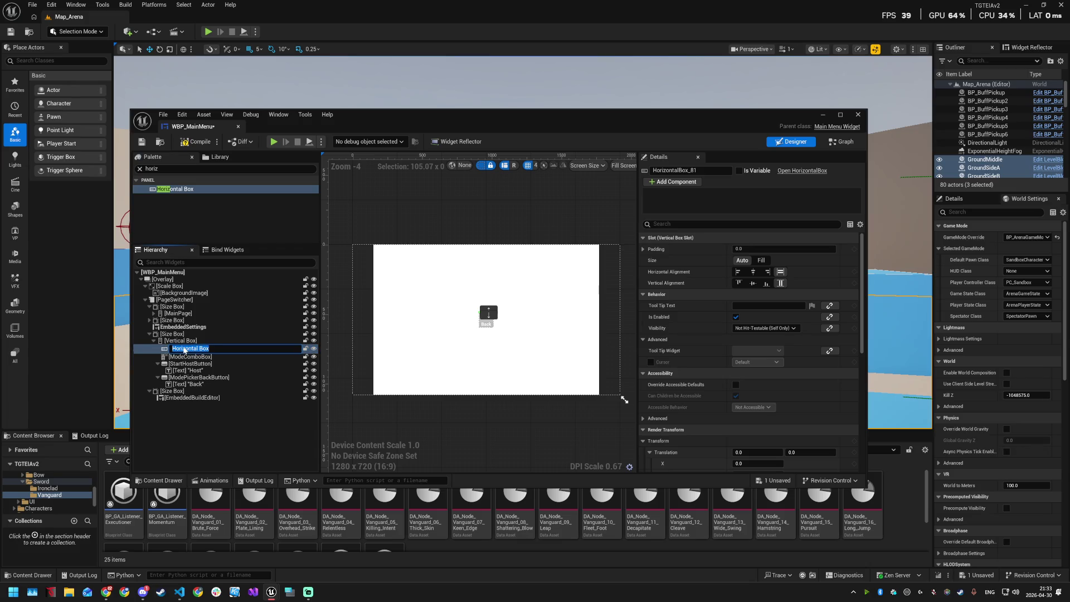
type("LobbyPr")
type("esetPicker")
key("BackSpace")
key("BackSpace")
key("BackSpace")
type("Cards")
key("Return")
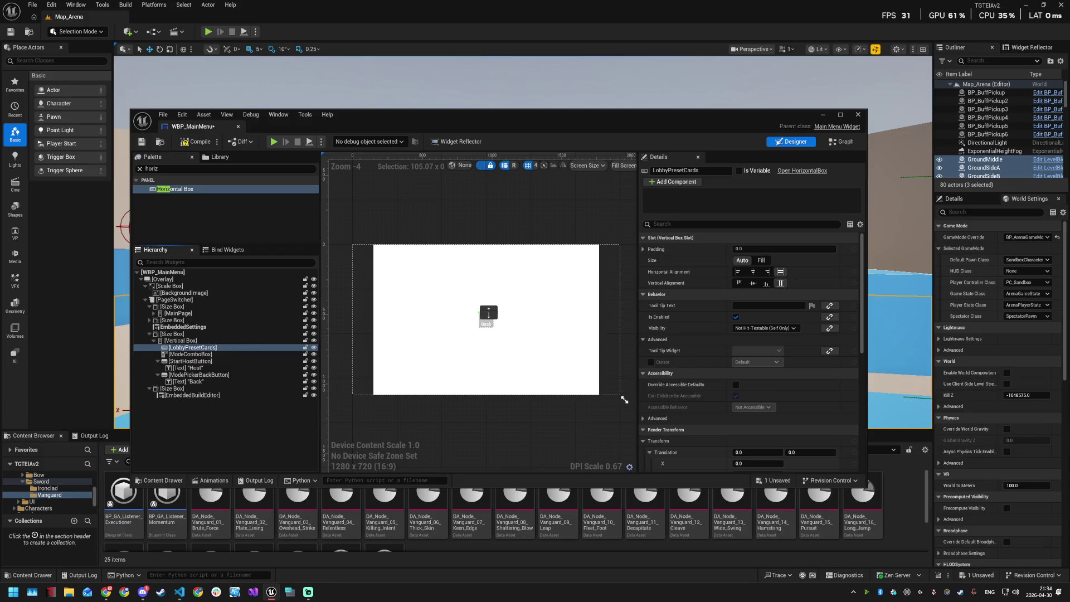
left_click(739, 171)
key("ctrl+s")
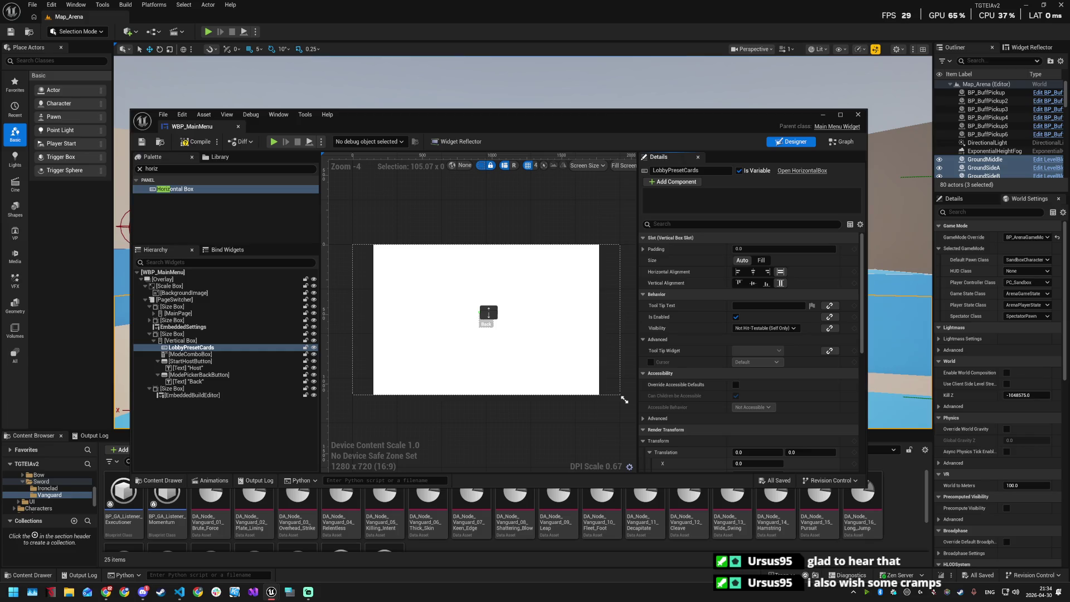
Step: Give LobbyPresetCards 8.0 padding and Fill sizing
left_click(741, 249)
type("8")
key("Return")
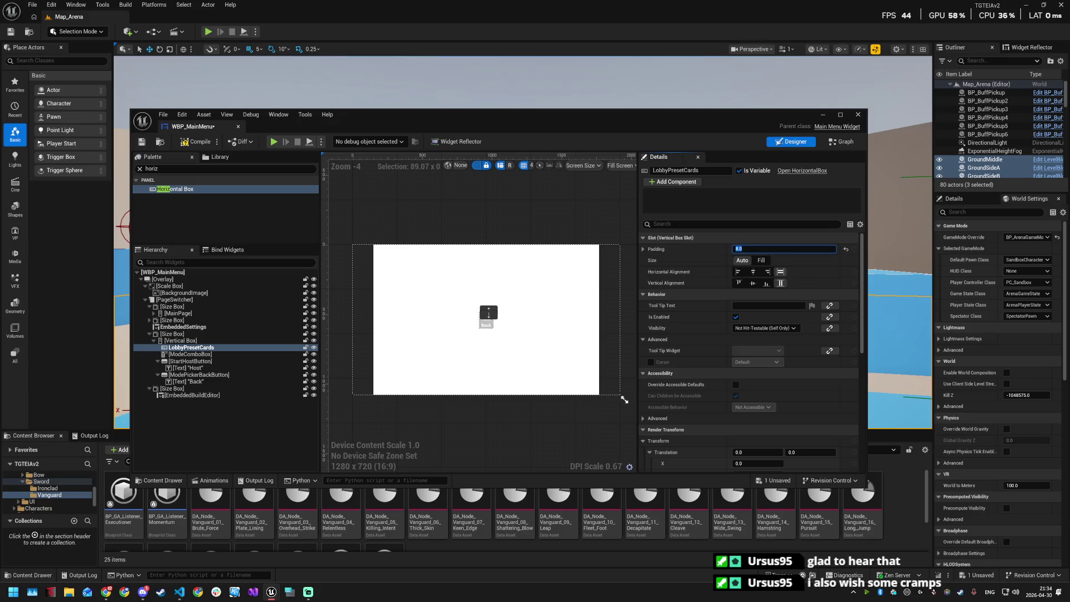
left_click(761, 260)
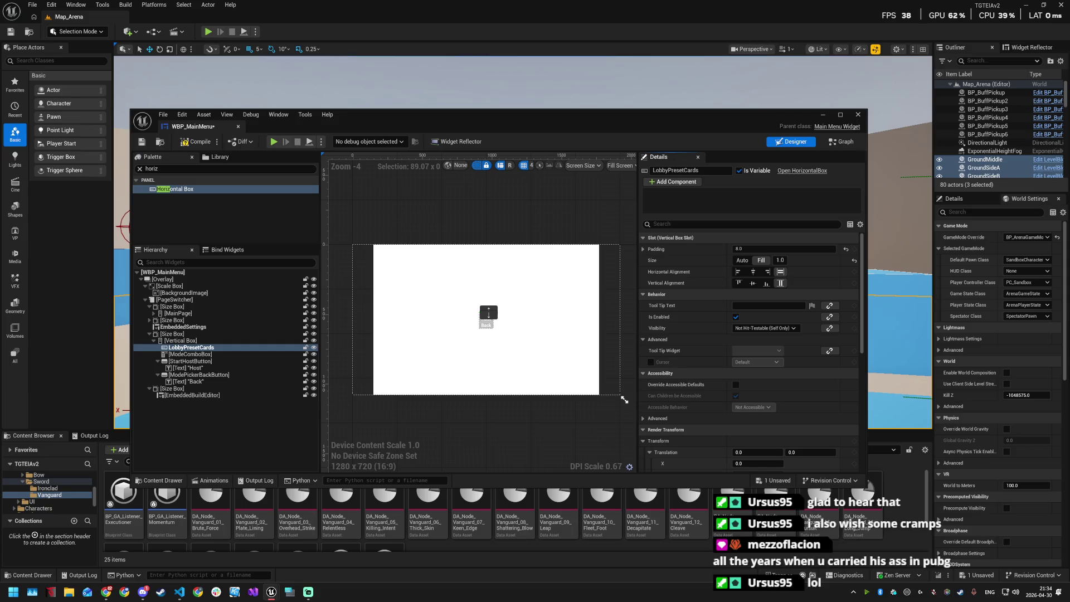
key("alt+Tab")
Step: In the event graph, add a LobbyCards variable typed as WBP Preset Slot Card reference
left_click(839, 144)
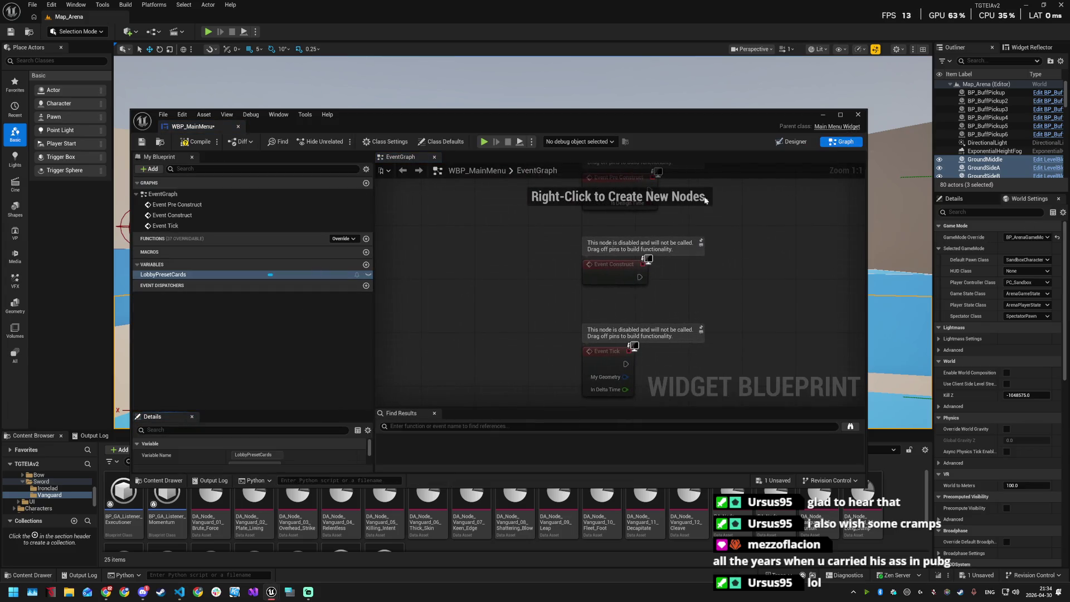
left_click(366, 264)
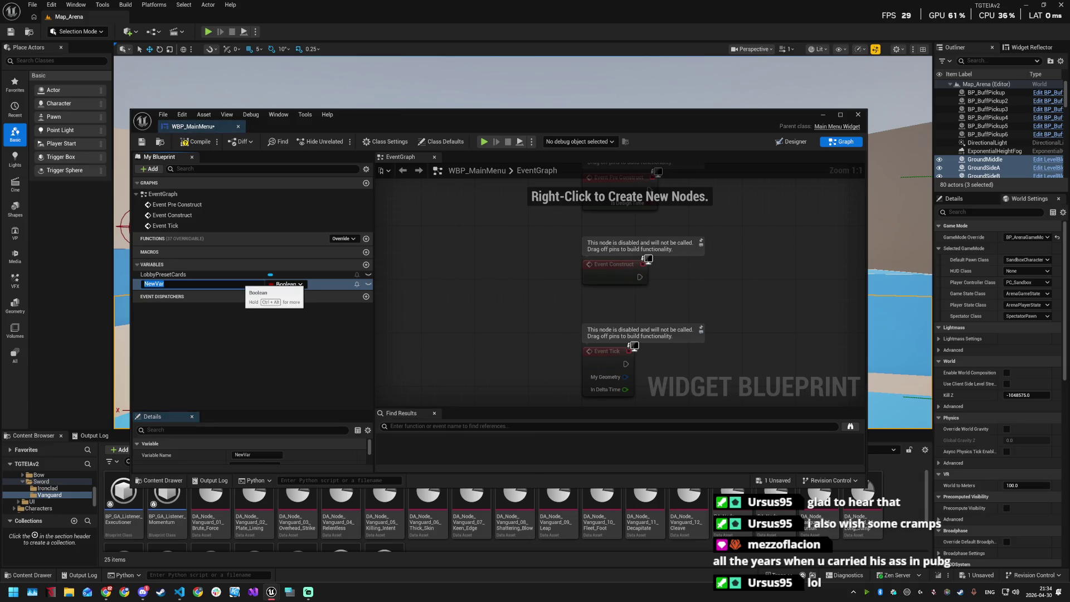
type("Lobb")
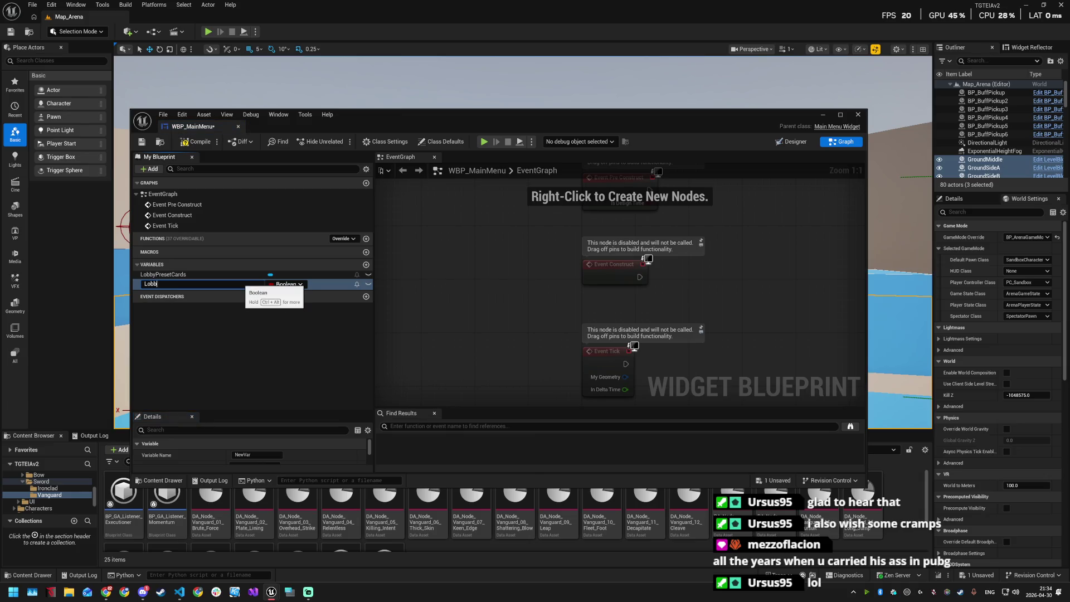
type("yCards")
key("Return")
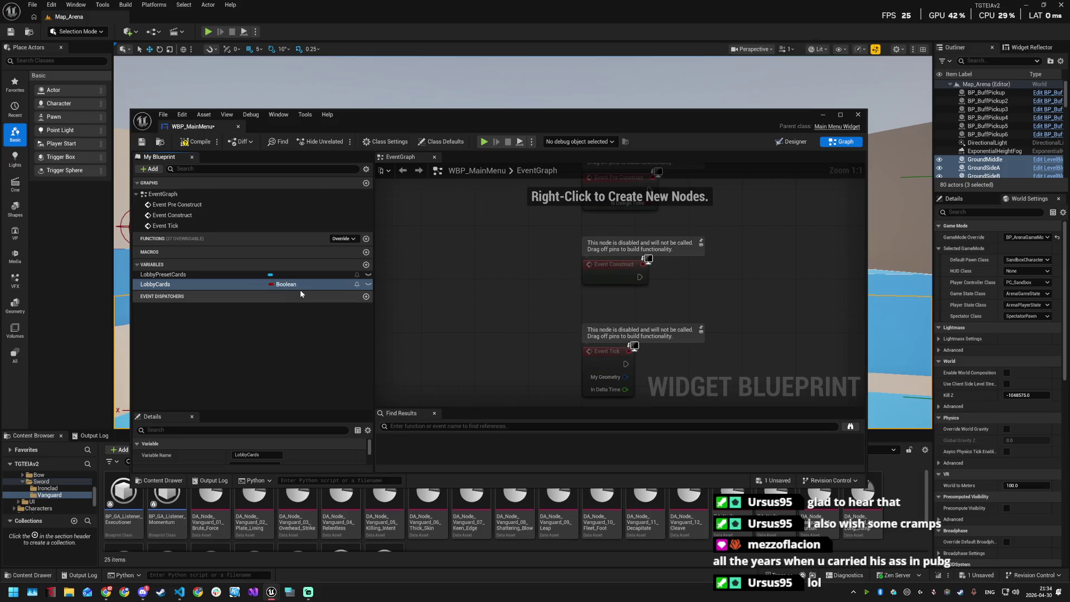
left_click(299, 284)
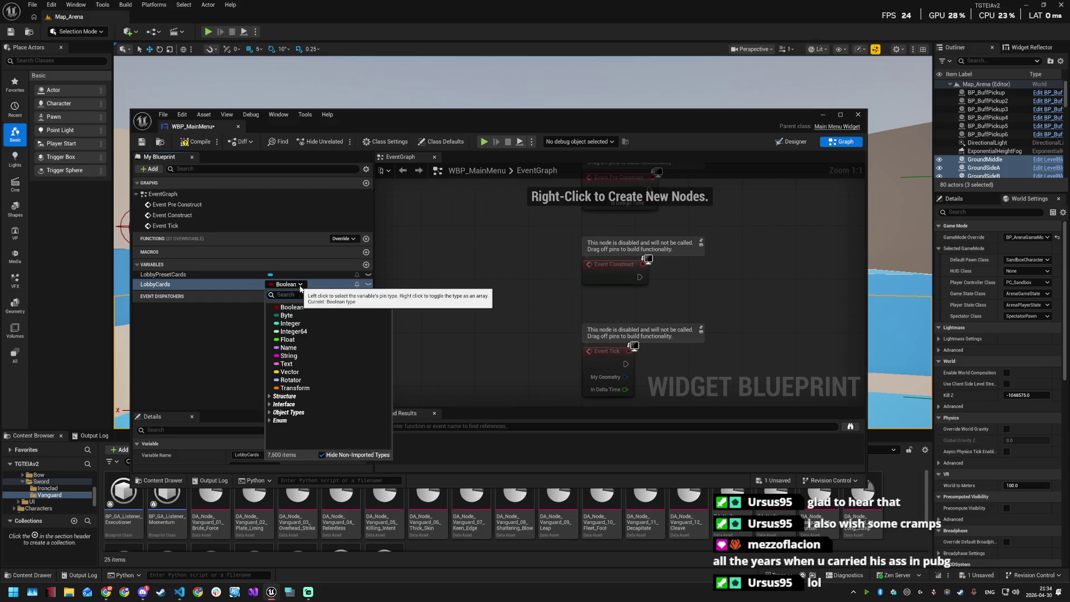
type("presetS")
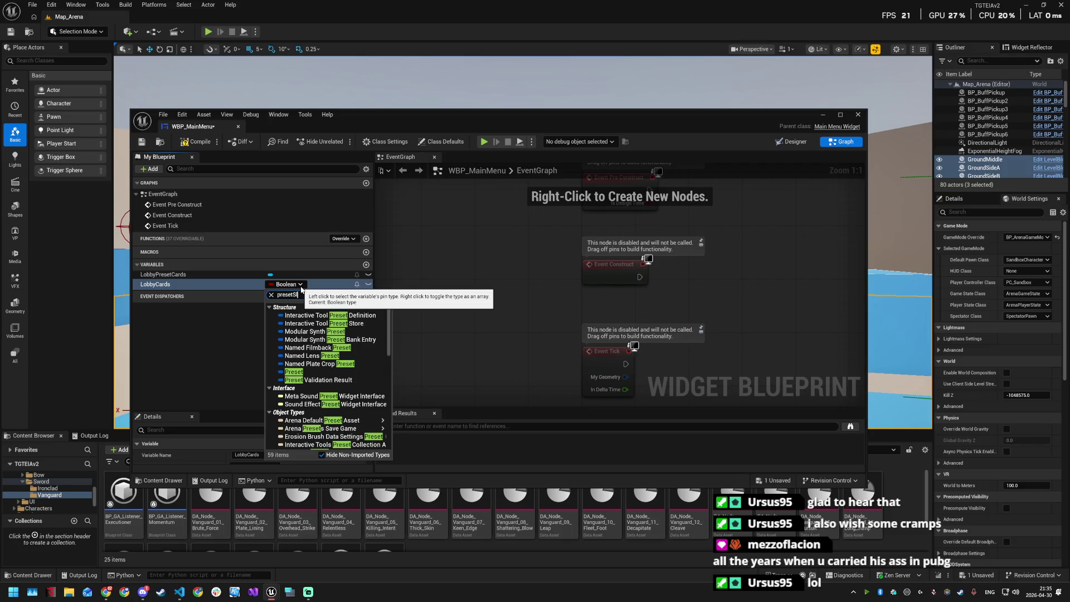
type("lo")
mouse_move(335, 315)
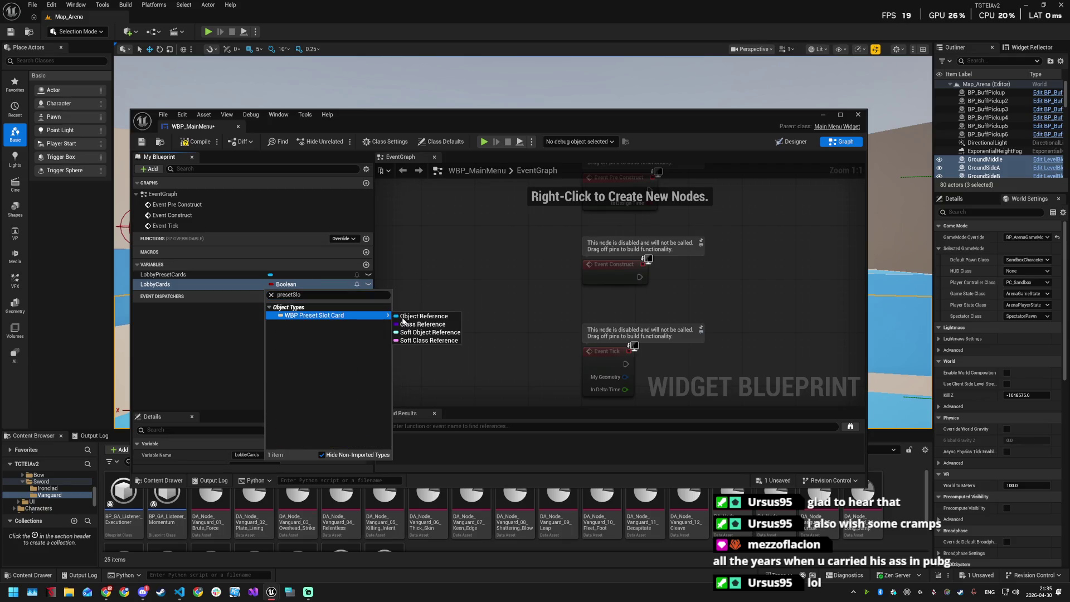
left_click(405, 317)
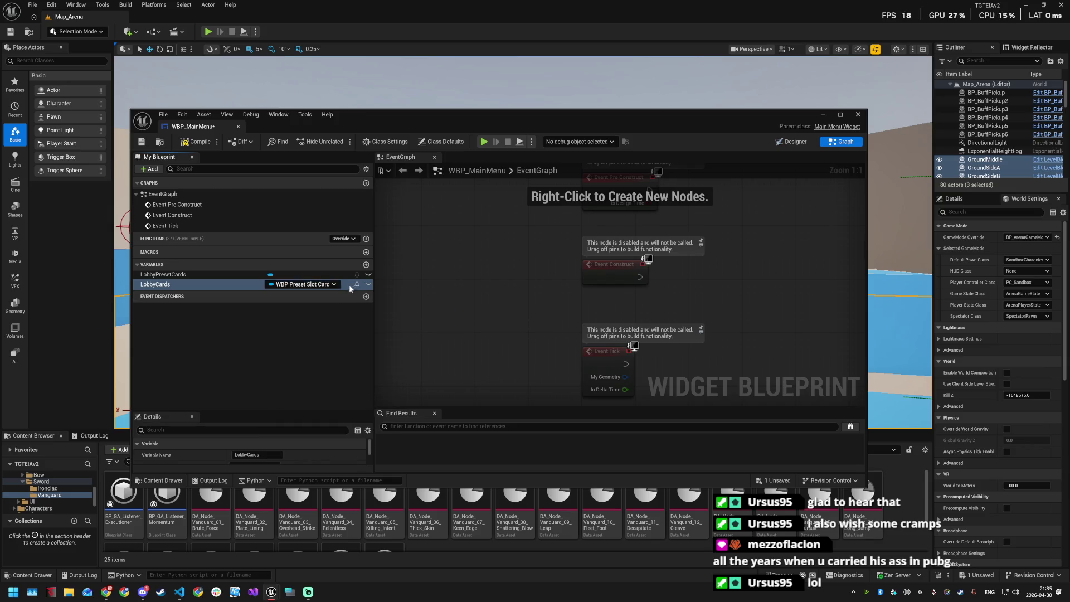
Step: Change LobbyCards' container to Array and save the blueprint
left_click(288, 289)
left_click(257, 366)
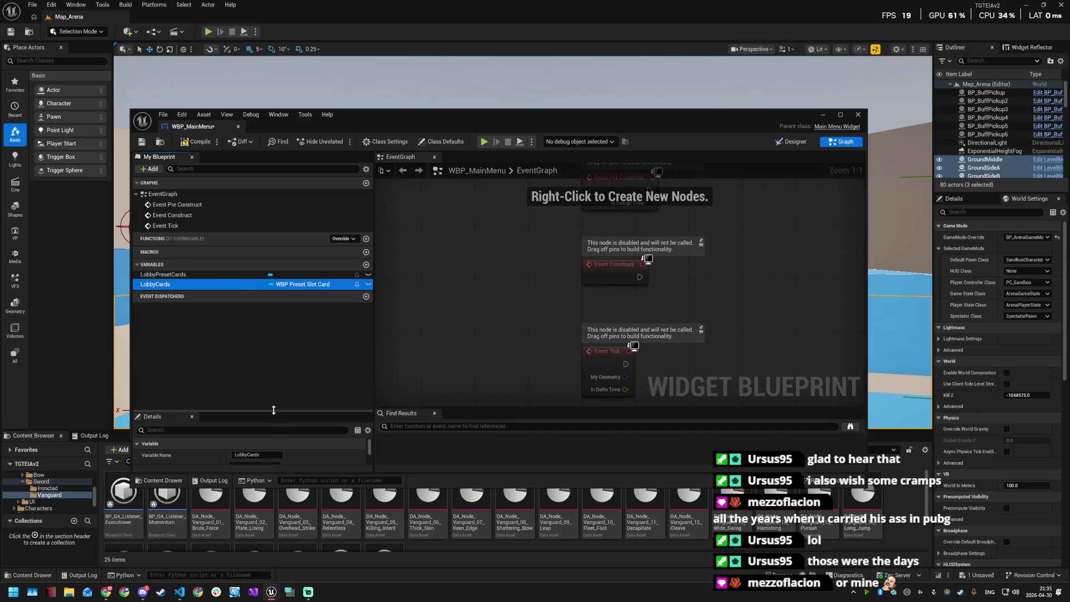
left_click_drag(284, 414, 284, 337)
left_click(293, 389)
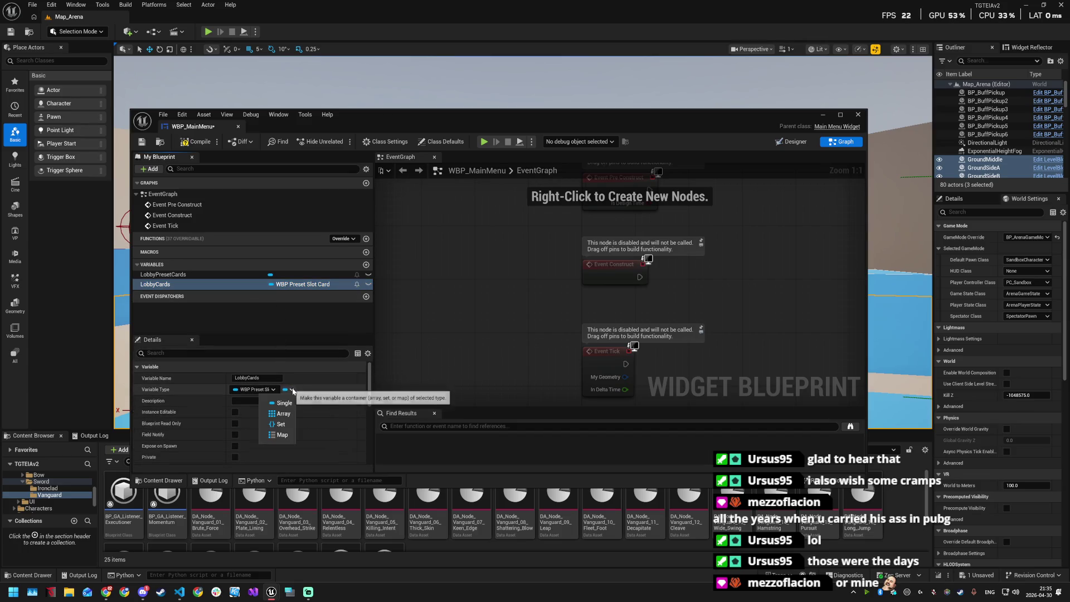
left_click(276, 413)
left_click(290, 320)
key("ctrl+s")
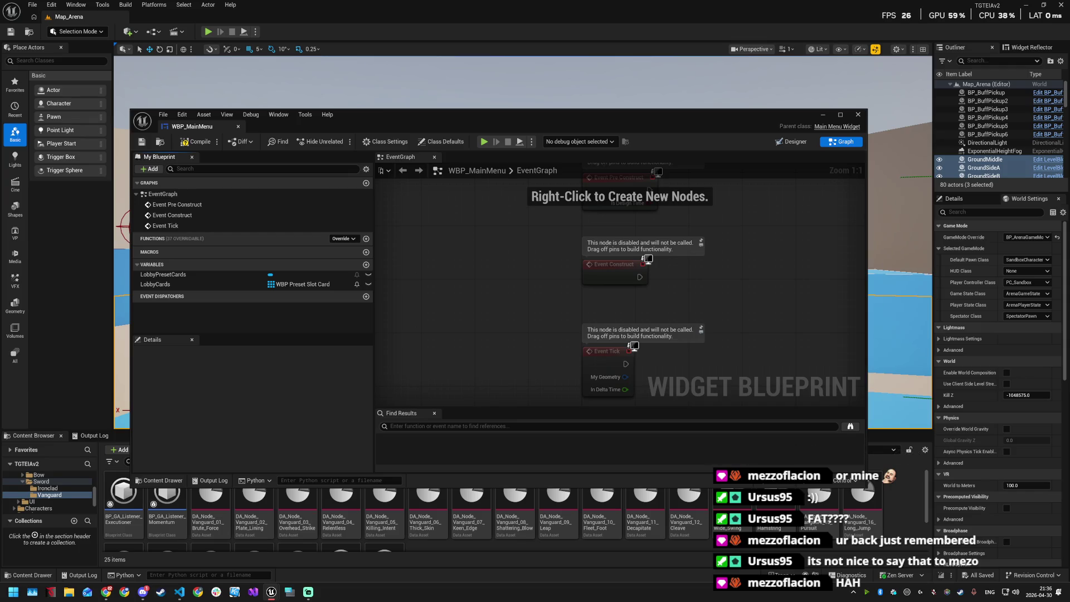
key("alt+Tab")
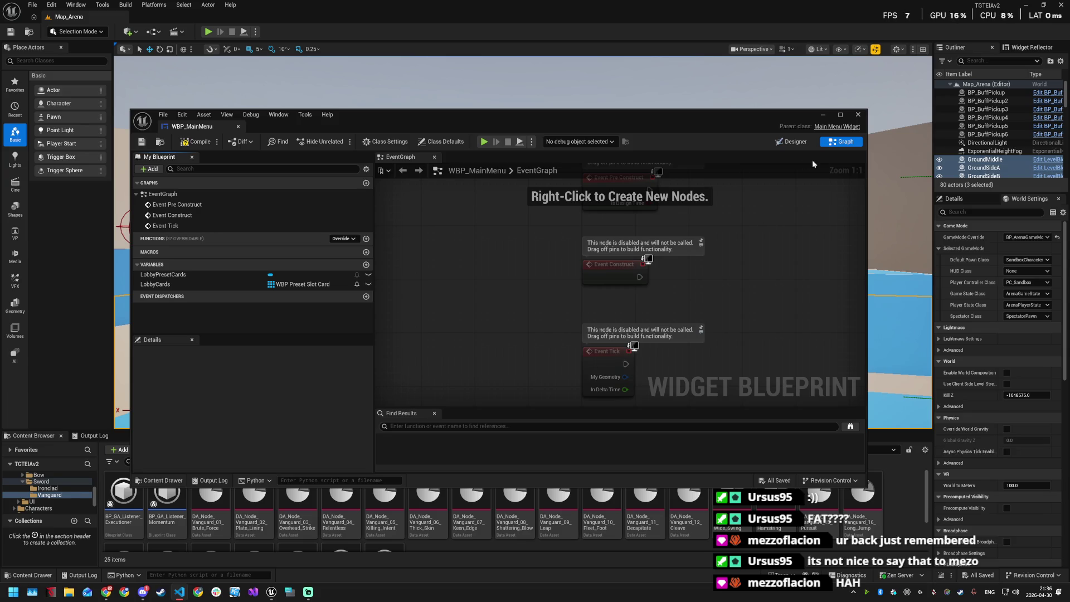
Step: Add a For Each Loop after Event Pre Construct, then delete it
left_click_drag(483, 308, 602, 299)
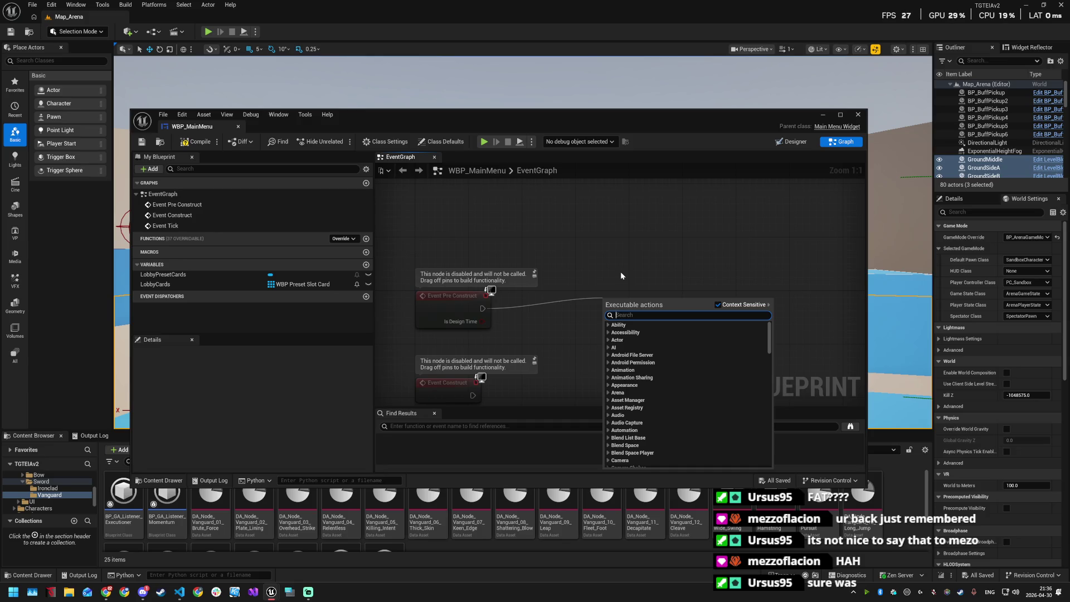
type("for each")
key("Return")
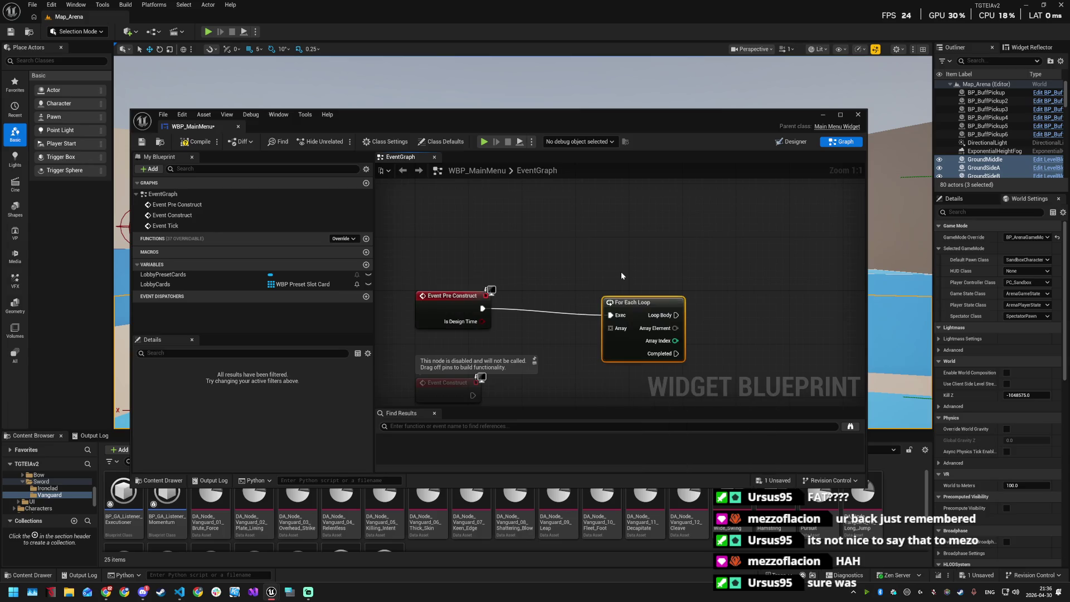
left_click_drag(638, 304, 658, 277)
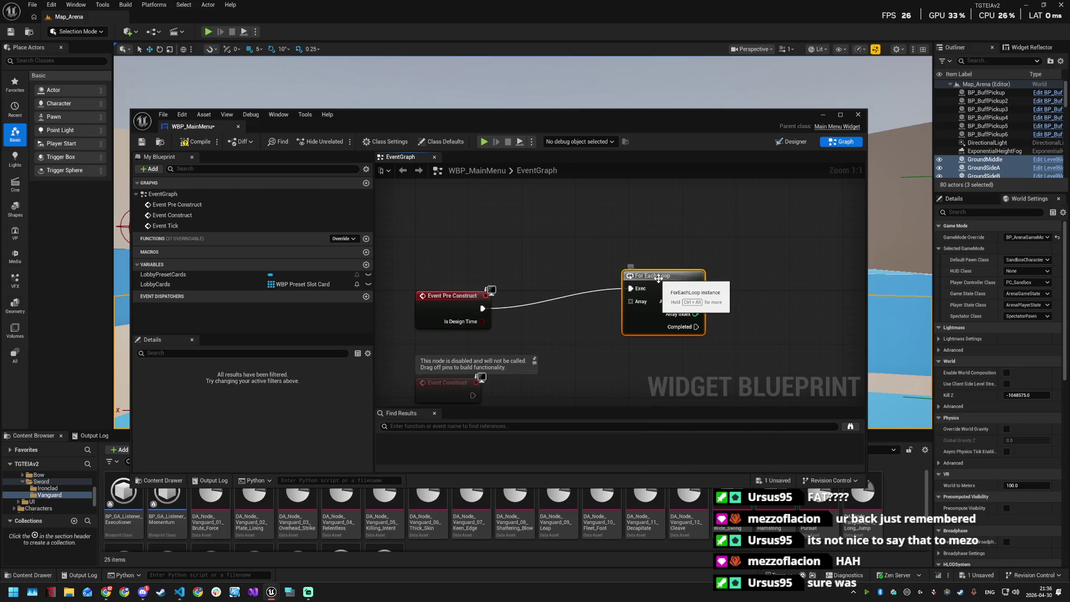
key("Delete")
Step: Connect a For Loop to Event Pre Construct with Last Index set to 4
left_click_drag(482, 308, 619, 275)
type("for")
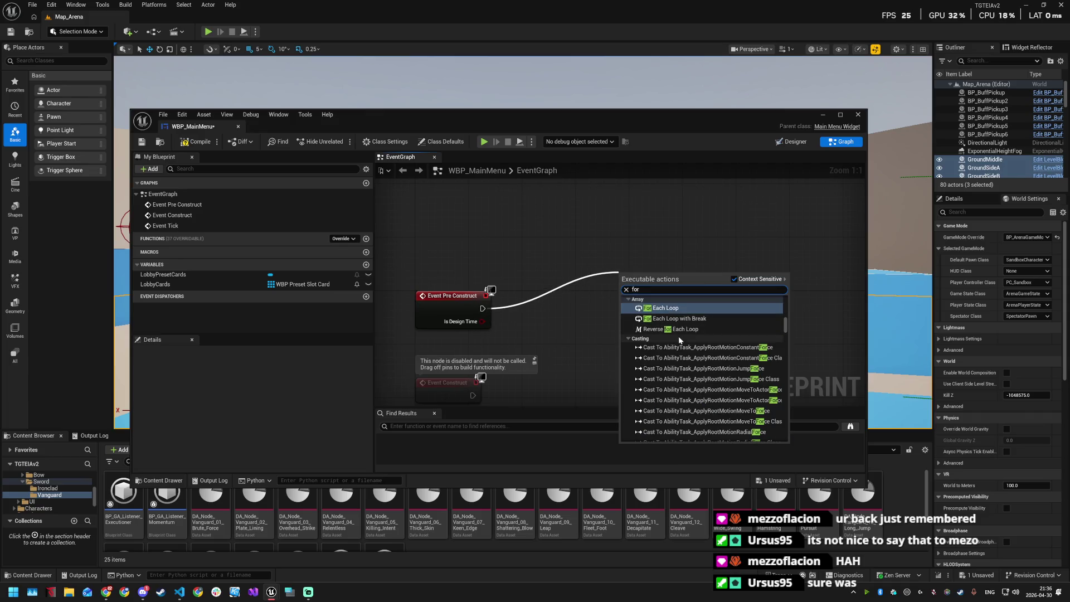
scroll(676, 329, "down", 5)
left_click_drag(786, 328, 780, 449)
key("ctrl+a")
type("for loop")
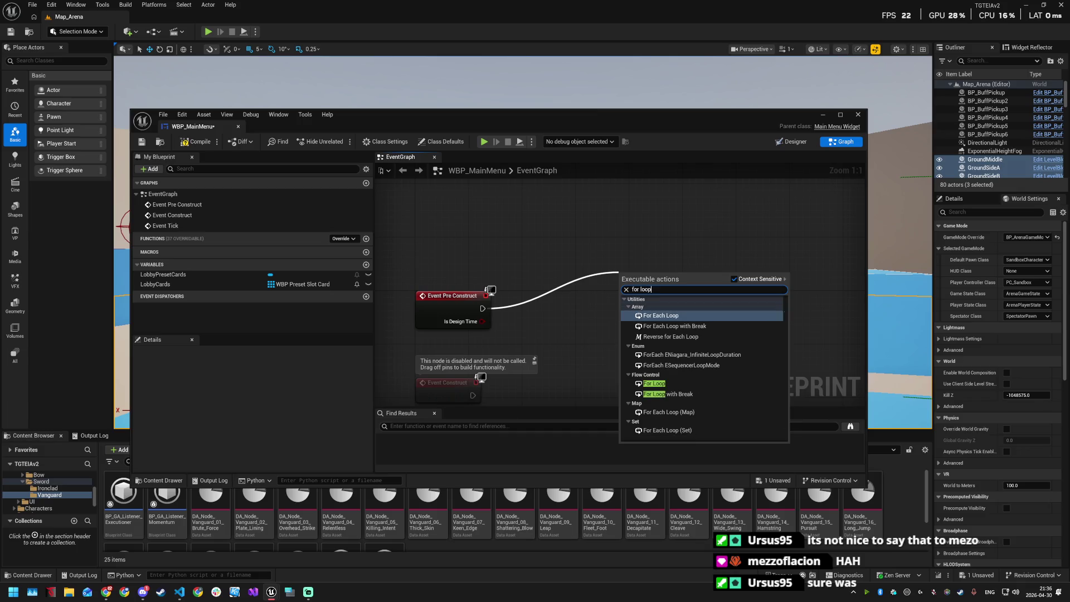
left_click(653, 383)
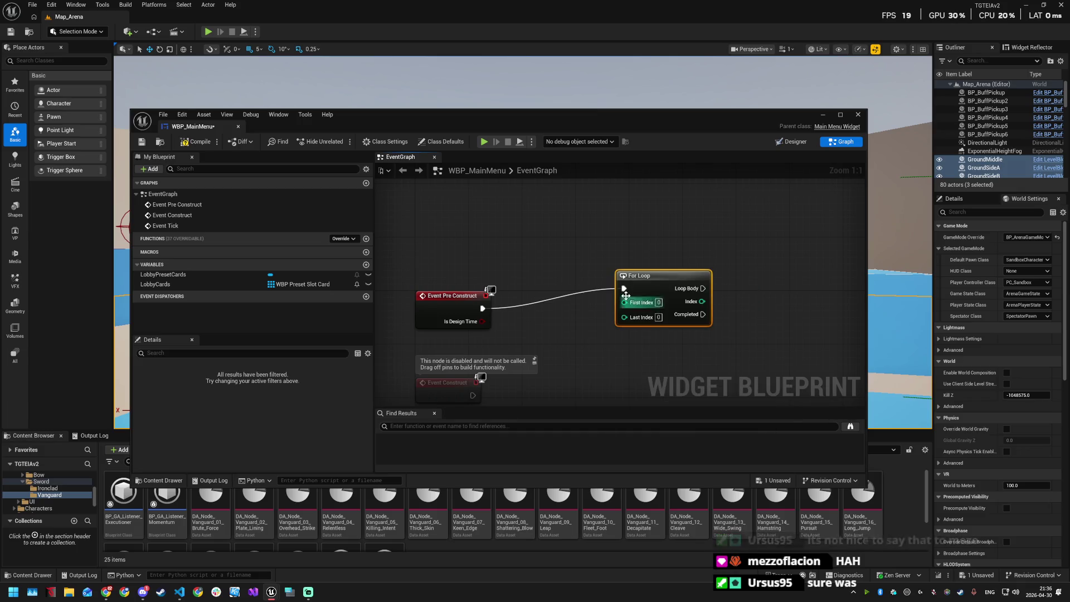
left_click(658, 317)
type("4")
Step: Tidy the node layout and drag a new wire from the For Loop's Loop Body
mouse_move(468, 295)
left_mouse_down()
mouse_move(468, 269)
mouse_move(481, 286)
left_mouse_up()
left_click_drag(785, 342, 712, 327)
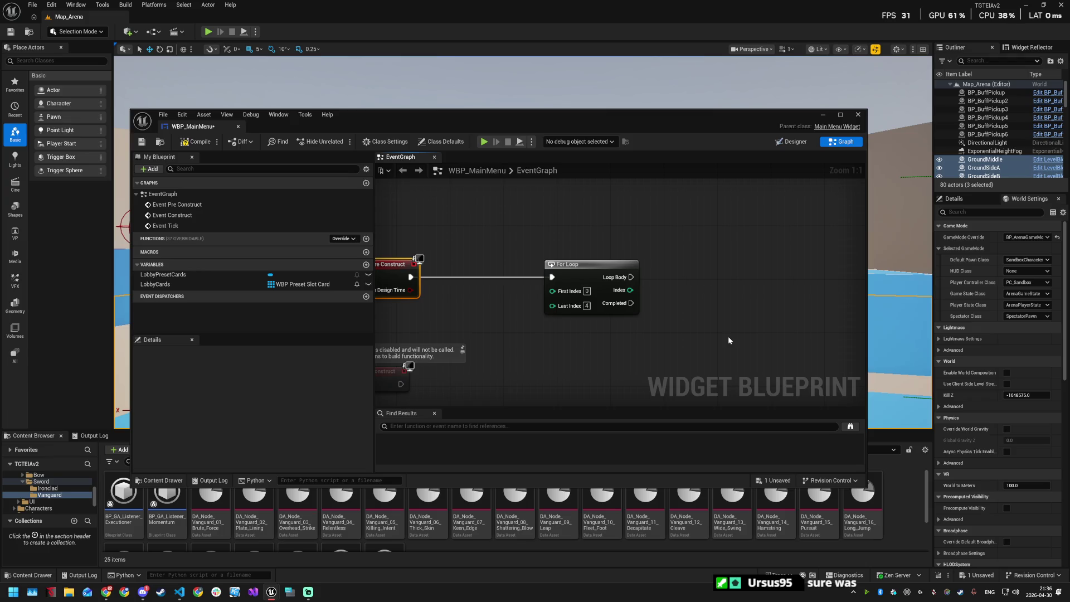
key("alt+Tab")
left_click_drag(701, 276, 577, 251)
left_click_drag(486, 251, 559, 250)
Step: Add a Create Widget node on Loop Body with class WBP Preset Slot Card
type("create widget")
key("Return")
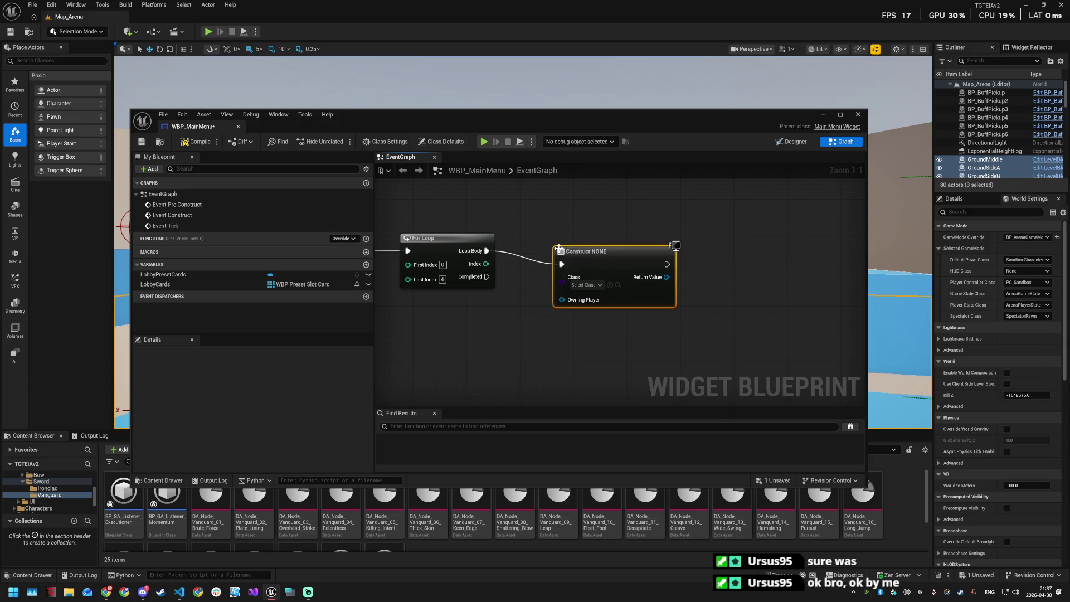
left_click_drag(582, 251, 589, 238)
left_click(605, 272)
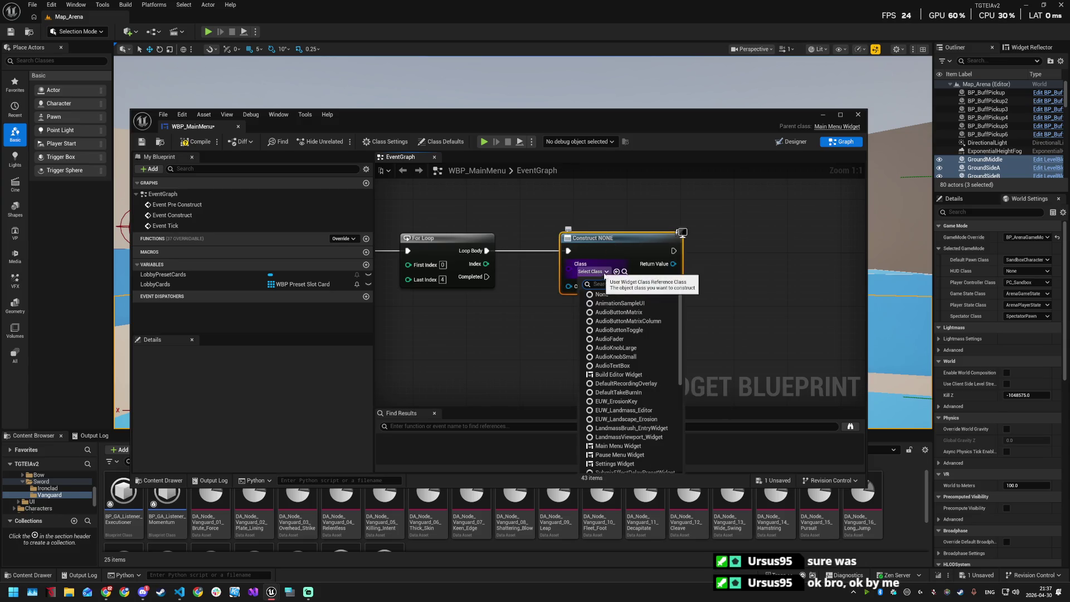
type("preset")
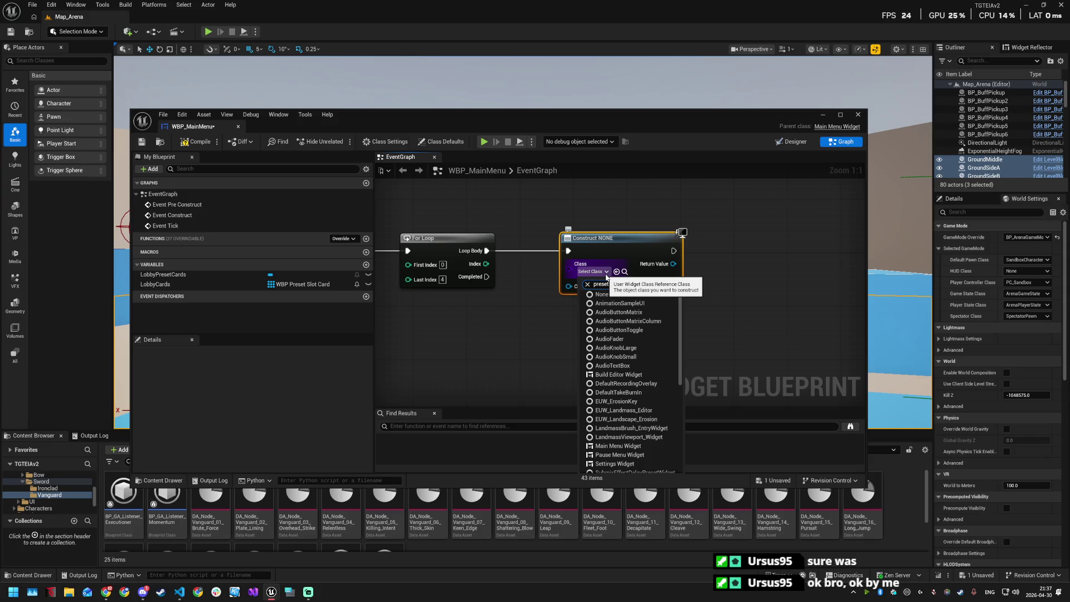
left_click(623, 305)
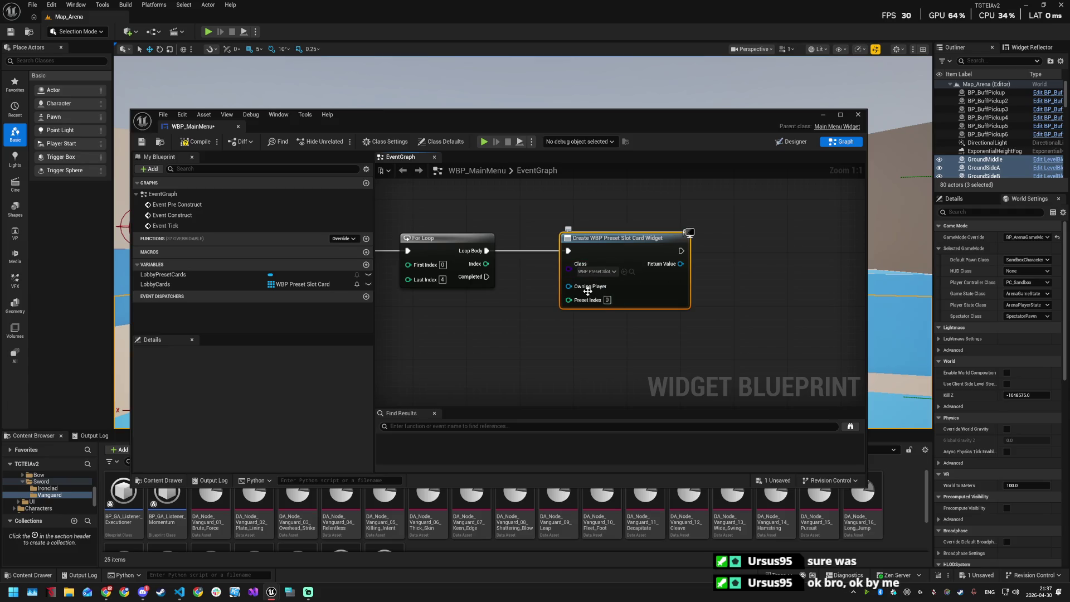
Step: Feed Get Owning Player into the Create Widget node's Owning Player input
left_click_drag(588, 291, 511, 324)
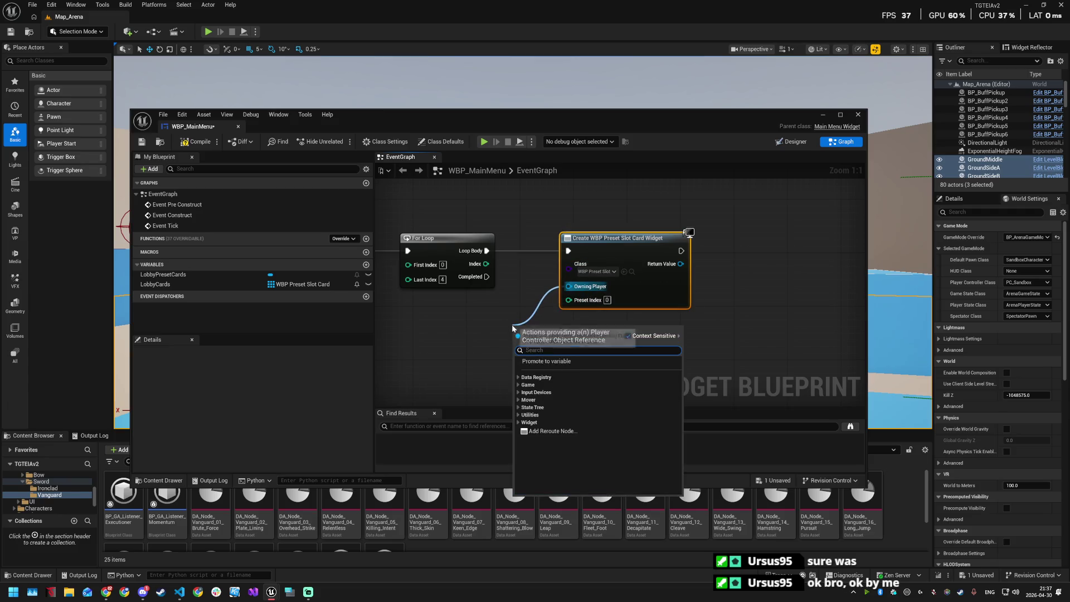
type("ow")
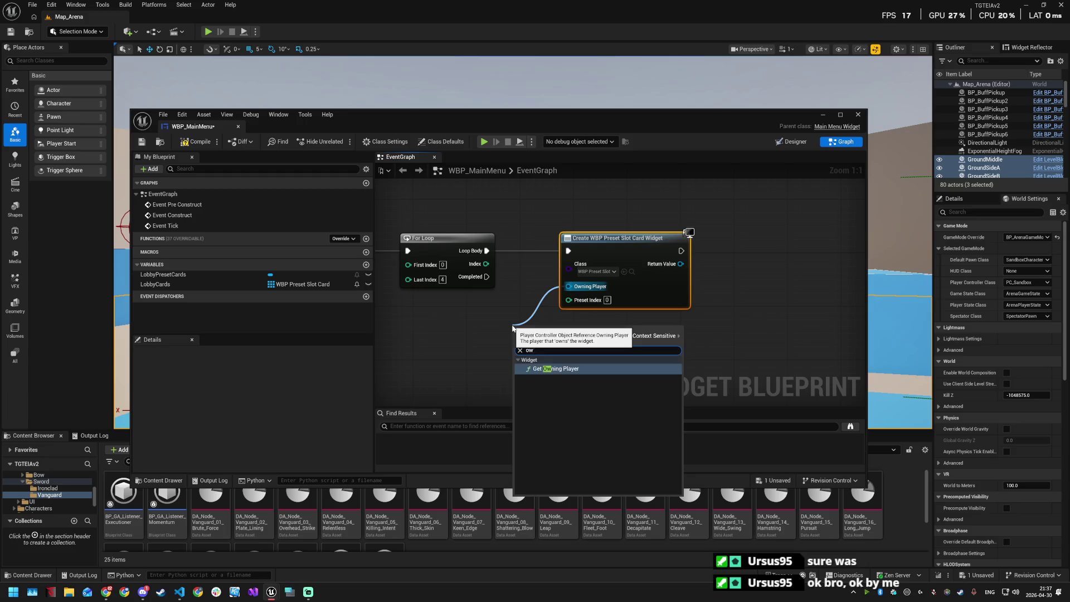
key("Return")
left_click_drag(613, 238, 680, 238)
left_click_drag(566, 327, 573, 287)
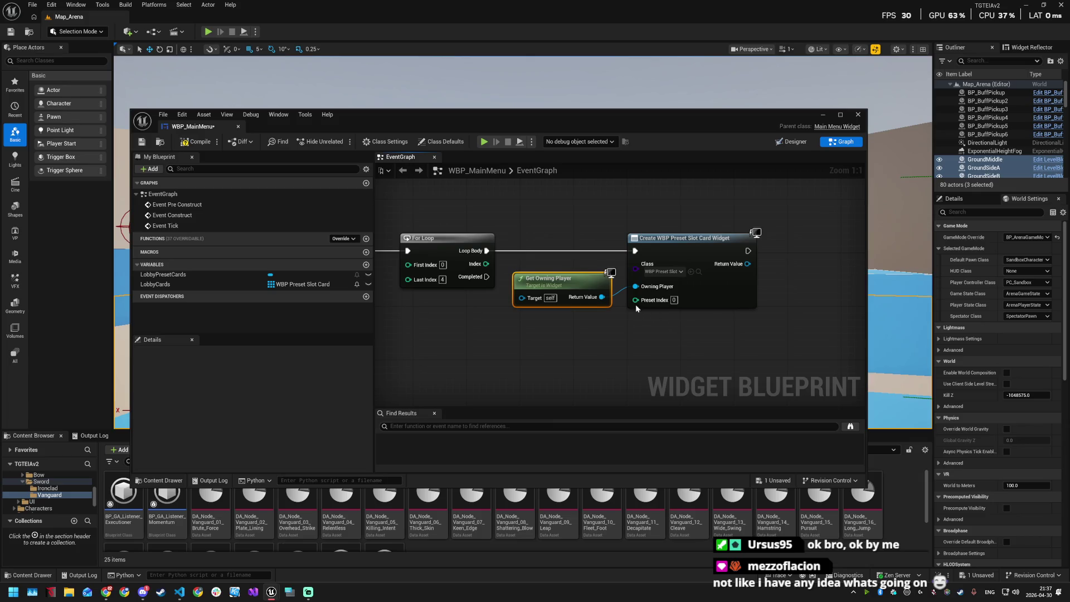
Step: Wire the loop Index to Preset Index, routing it through two reroute points
mouse_move(543, 254)
left_mouse_down()
mouse_move(713, 306)
mouse_move(692, 289)
left_mouse_up()
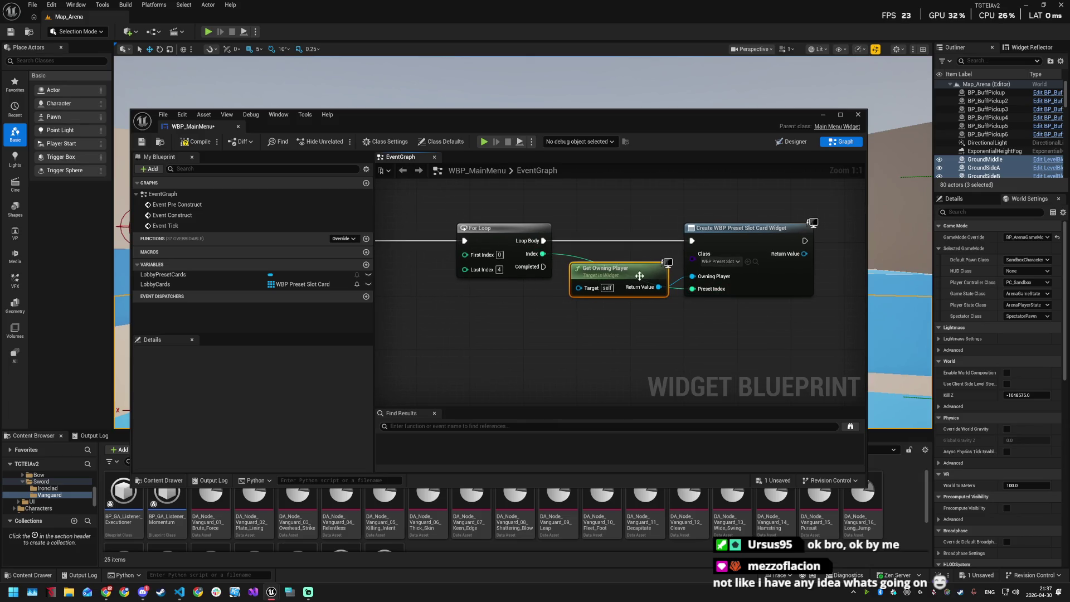
double_click(566, 255)
left_click_drag(566, 255, 599, 313)
left_click_drag(753, 240, 806, 240)
left_click_drag(618, 272, 643, 272)
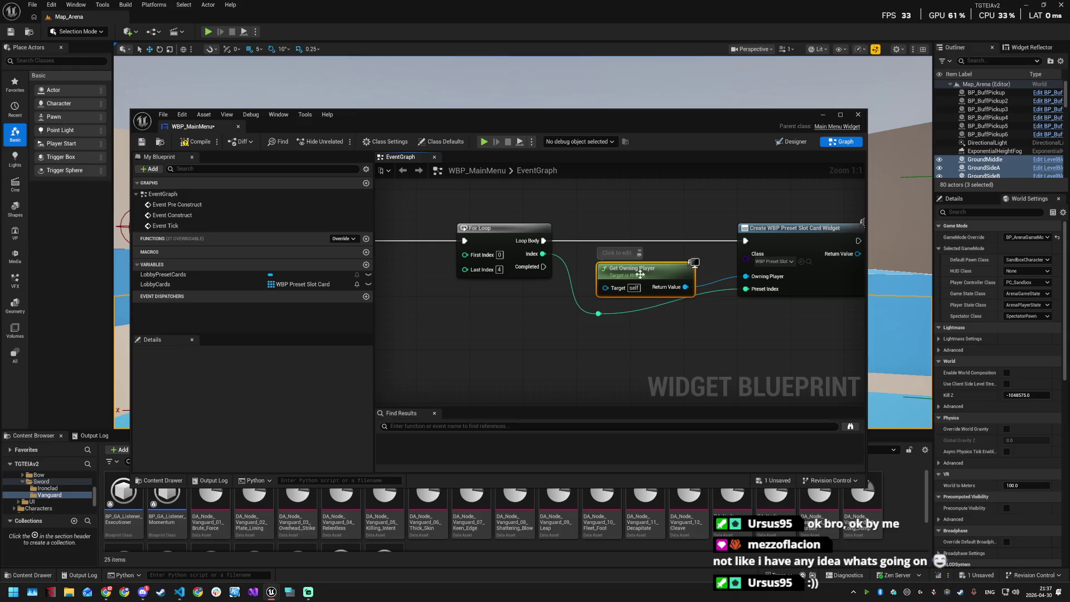
right_click(600, 313)
key("Escape")
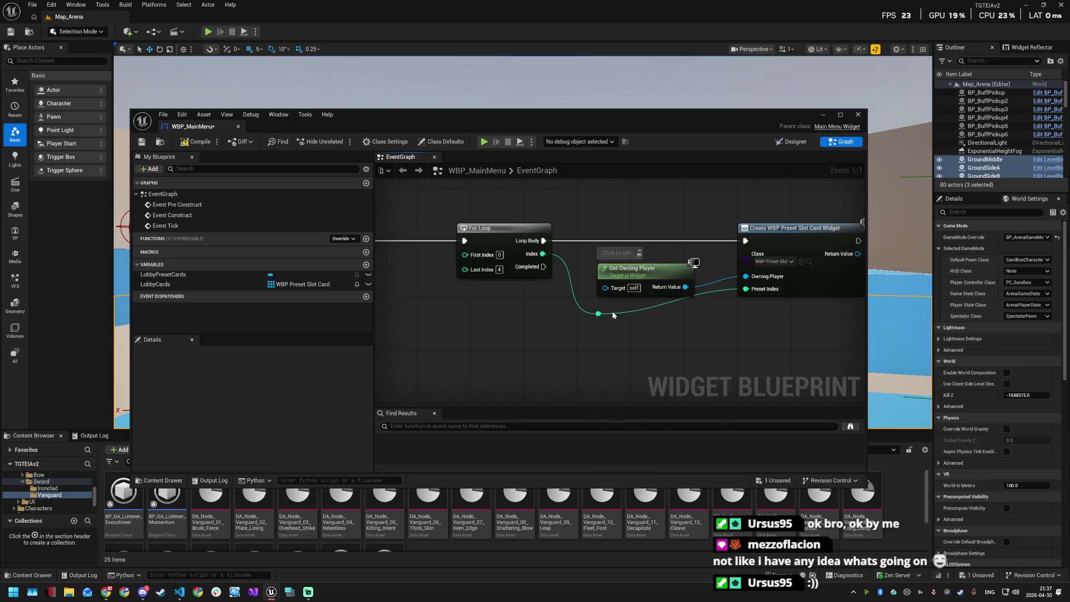
double_click(636, 314)
mouse_move(637, 314)
left_mouse_down()
mouse_move(698, 317)
mouse_move(589, 315)
left_mouse_up()
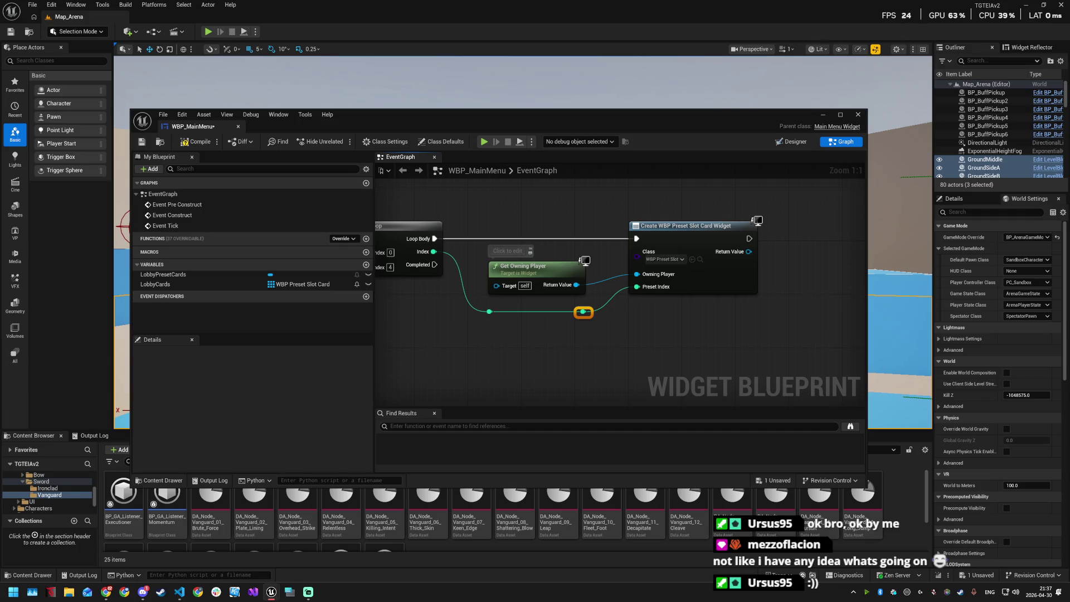
key("alt+Tab")
mouse_move(775, 301)
left_mouse_down()
mouse_move(616, 298)
mouse_move(643, 302)
left_mouse_up()
Step: Add an Add Child node on Lobby Preset Cards, run after creation, with the new card as Content
left_click_drag(649, 238, 712, 241)
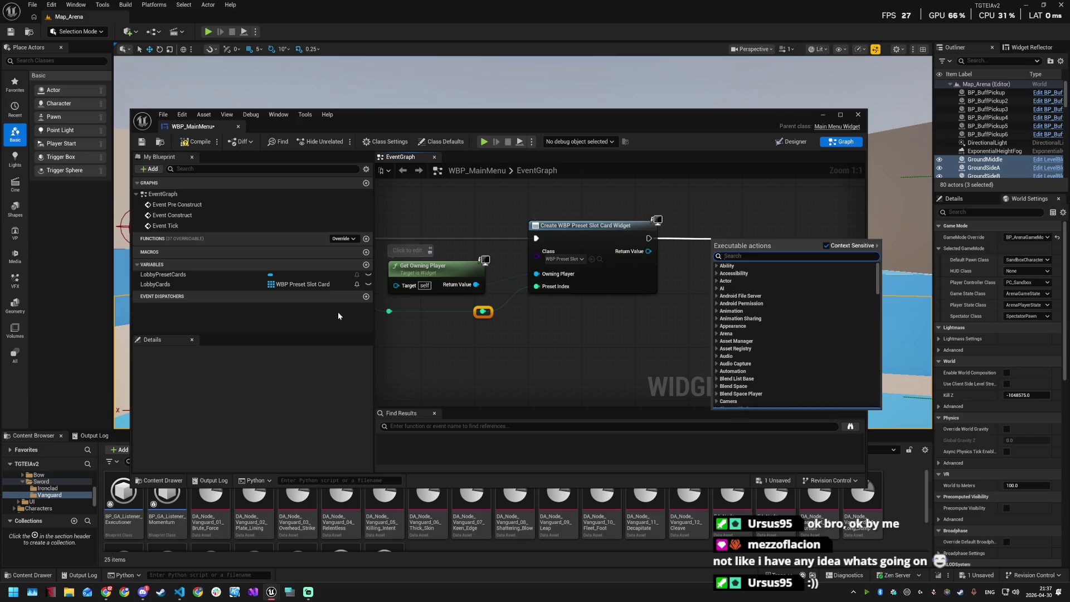
mouse_move(167, 274)
left_mouse_down()
mouse_move(688, 196)
mouse_move(769, 243)
left_mouse_up()
left_click(719, 210)
type("add child")
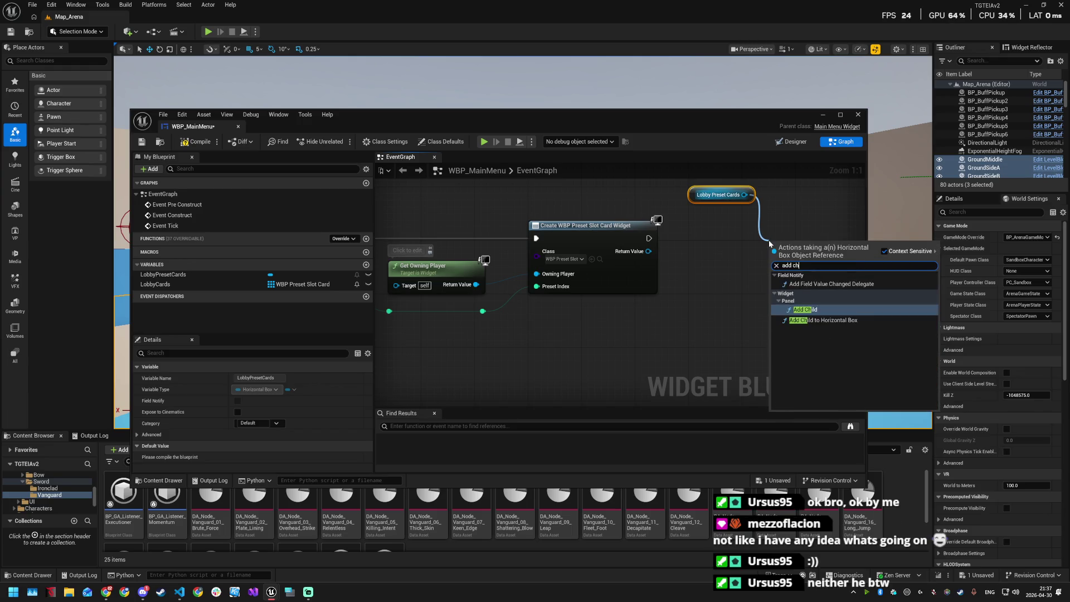
key("Return")
left_click_drag(797, 253, 799, 228)
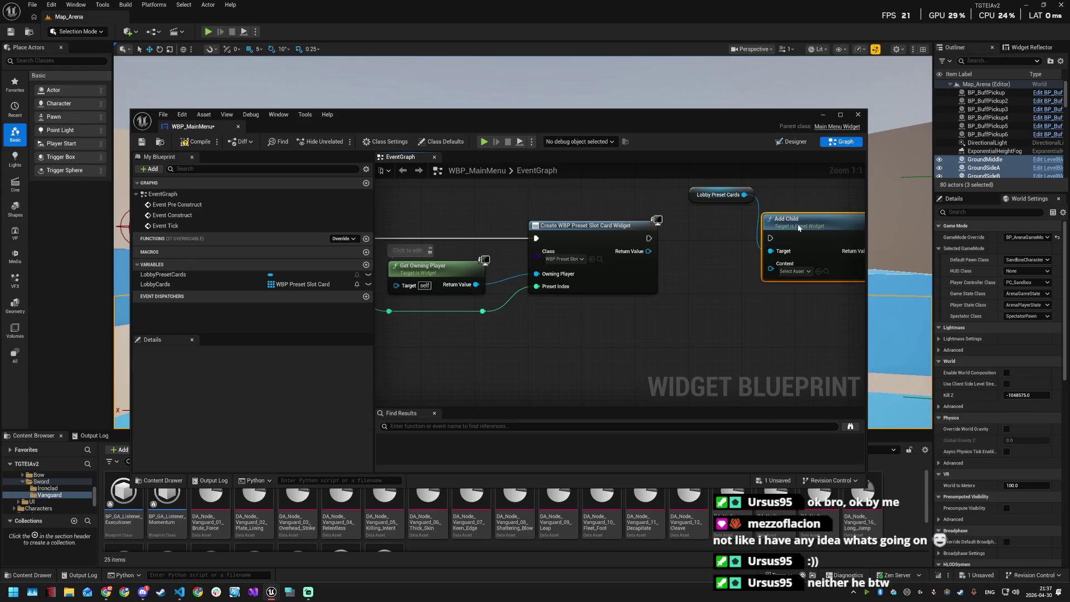
left_click_drag(648, 238, 770, 238)
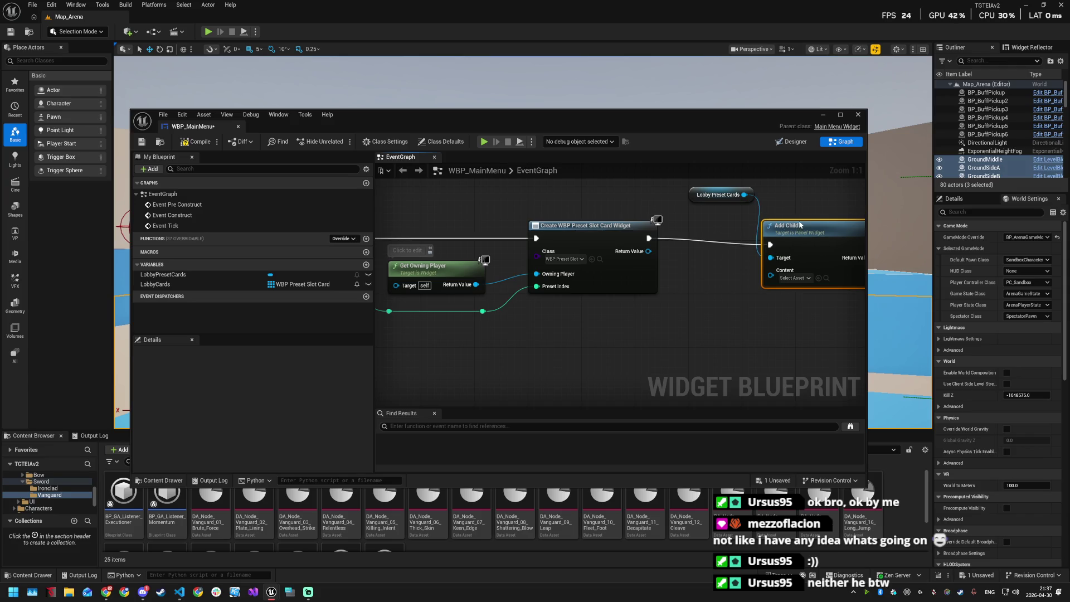
left_click_drag(648, 251, 770, 263)
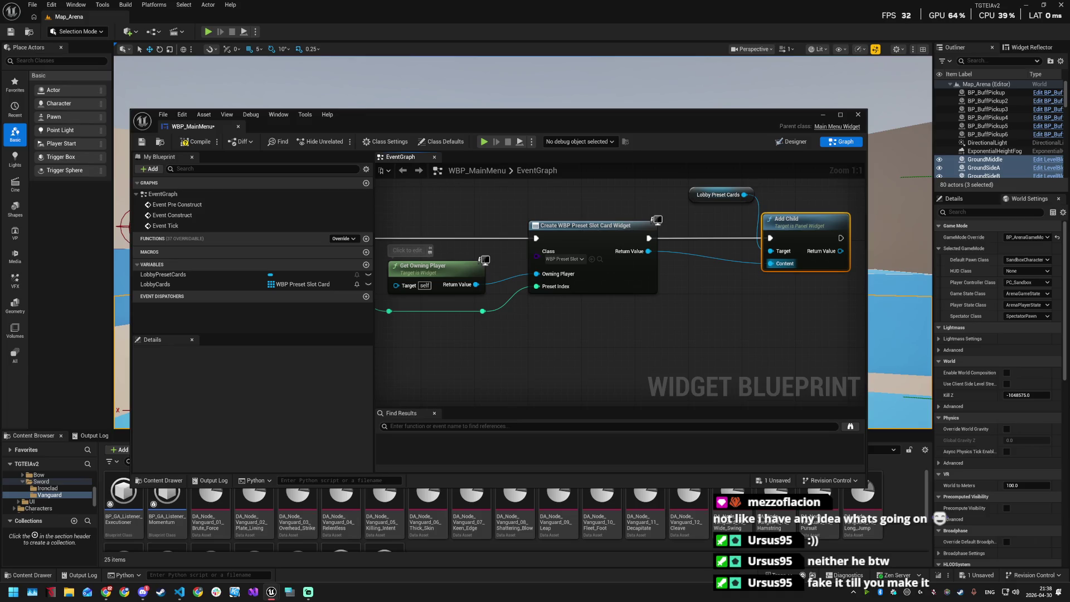
Step: Compile and save WBP_MainMenu
scroll(583, 325, "down", 2)
mouse_move(547, 331)
left_mouse_down()
mouse_move(624, 322)
mouse_move(616, 333)
left_mouse_up()
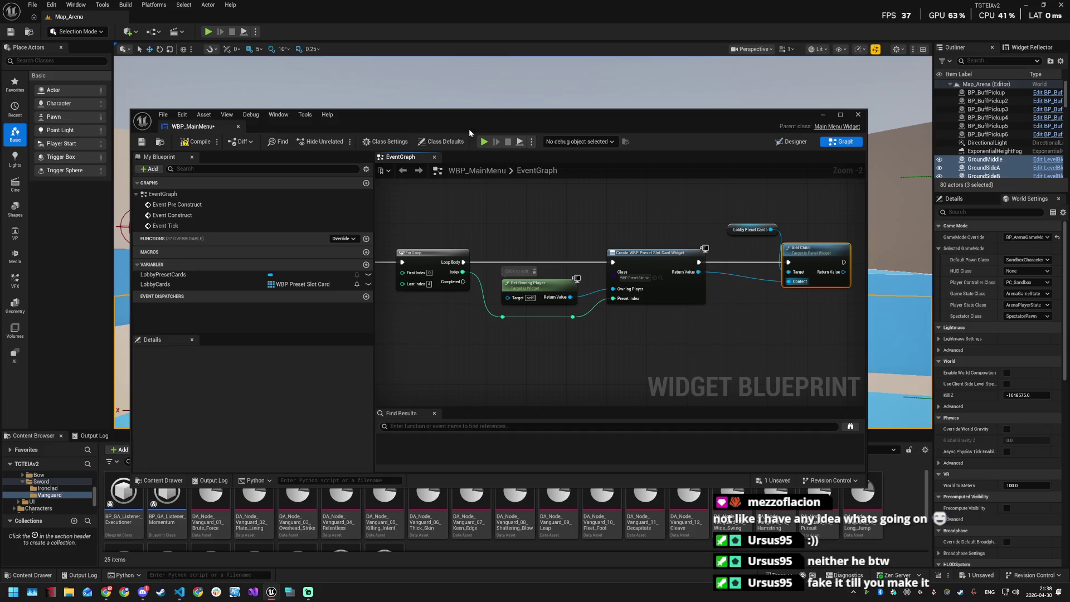
left_click(196, 141)
key("ctrl+s")
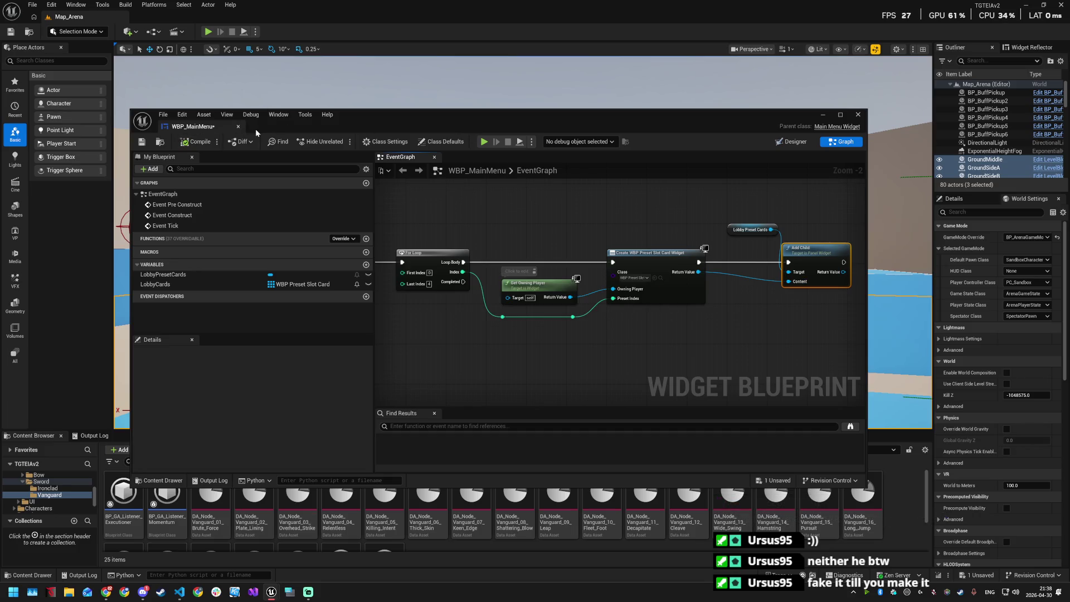
Step: Minimize the blueprint editor and load the Map_MainMenu level from recent levels
left_click(822, 115)
left_click(207, 31)
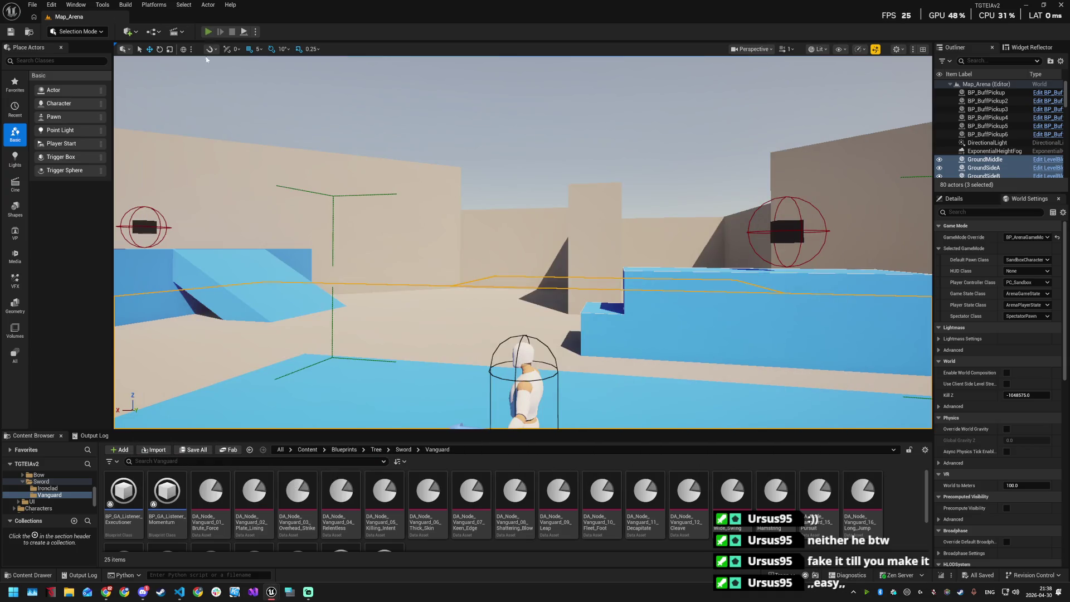
key("Escape")
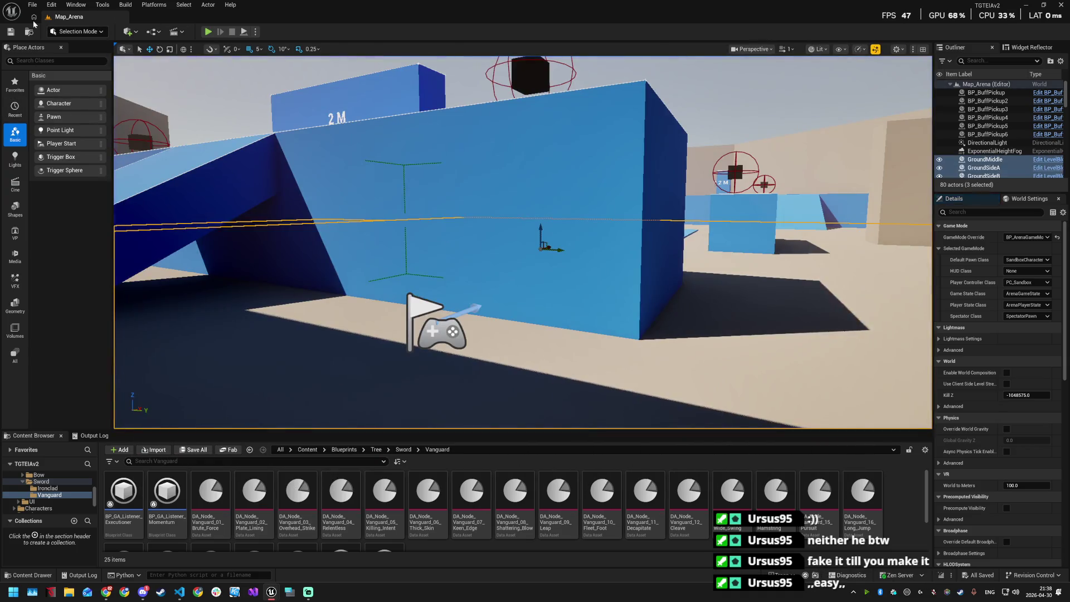
left_click(32, 5)
mouse_move(71, 59)
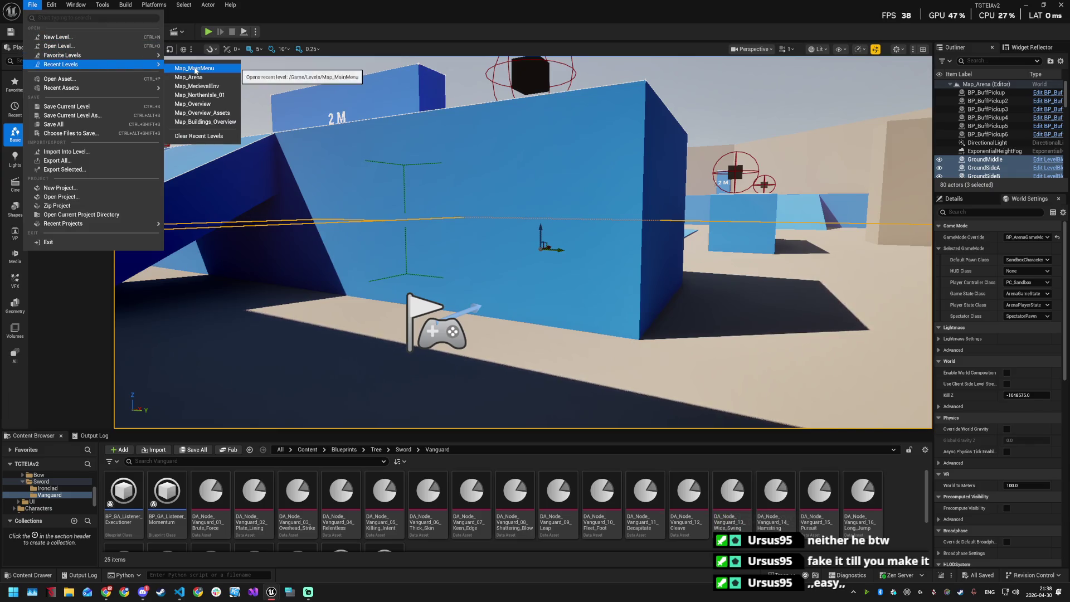
left_click(223, 64)
Step: Play the main menu, open the Host screen, and return to the main menu
left_click(208, 32)
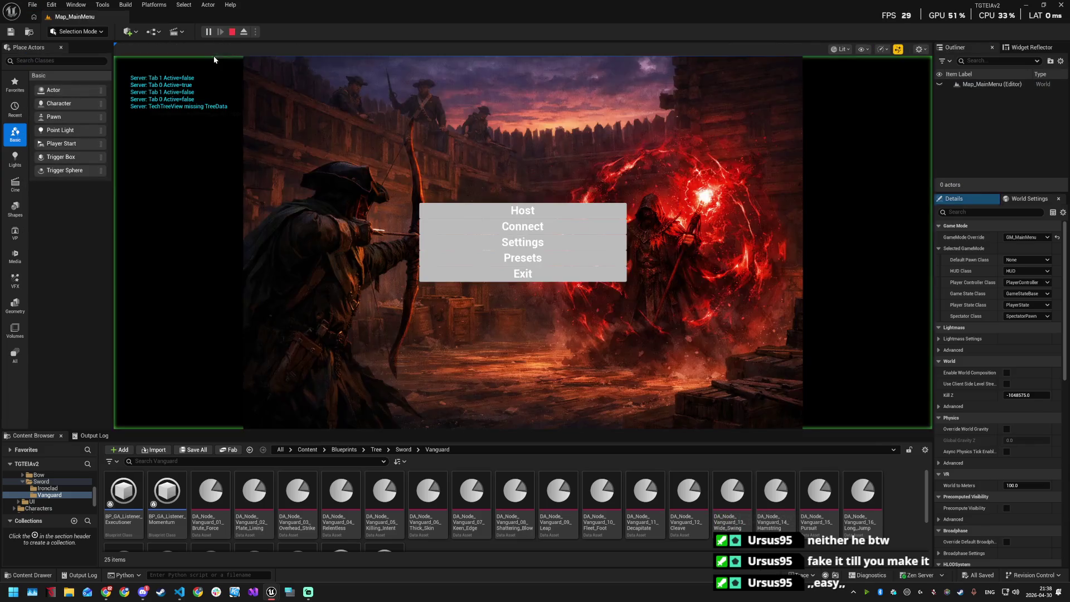
left_click(527, 214)
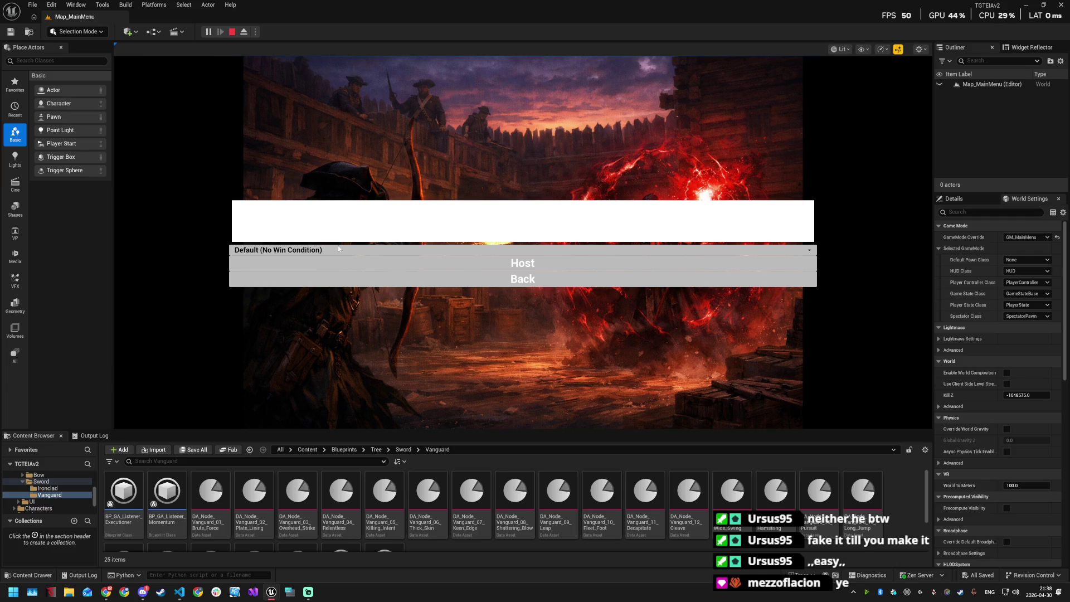
left_click(521, 279)
Step: On the Presets screen, select Potato, Preset 4, Preset 3, Preset 4 and Stuff 1, then exit
left_click(520, 260)
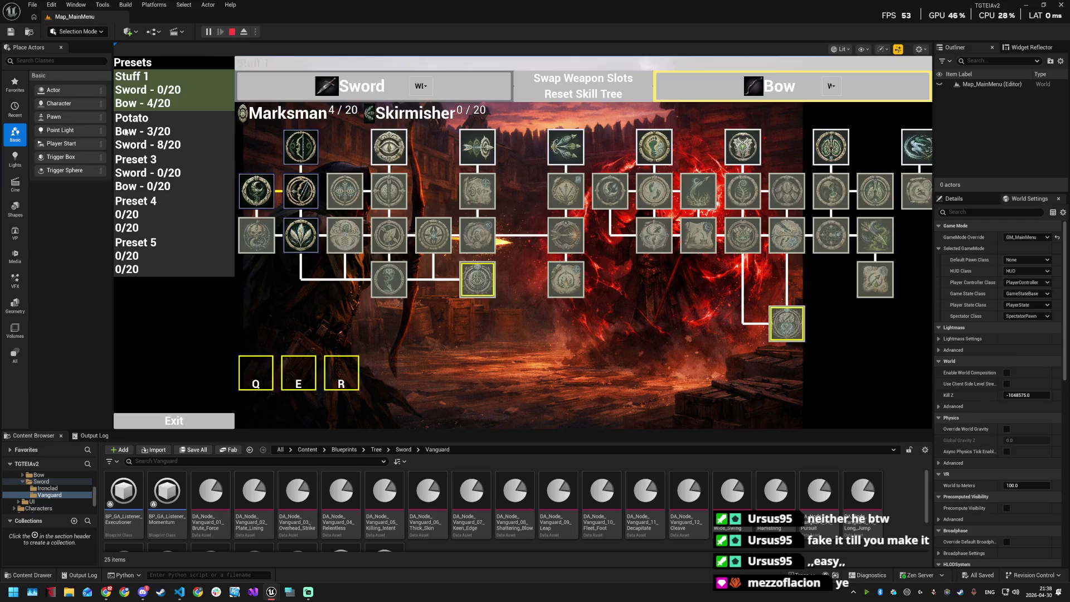
left_click(150, 117)
left_click(136, 207)
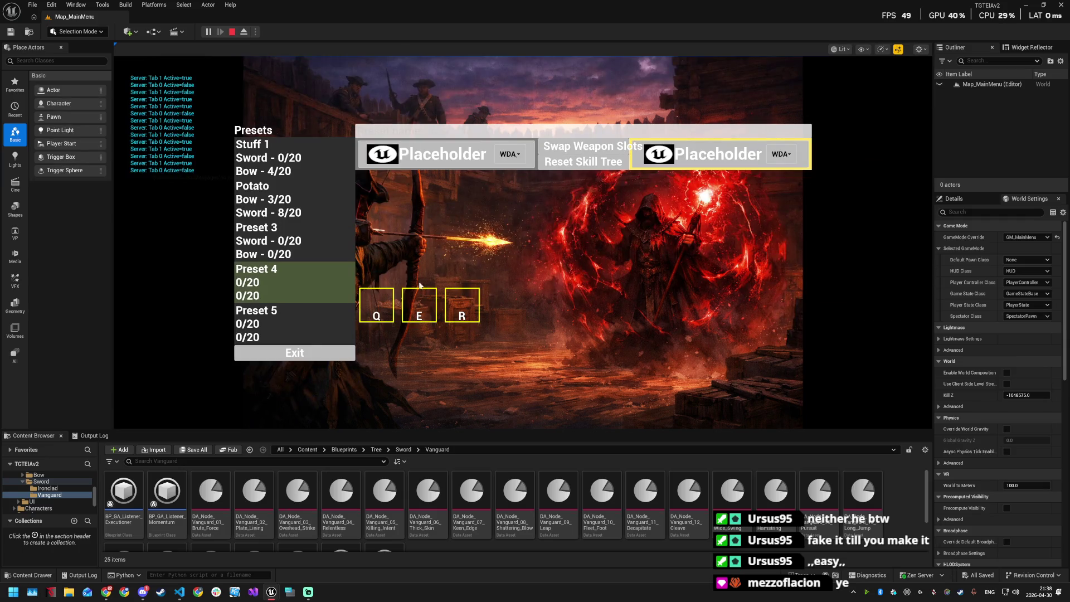
left_click(281, 247)
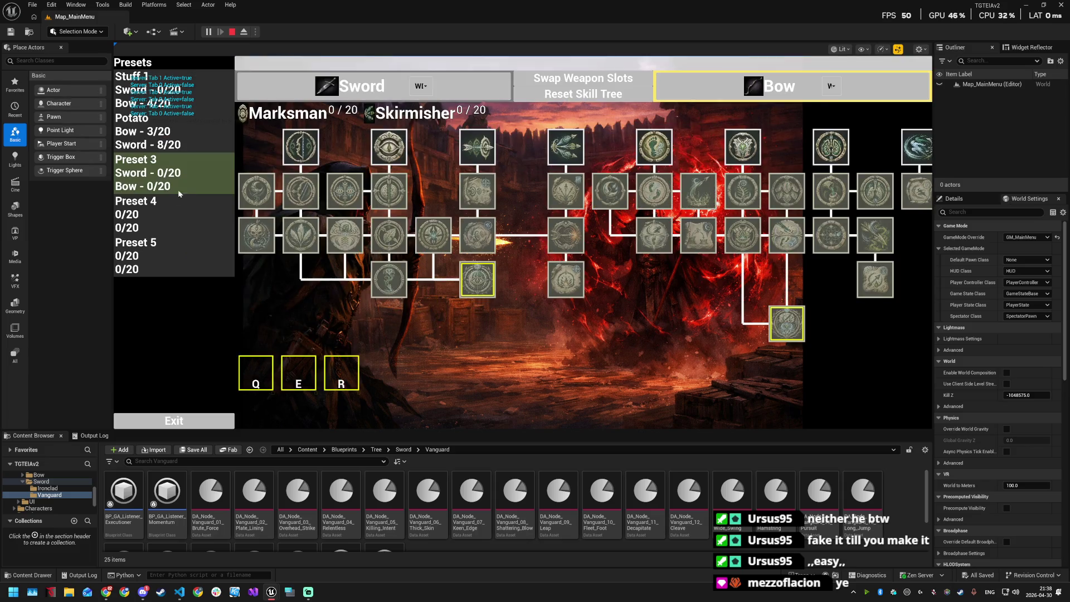
left_click(162, 206)
left_click(251, 141)
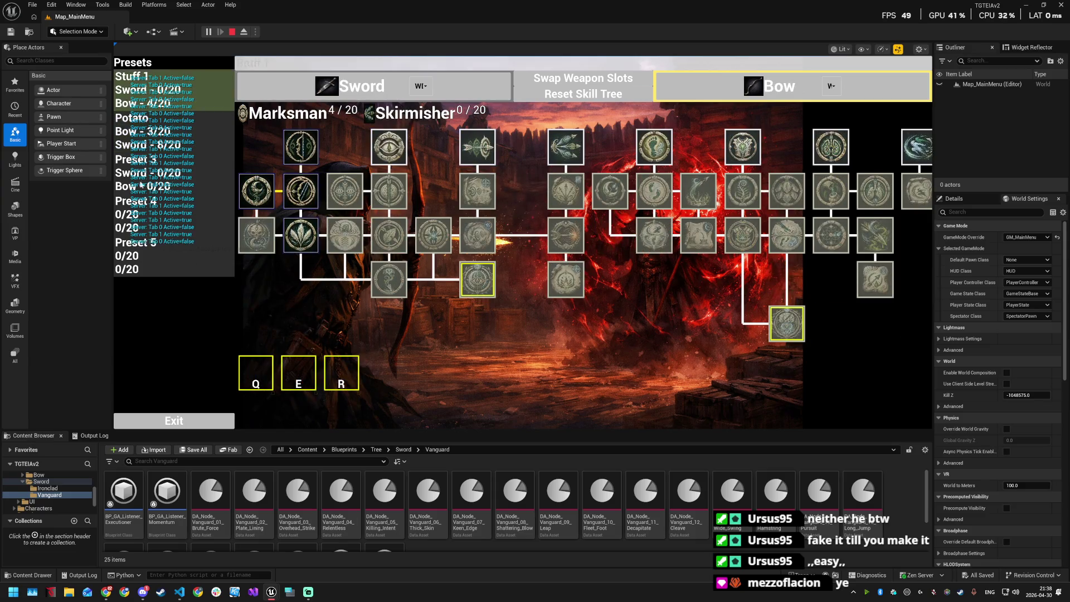
left_click(176, 422)
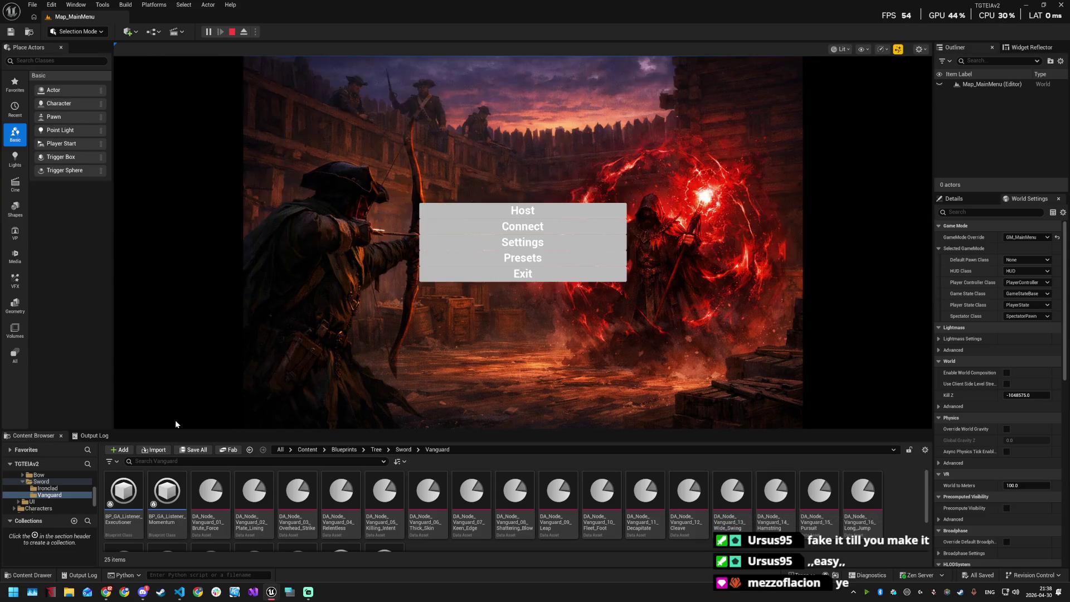
Step: Reopen the Host screen, go back, and stop the play session
left_click(514, 211)
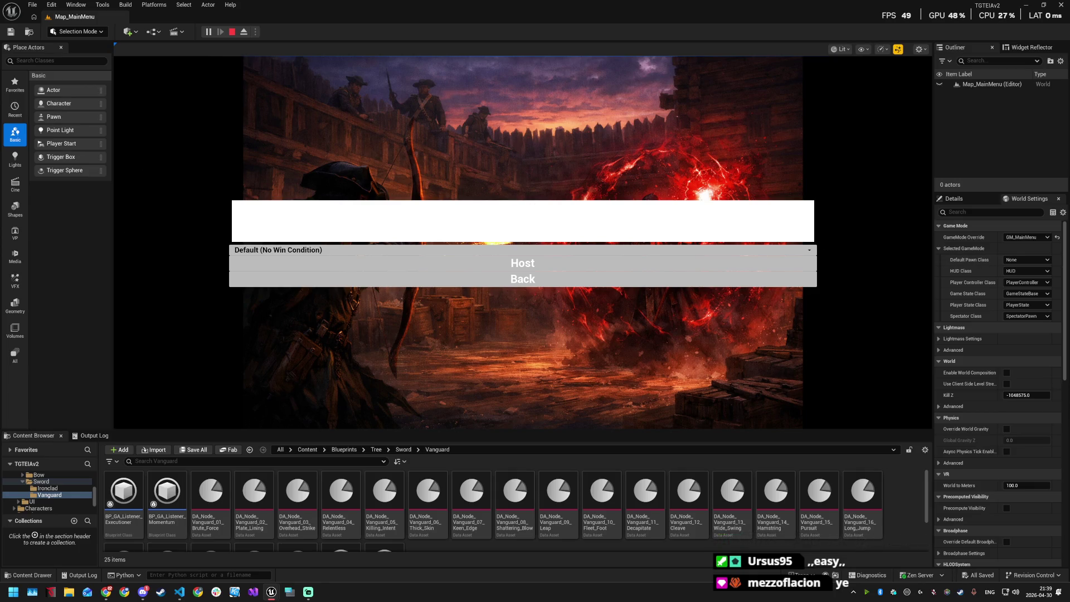
left_click(520, 286)
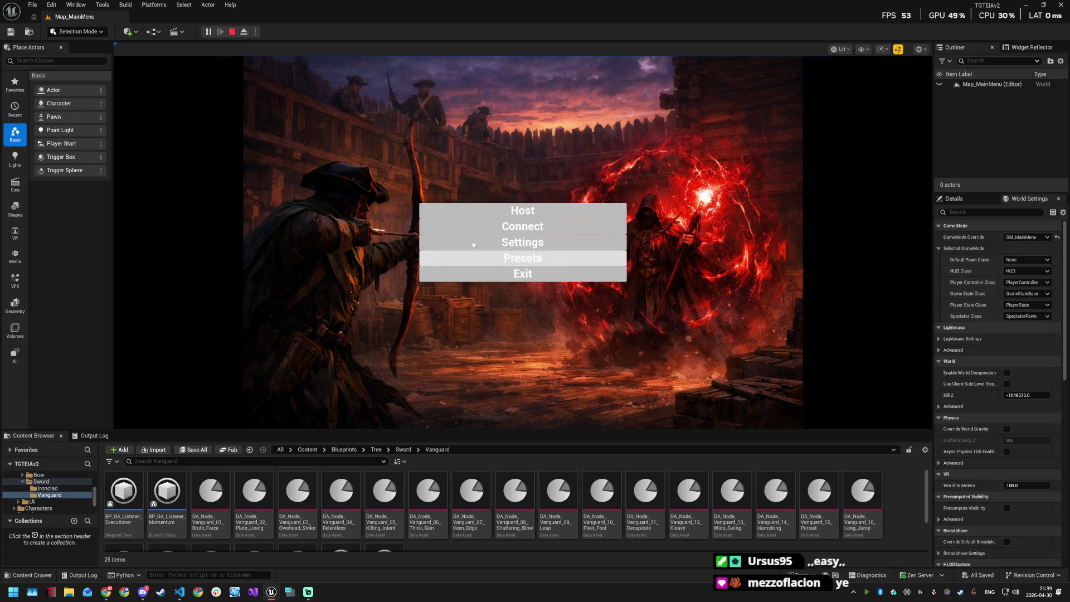
left_click(232, 33)
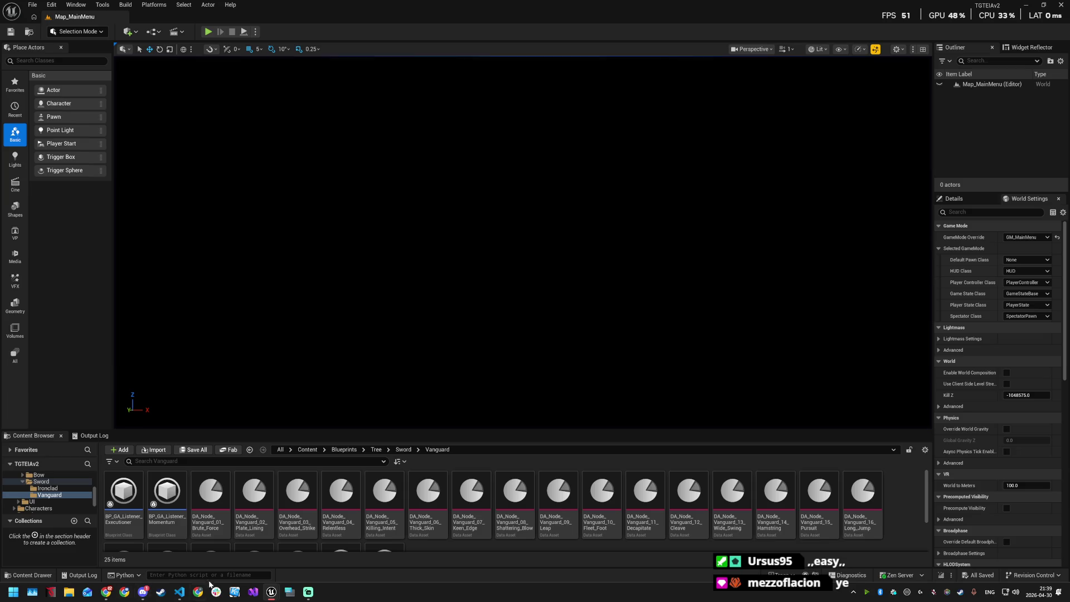
Step: Return to the WBP_MainMenu graph and frame the Add Child and Lobby Preset Cards nodes
mouse_move(280, 582)
left_click(315, 549)
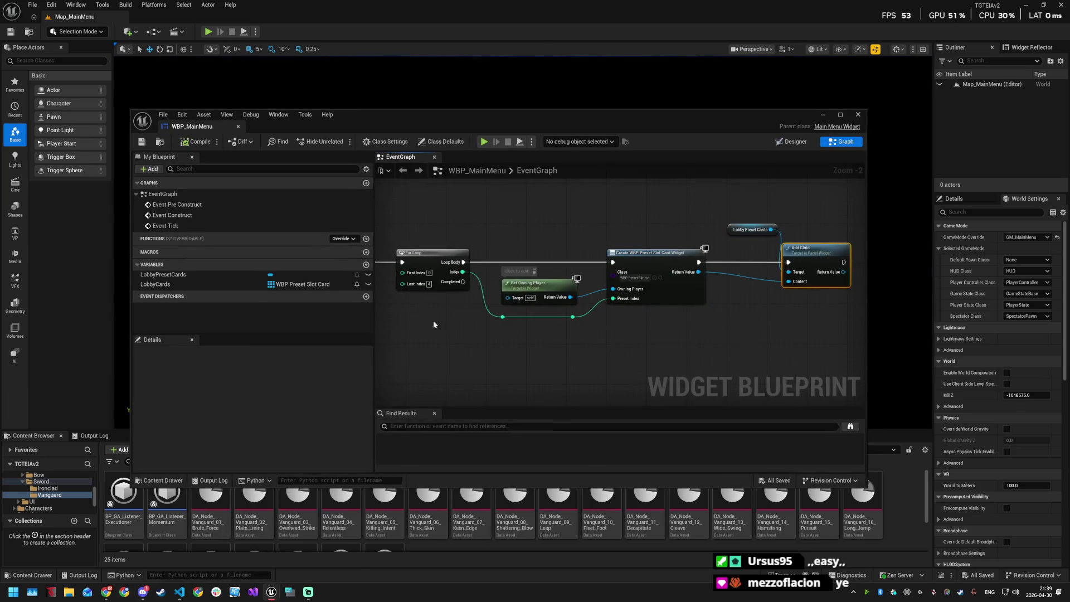
scroll(439, 319, "down", 2)
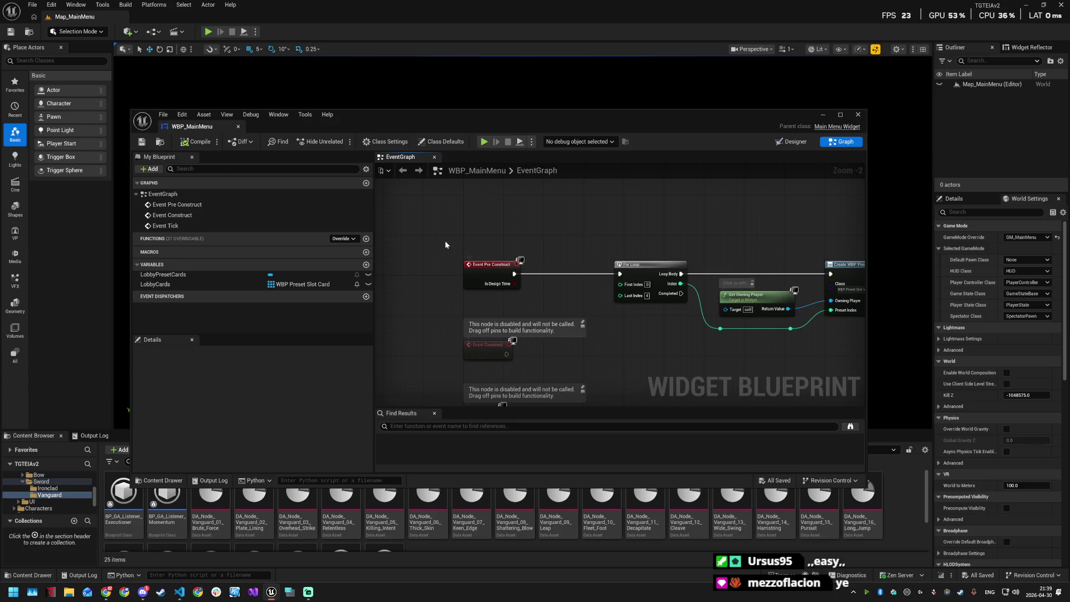
mouse_move(543, 226)
left_mouse_down()
mouse_move(417, 226)
mouse_move(435, 239)
left_mouse_up()
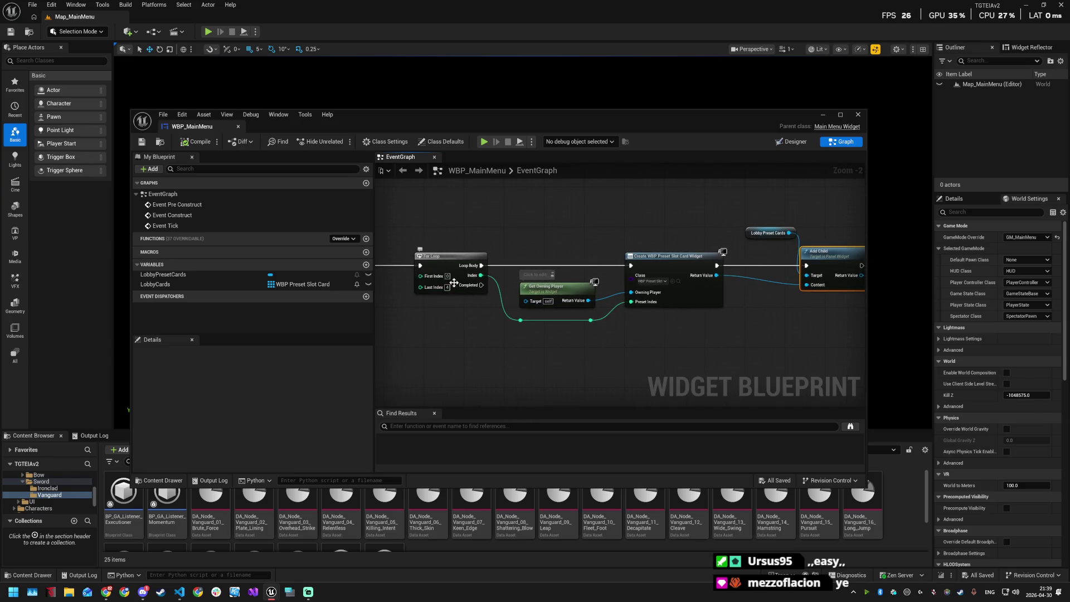
left_click_drag(647, 252, 494, 246)
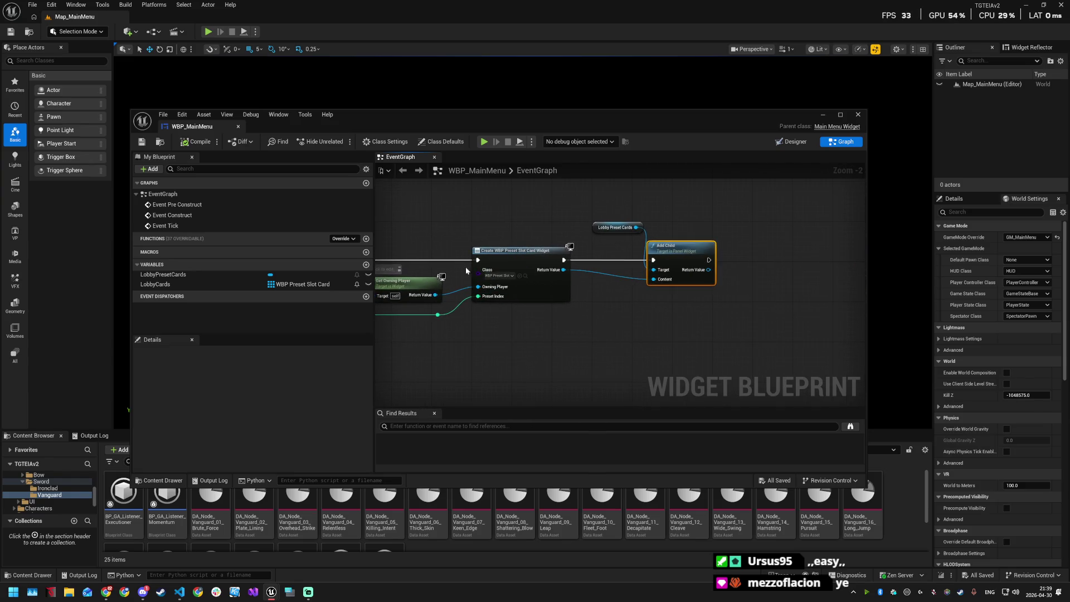
left_click(621, 221)
left_click_drag(621, 222, 611, 222)
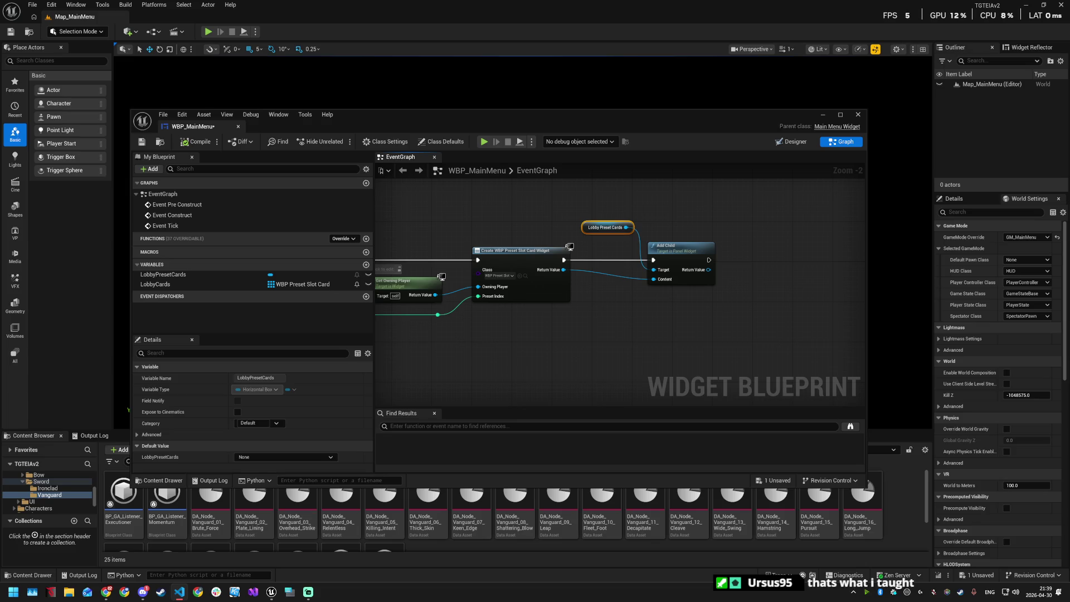
left_click_drag(721, 275, 678, 266)
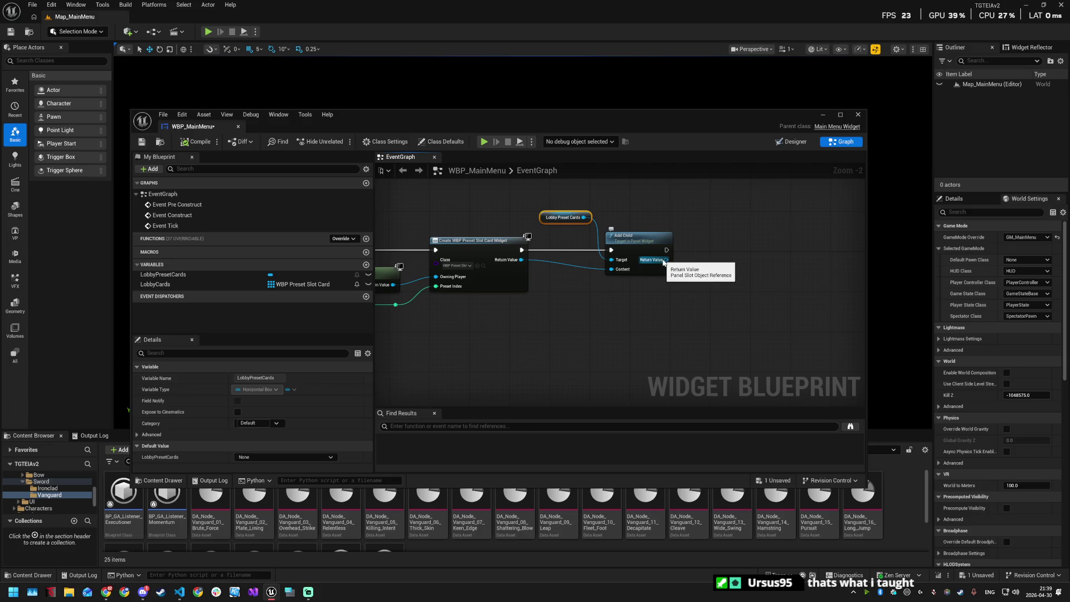
Step: Add a Set Padding node on the created widget's Return Value
left_click_drag(664, 260, 711, 273)
key("Escape")
left_click_drag(521, 260, 611, 270)
left_click_drag(521, 260, 599, 305)
type("set padding")
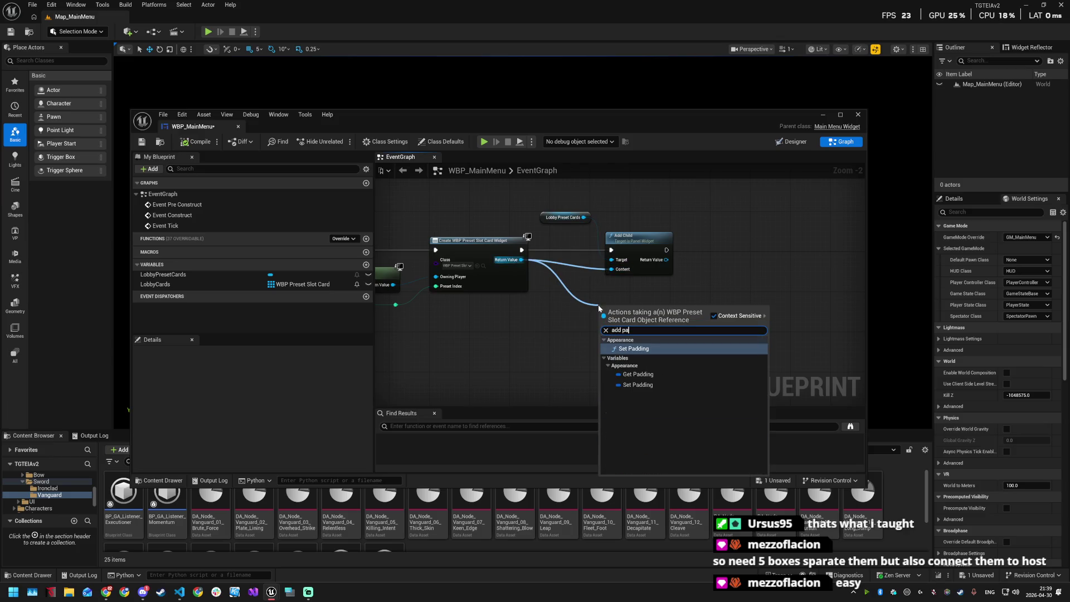
key("Return")
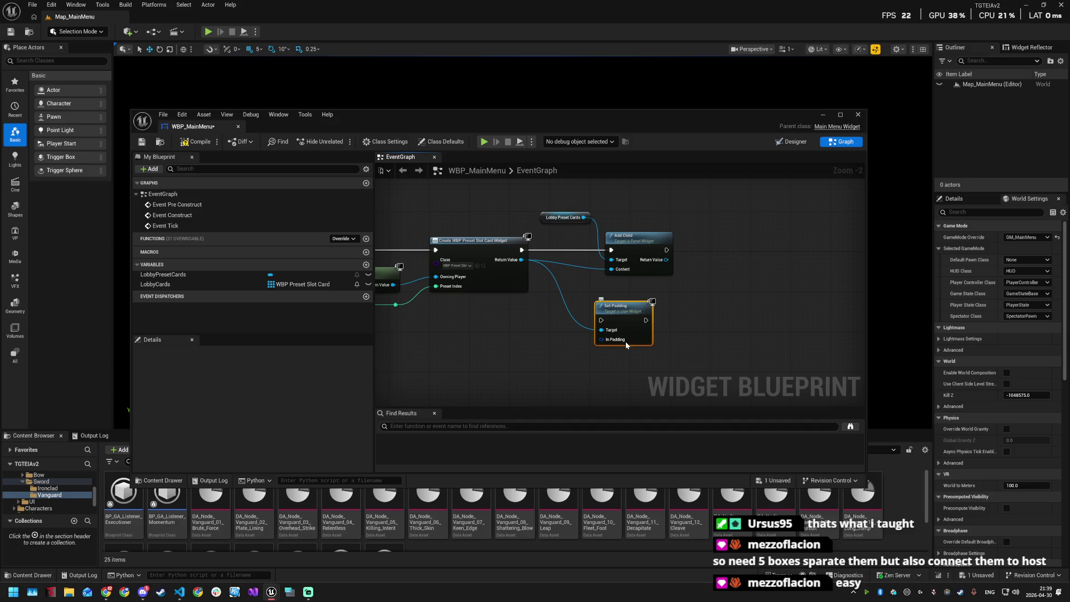
left_click_drag(601, 339, 554, 360)
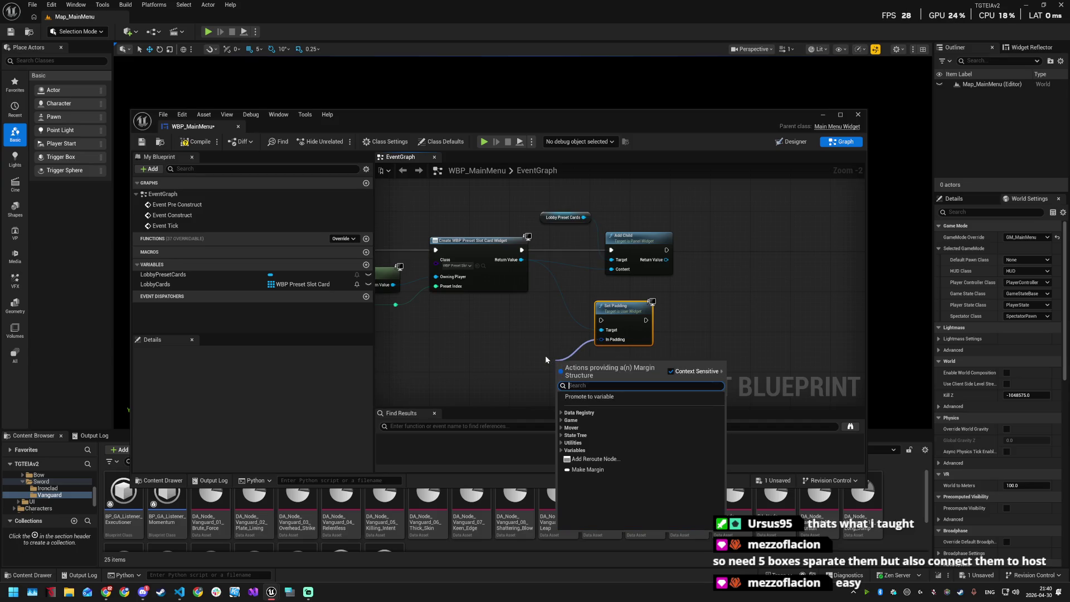
type("cons")
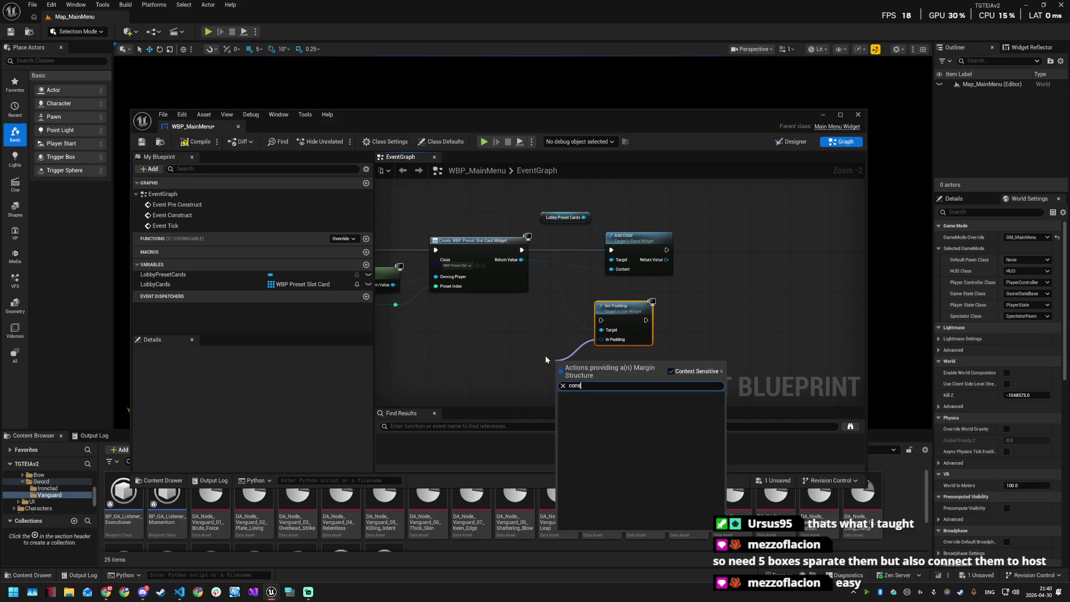
key("Escape")
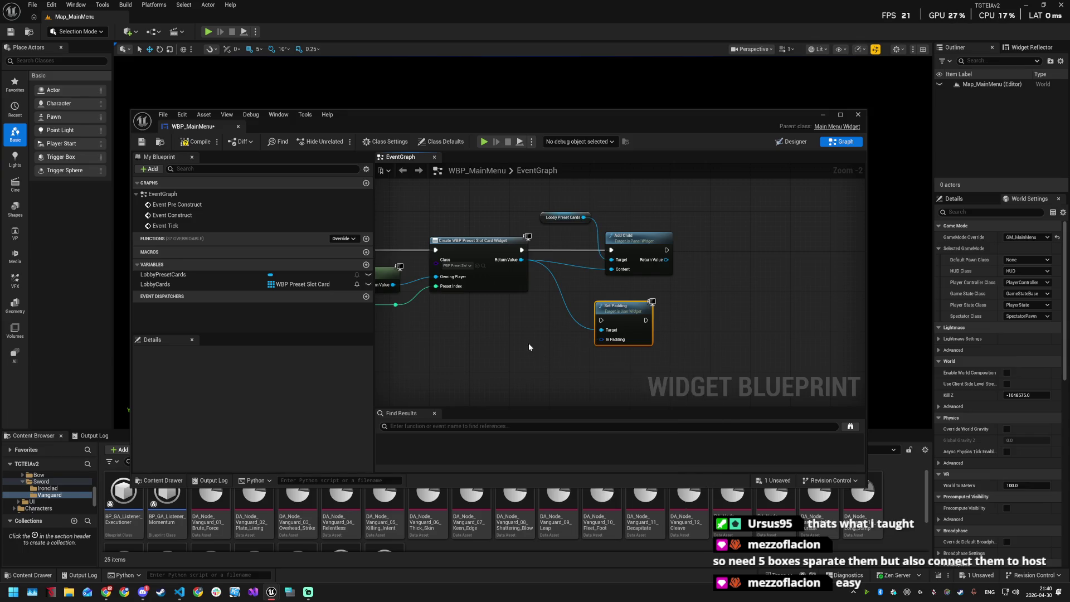
Step: Add a Make Literal Int node beside Set Padding
right_click(528, 344)
type("intege")
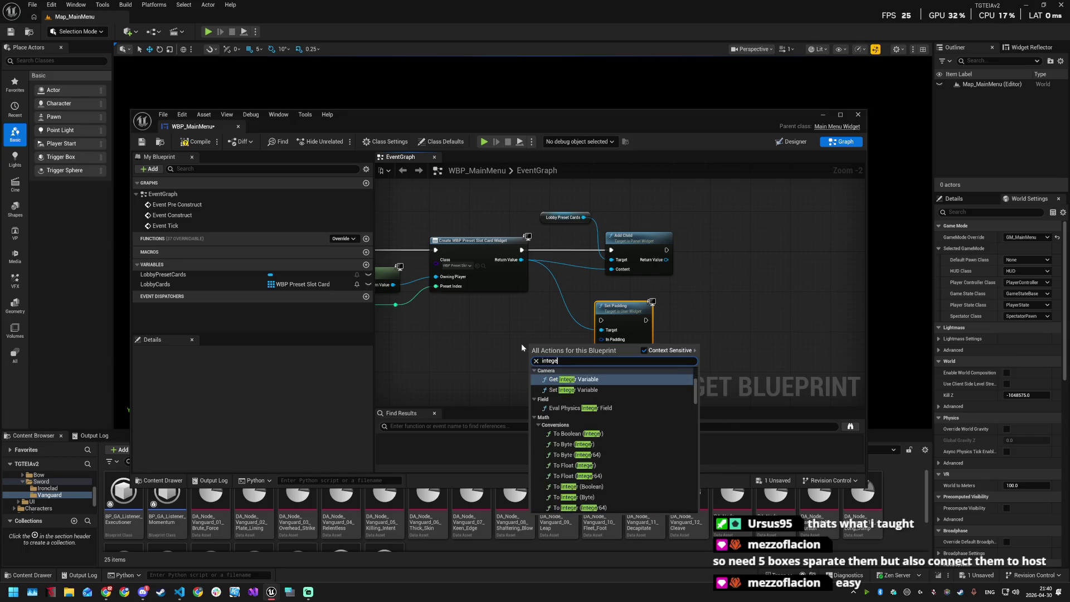
type("r cons")
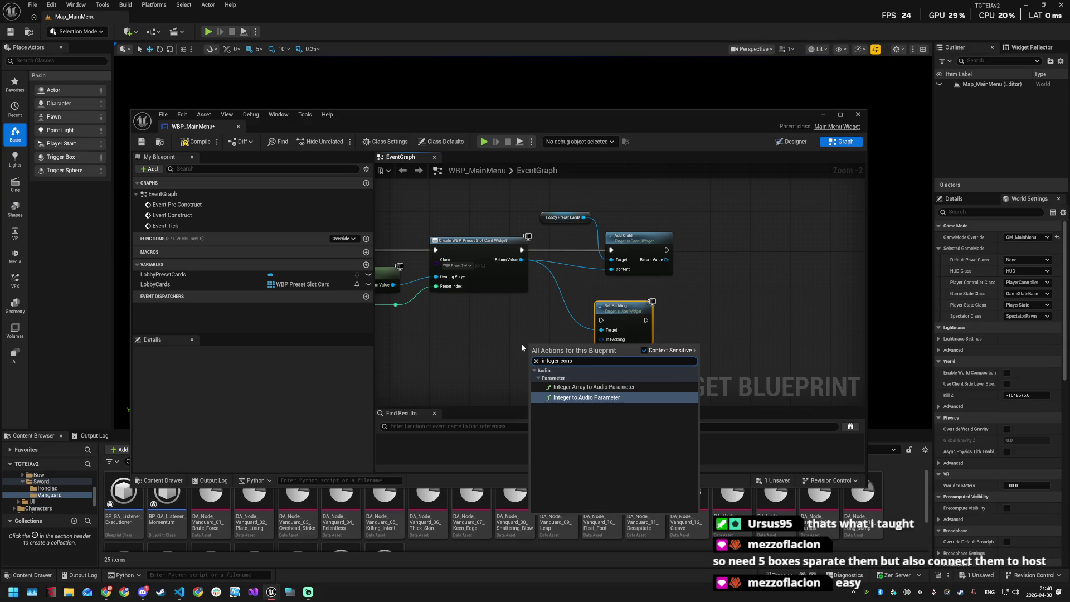
key("BackSpace")
key("BackSpace")
key("BackSpace")
type("constant")
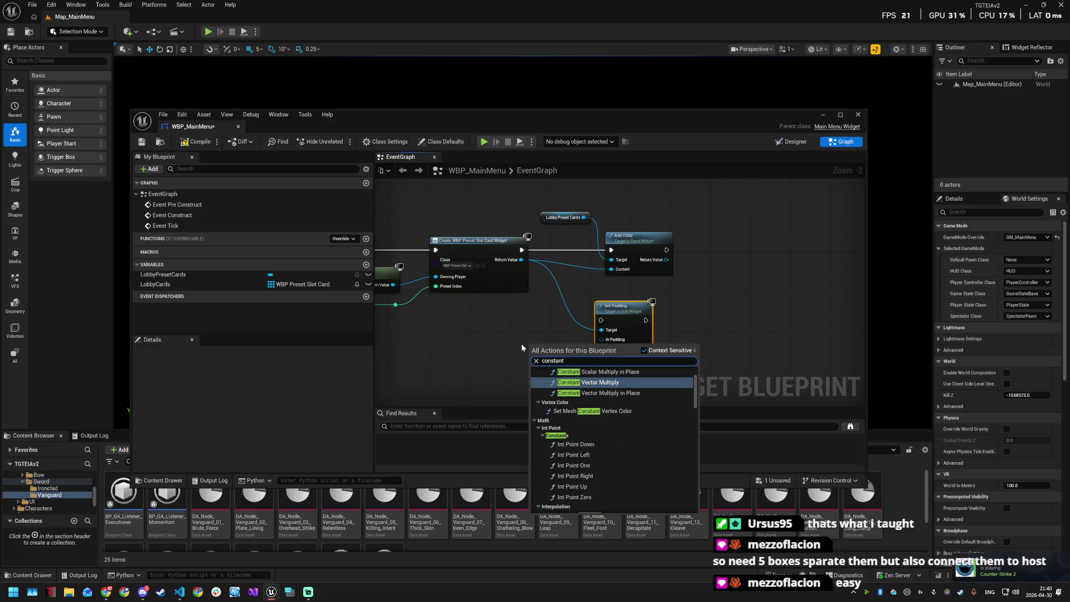
scroll(596, 450, "down", 1)
scroll(613, 446, "down", 10)
scroll(627, 443, "down", 5)
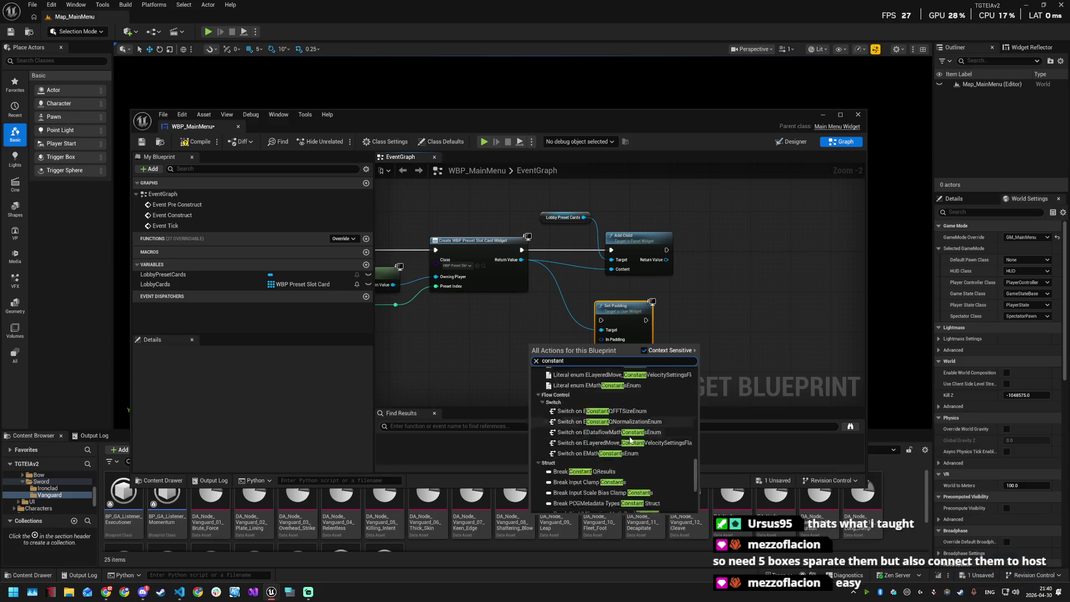
scroll(620, 446, "up", 3)
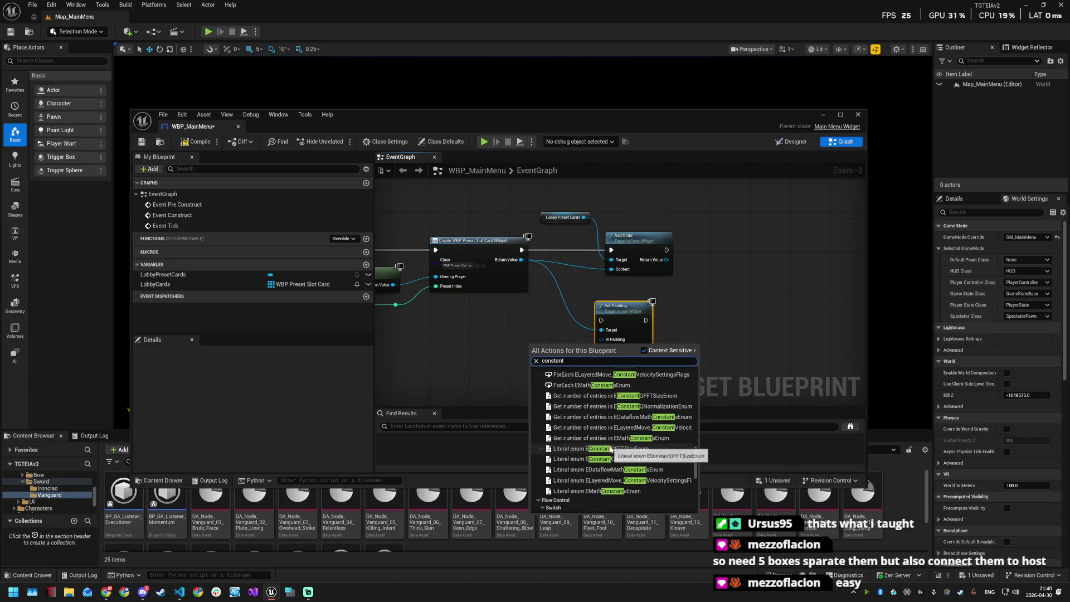
left_click(534, 361)
type("literal inte")
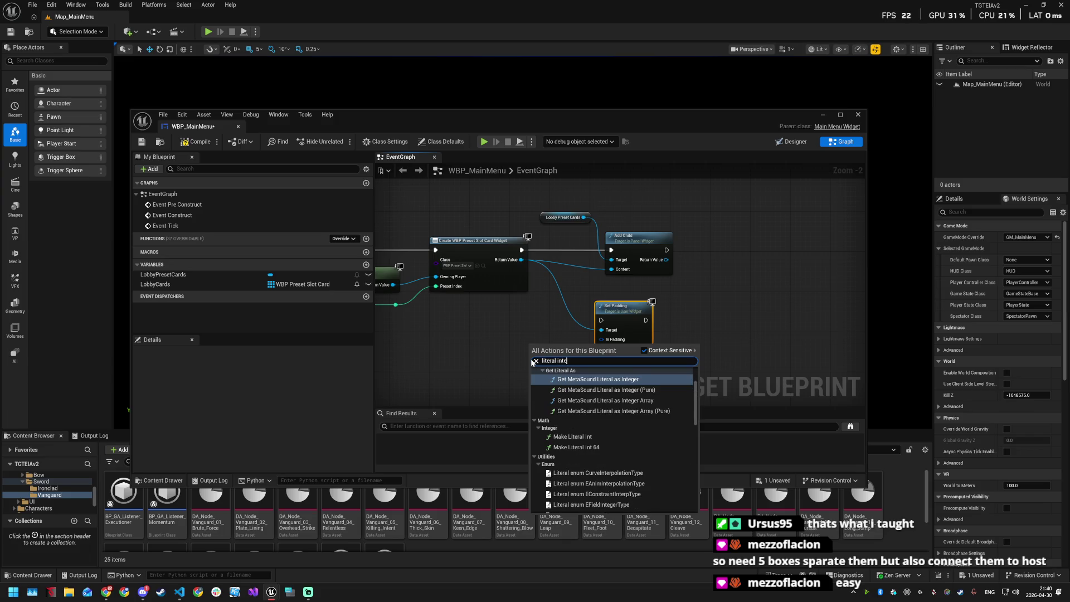
left_click(573, 436)
left_click_drag(575, 345, 534, 340)
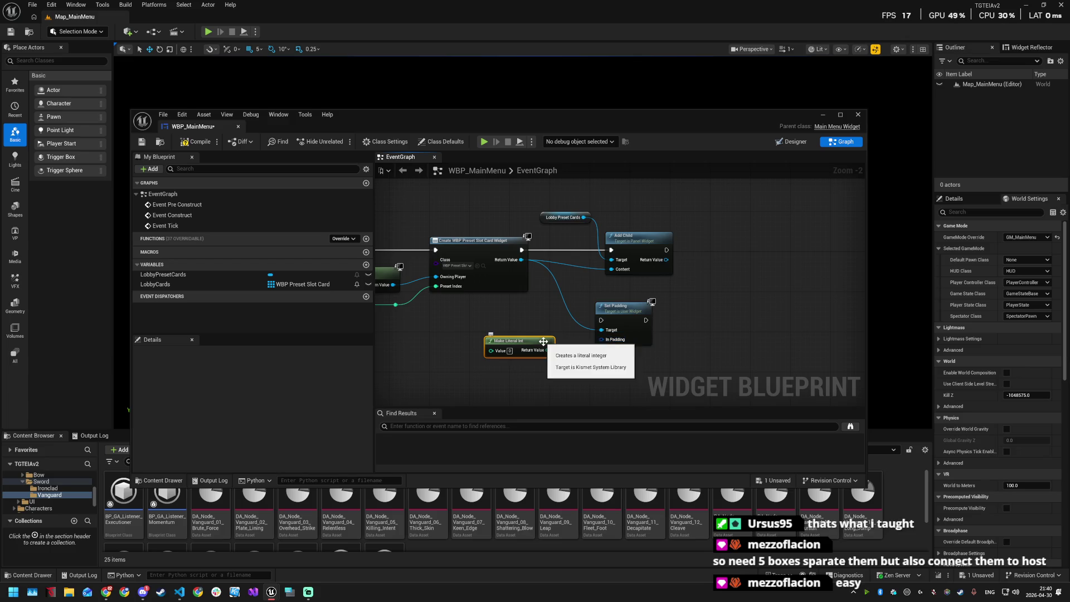
Step: Delete the Make Literal Int and Set Padding nodes, leaving the Add Child loop intact
key("Delete")
left_click(616, 325)
key("Delete")
mouse_move(617, 325)
left_mouse_down()
mouse_move(531, 361)
mouse_move(529, 382)
left_mouse_up()
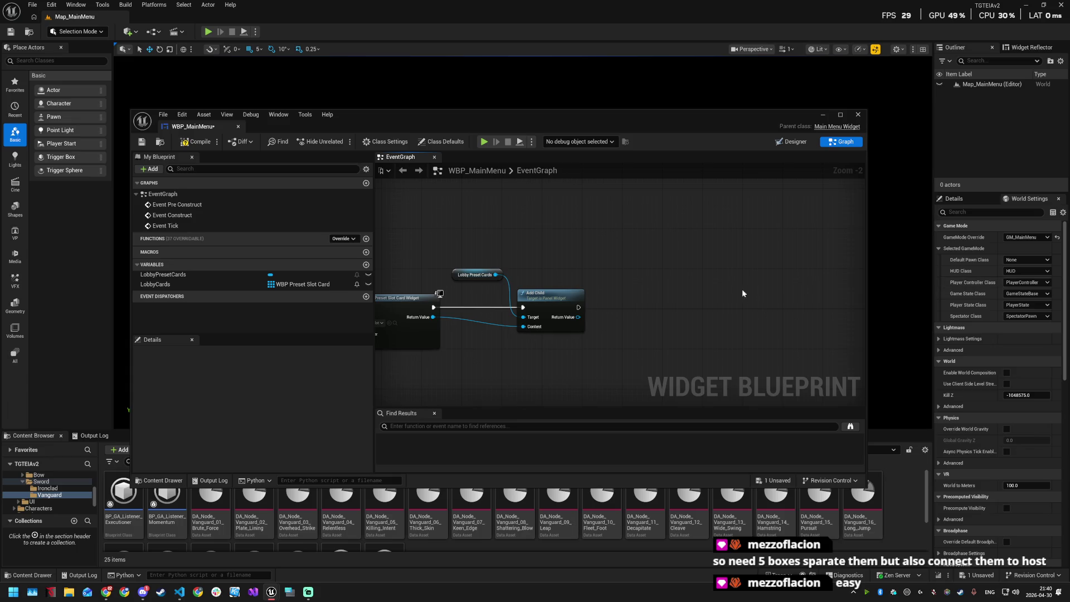
Step: Search 'bind event on sele' from Add Child's output, then cancel and frame the create node
left_click_drag(686, 289, 698, 262)
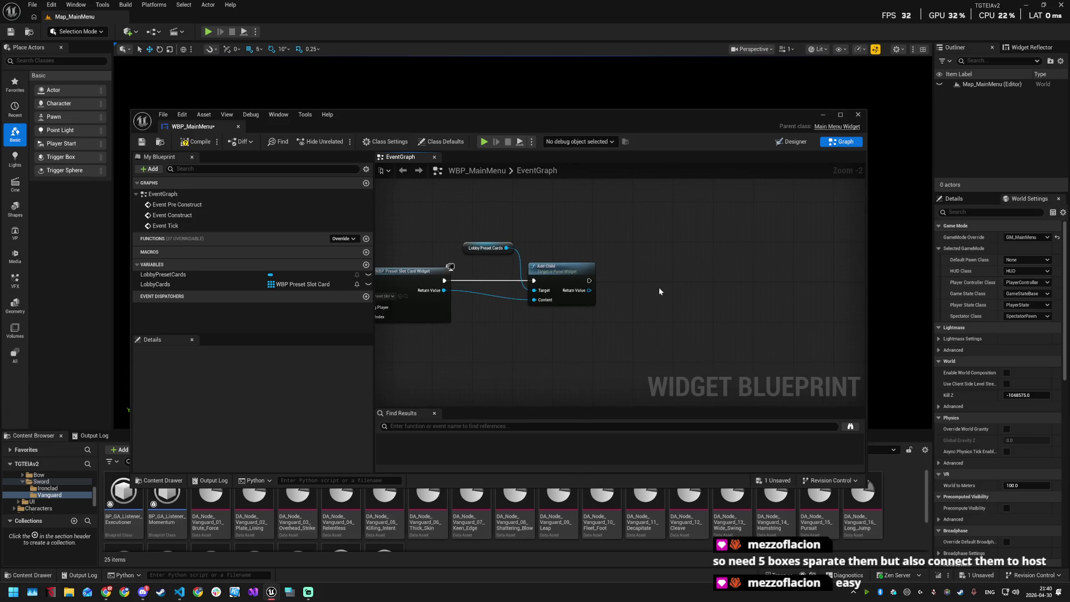
left_click_drag(588, 280, 667, 282)
type("bind ")
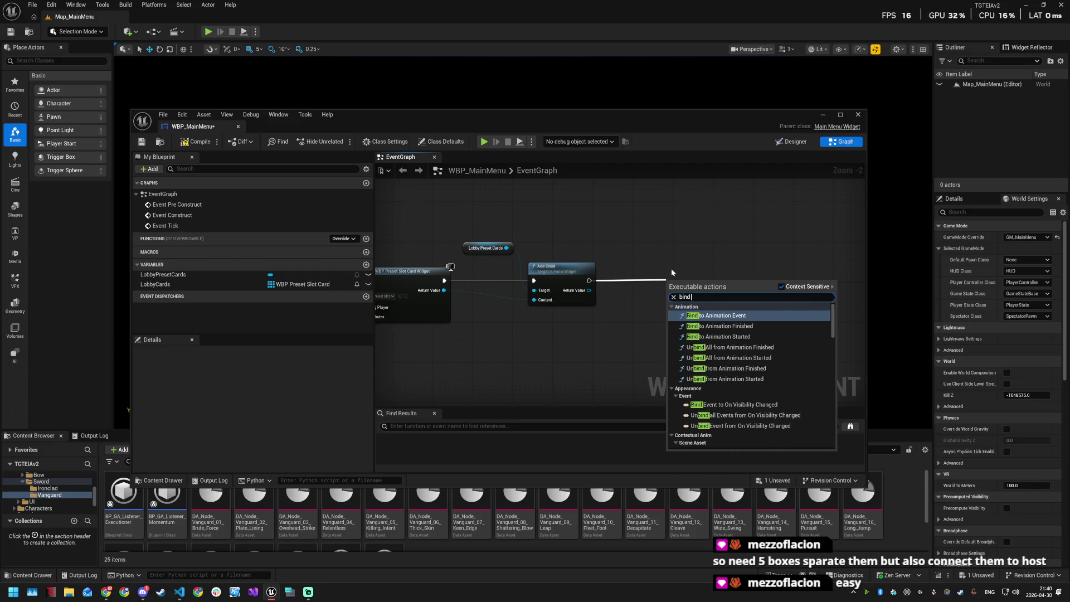
type("event on sele")
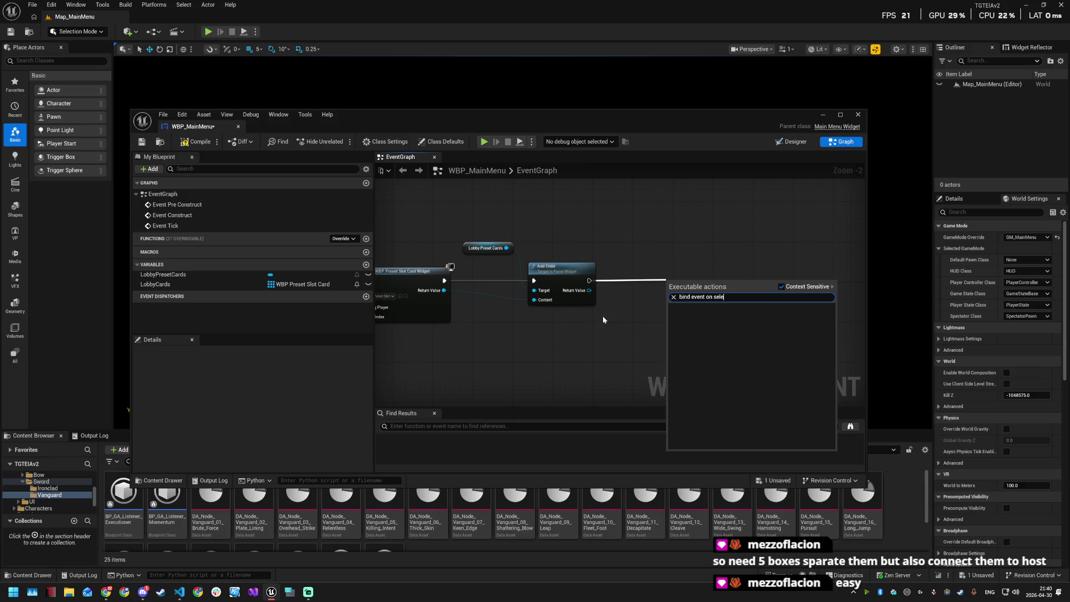
left_click(549, 336)
left_click_drag(549, 336, 678, 318)
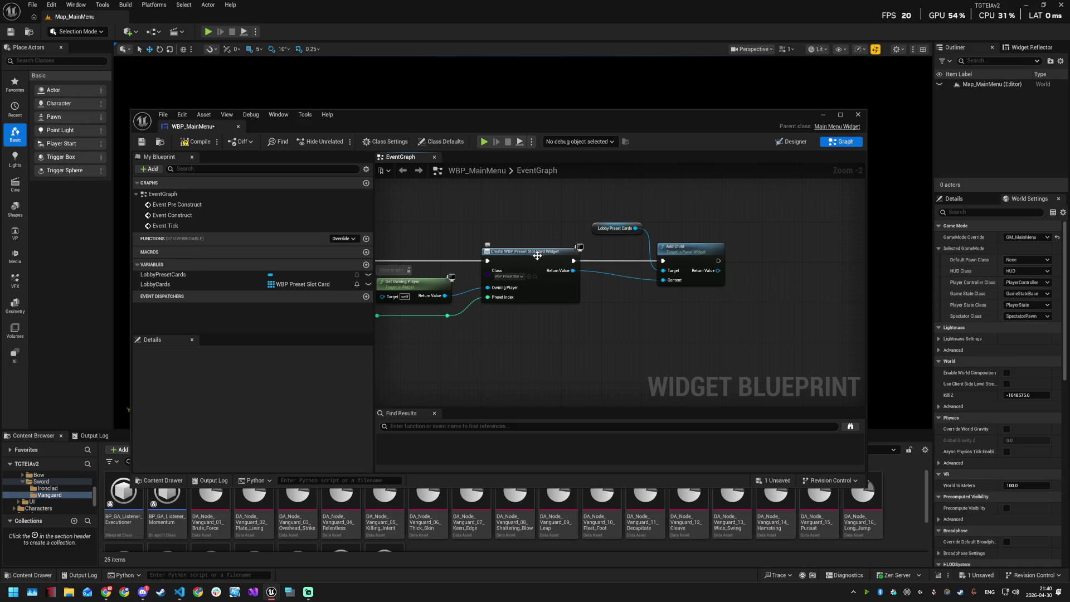
Step: Add Bind Event to On Selected from the new card's Return Value, driven by Add Child
left_click_drag(573, 270, 750, 323)
type("bind event on")
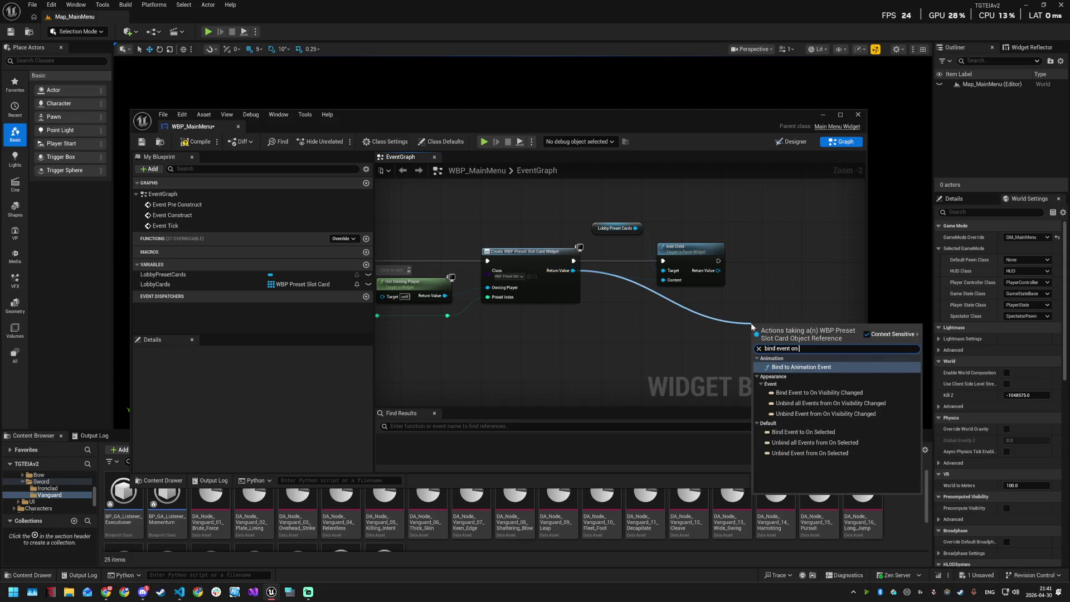
left_click(821, 432)
mouse_move(763, 326)
left_mouse_down()
mouse_move(798, 267)
mouse_move(782, 261)
left_mouse_up()
left_click_drag(718, 261, 775, 268)
left_click_drag(799, 254, 813, 250)
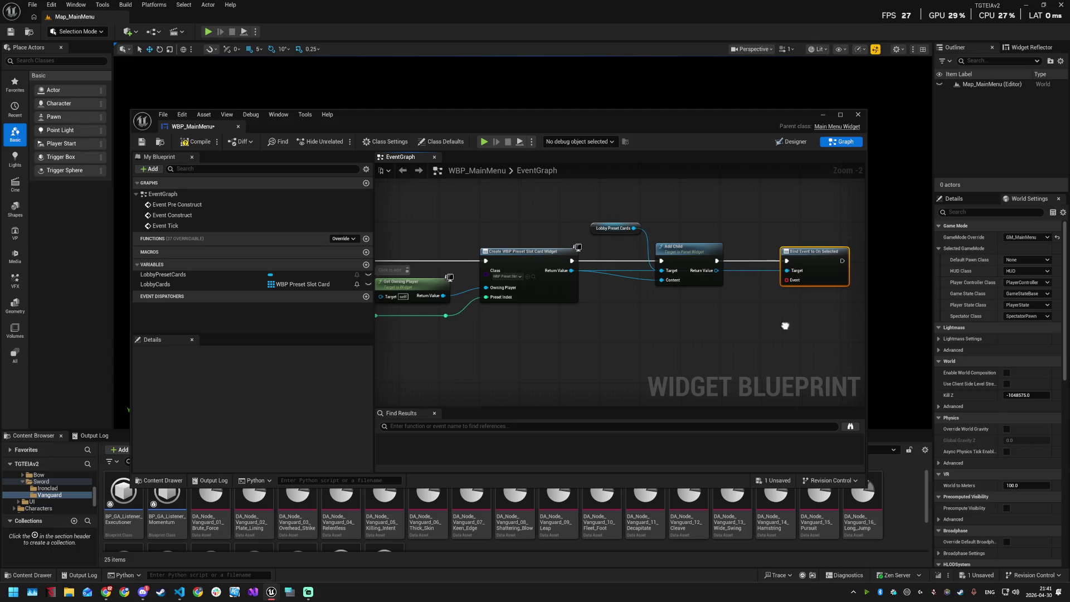
left_click_drag(667, 267, 571, 269)
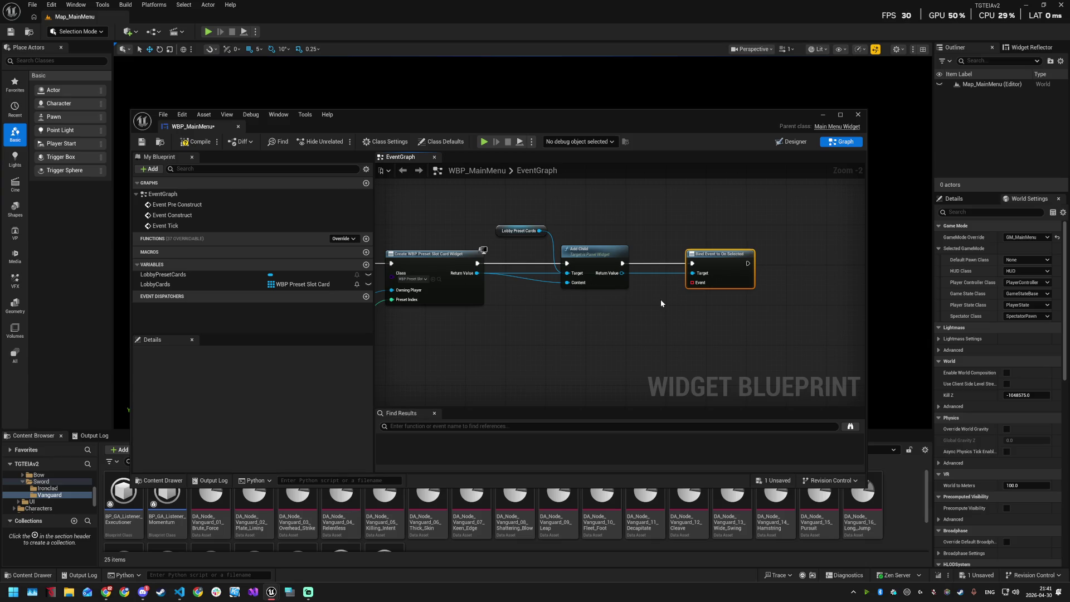
Step: Create custom event HandleLobbyCardSelected on the bind's Event pin and drag in LobbyCards
mouse_move(692, 282)
left_mouse_down()
mouse_move(679, 313)
mouse_move(647, 331)
left_mouse_up()
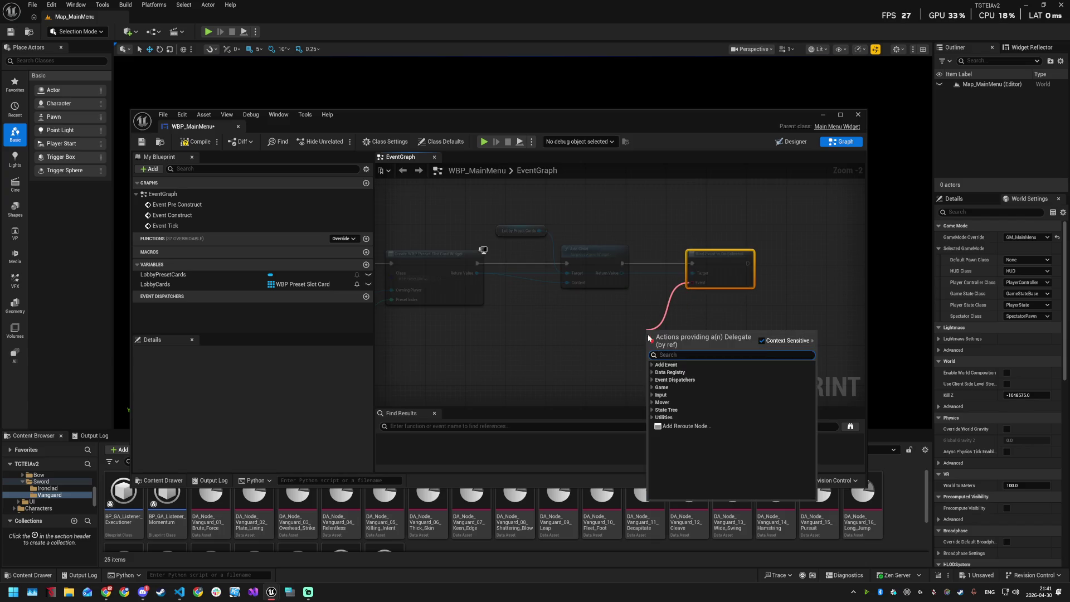
left_click(652, 365)
left_click(662, 373)
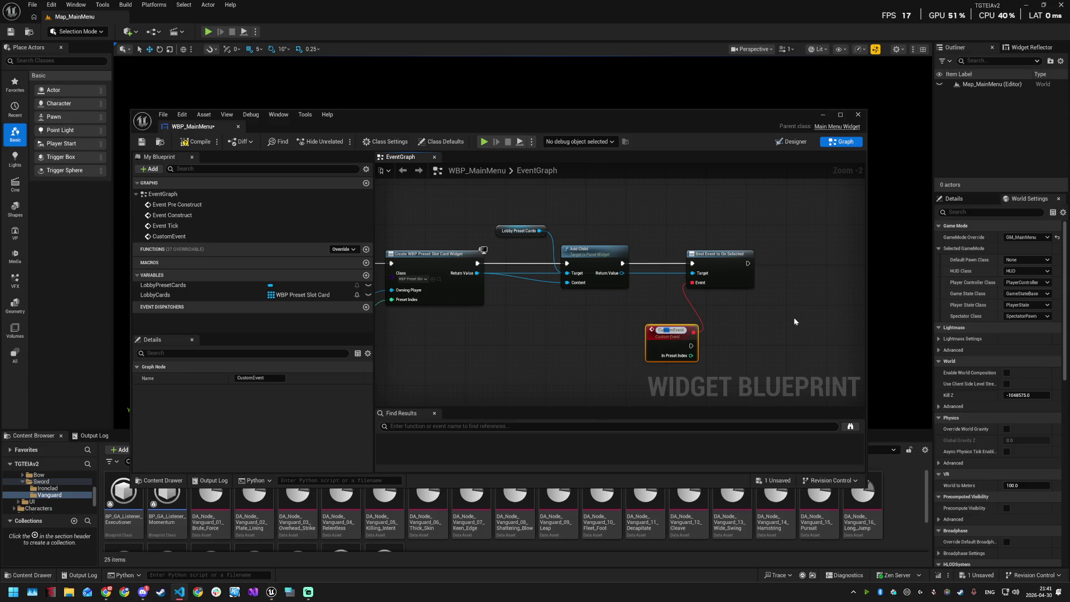
type("HandleLobbyCardSelected")
key("Return")
left_click_drag(672, 332, 632, 352)
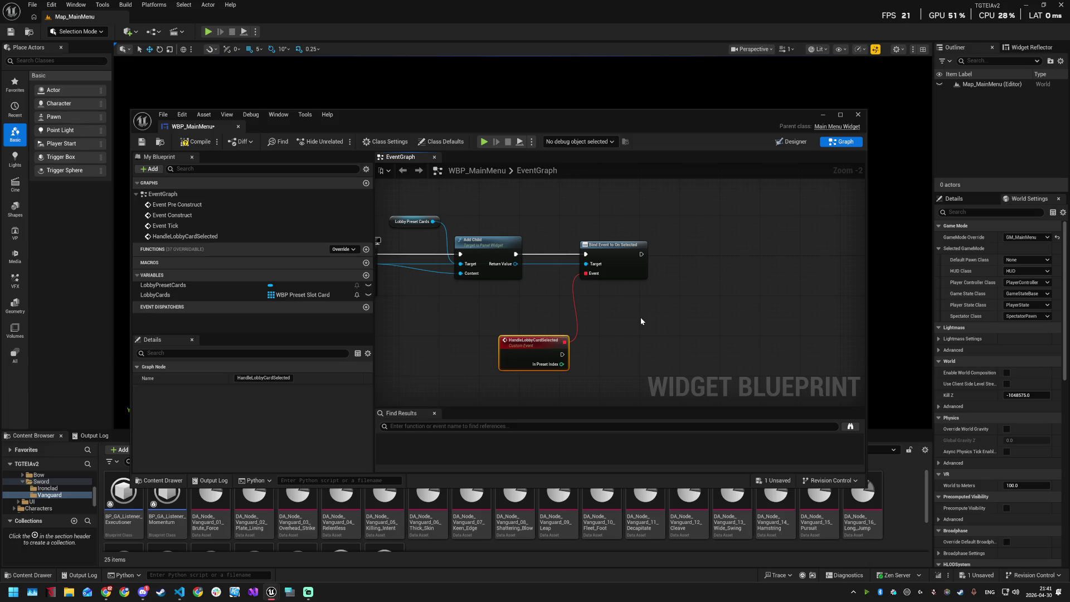
mouse_move(202, 297)
left_mouse_down()
mouse_move(657, 212)
mouse_move(720, 268)
left_mouse_up()
Step: Add a LobbyCards array Add node fed by the bind's exec and the created card widget
left_click(685, 234)
type("add")
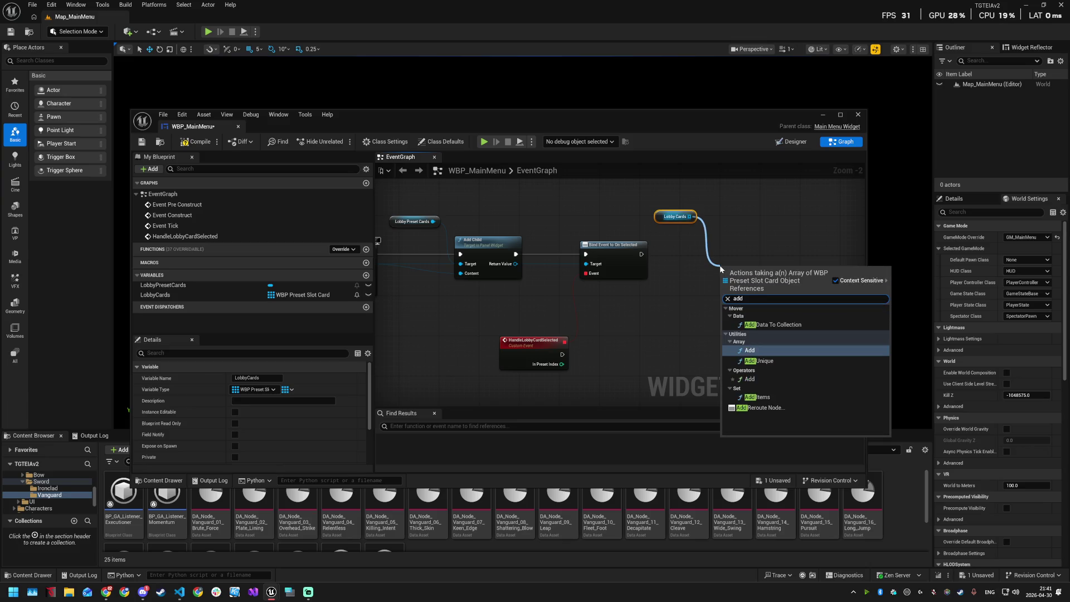
key("Return")
left_click_drag(751, 270, 747, 245)
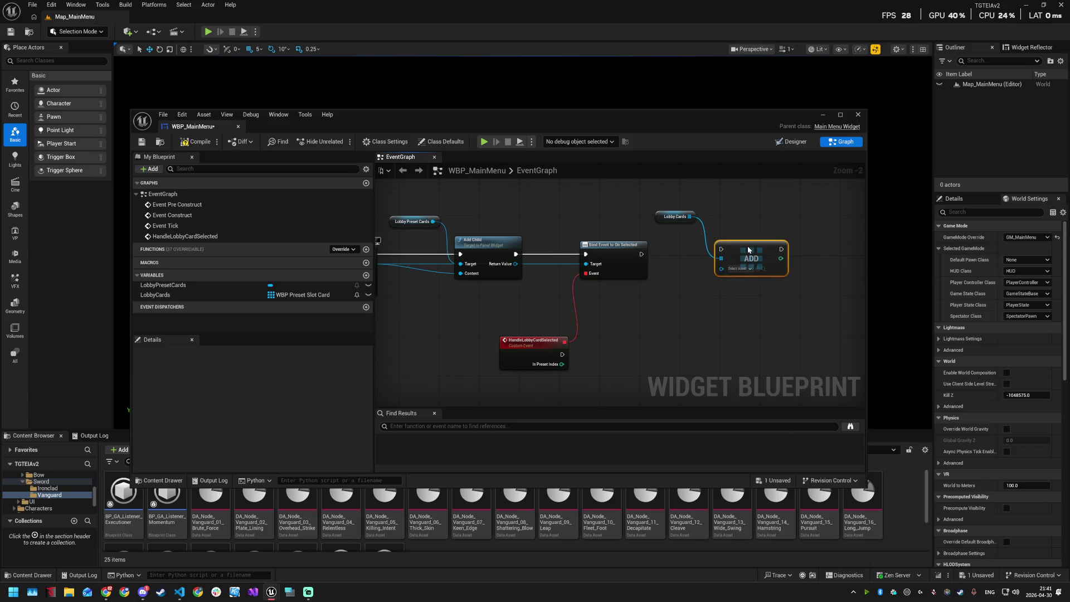
left_click_drag(642, 257, 722, 250)
left_click(752, 252)
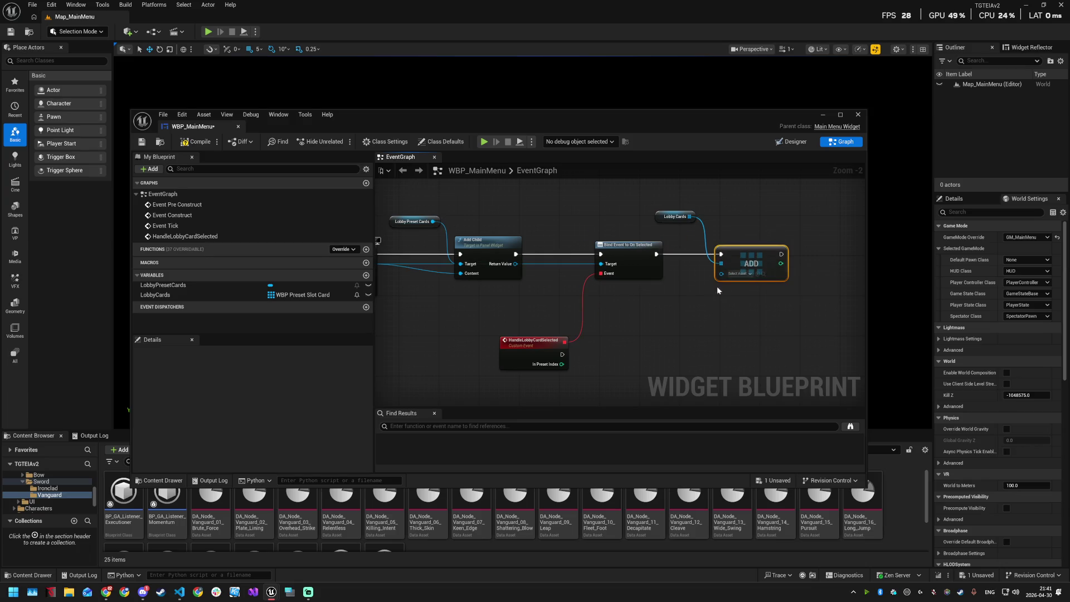
mouse_move(720, 274)
left_mouse_down()
mouse_move(517, 267)
mouse_move(401, 301)
mouse_move(384, 290)
mouse_move(570, 268)
left_mouse_up()
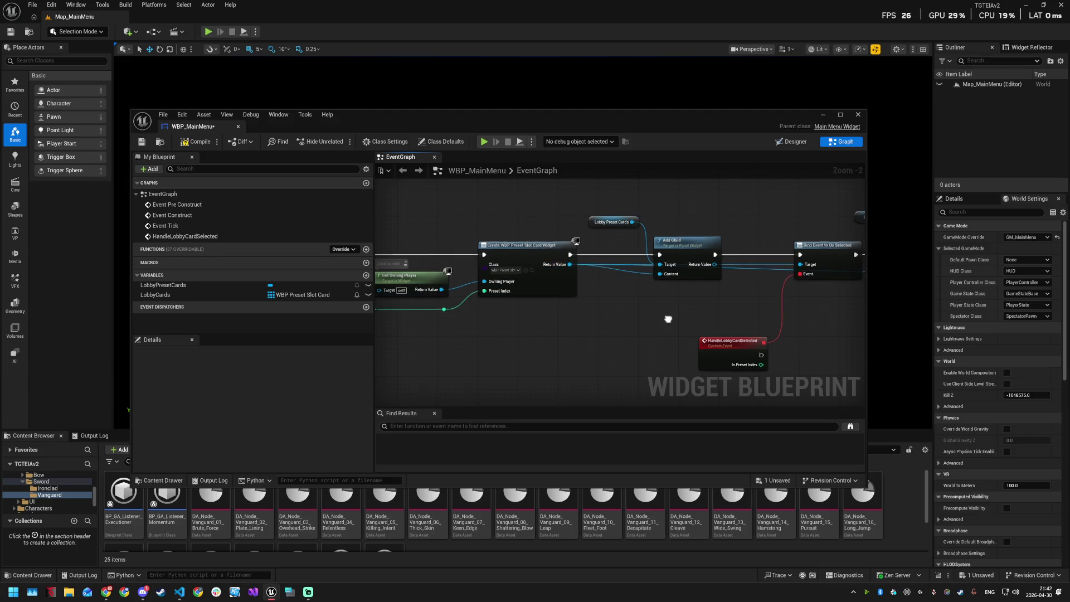
Step: Tidy the item and target wires with reroute points and save WBP_MainMenu
double_click(732, 261)
mouse_move(732, 262)
left_mouse_down()
mouse_move(700, 282)
mouse_move(523, 296)
mouse_move(725, 290)
mouse_move(482, 291)
left_mouse_up()
left_click(673, 288)
double_click(673, 288)
left_click(608, 254)
double_click(603, 254)
mouse_move(603, 253)
left_mouse_down()
mouse_move(591, 281)
mouse_move(479, 283)
left_mouse_up()
double_click(540, 276)
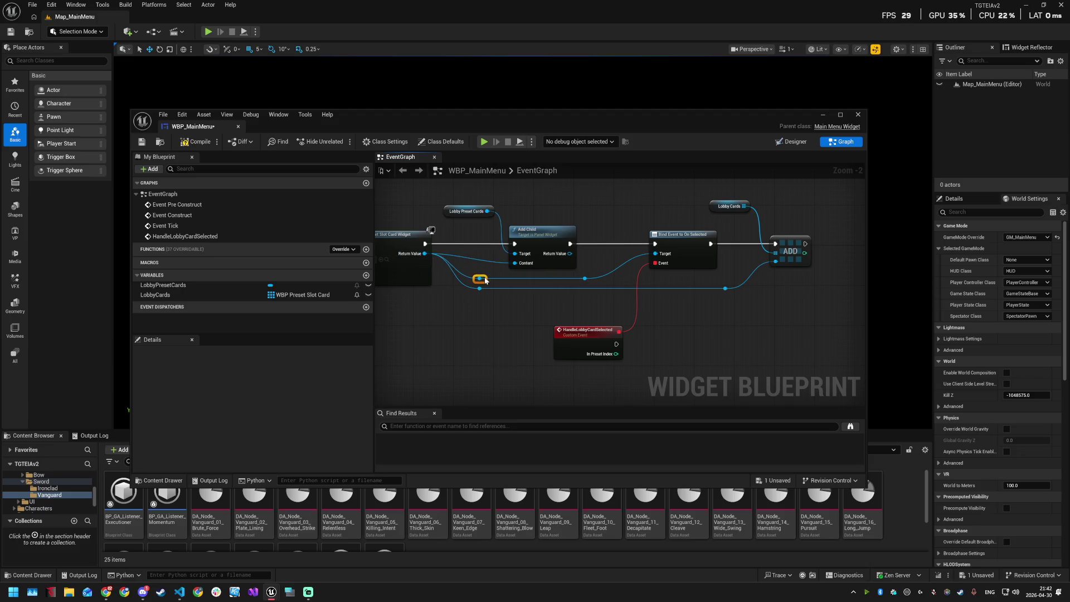
left_click(557, 276)
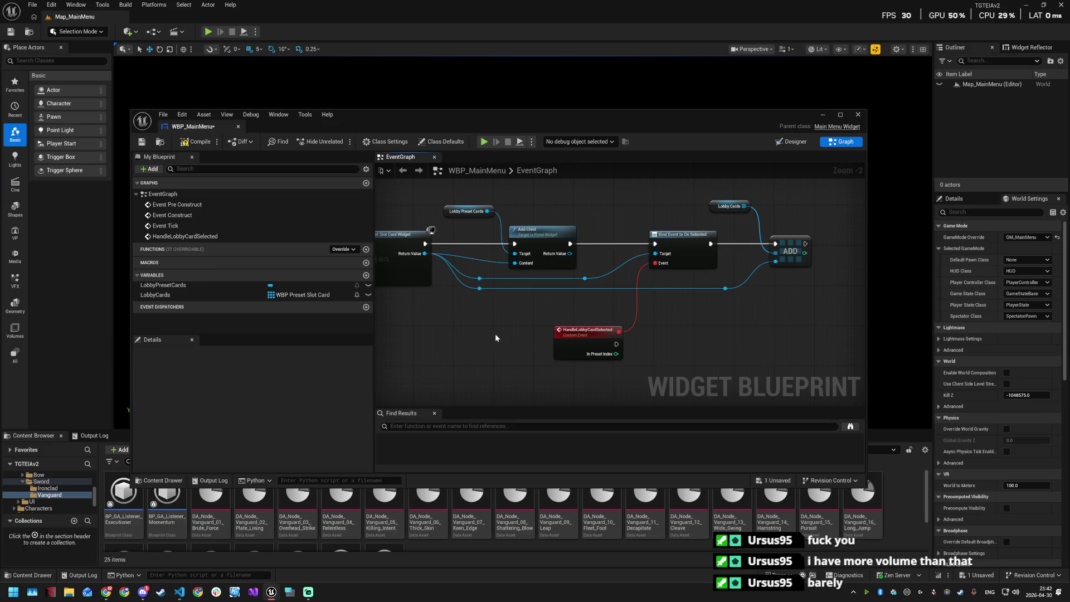
key("ctrl+s")
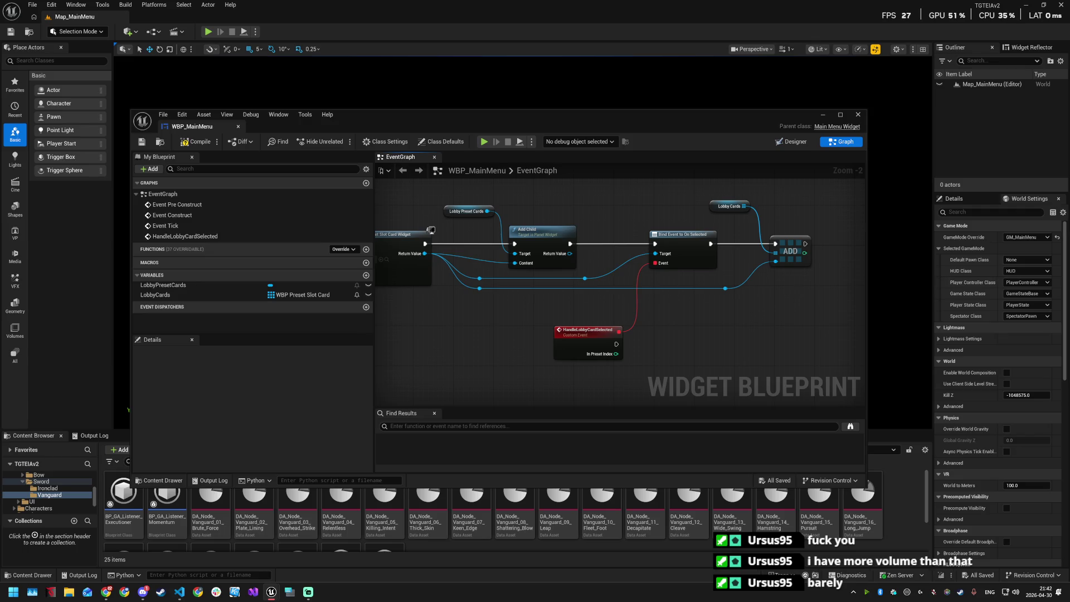
key("alt+Tab")
Step: Add Bind Event to On Lobby Presets Reloaded from the For Loop's Completed pin
left_click_drag(592, 289, 695, 229)
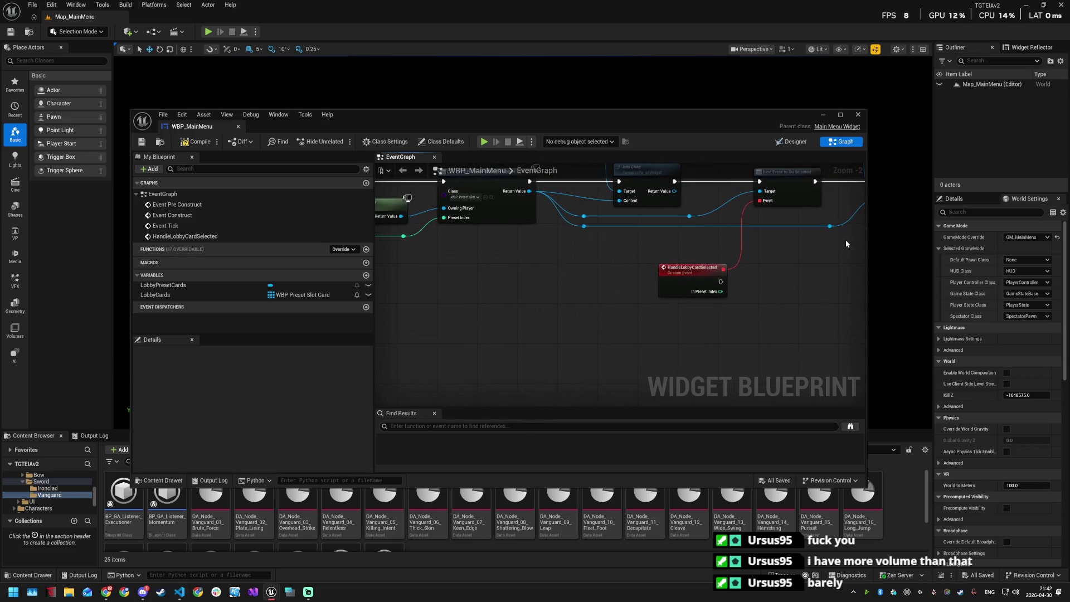
left_click_drag(549, 243, 772, 252)
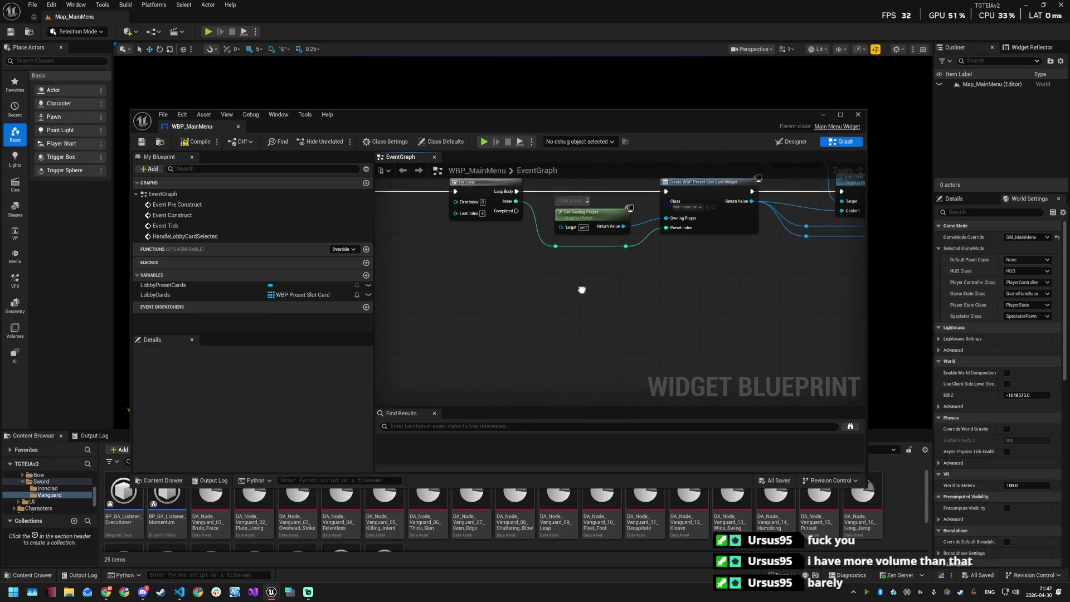
mouse_move(520, 211)
left_mouse_down()
mouse_move(543, 335)
mouse_move(584, 368)
left_mouse_up()
type("bind event to l")
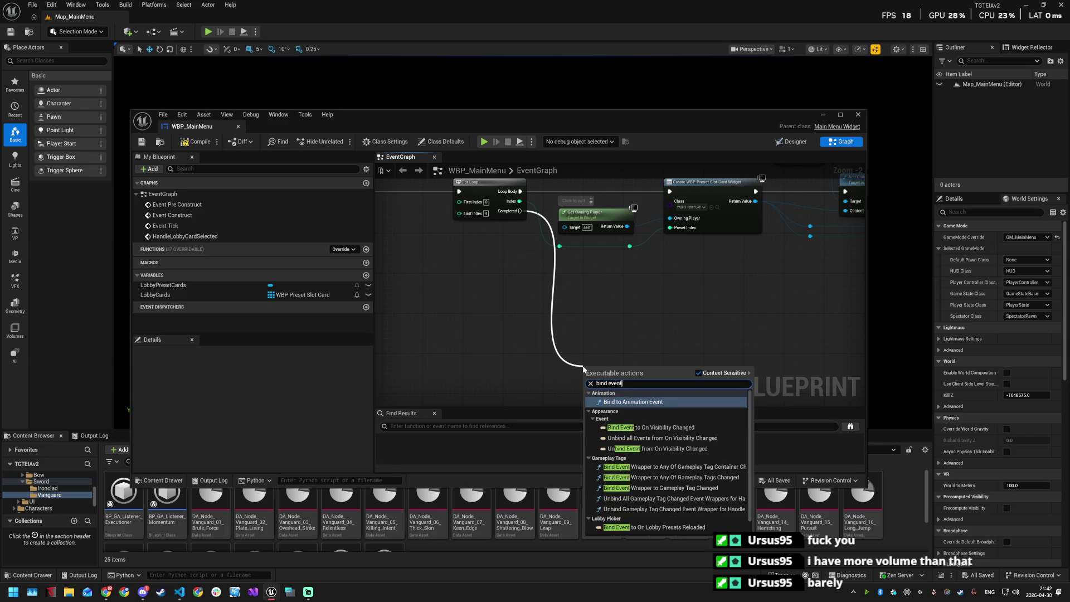
type("o")
key("Return")
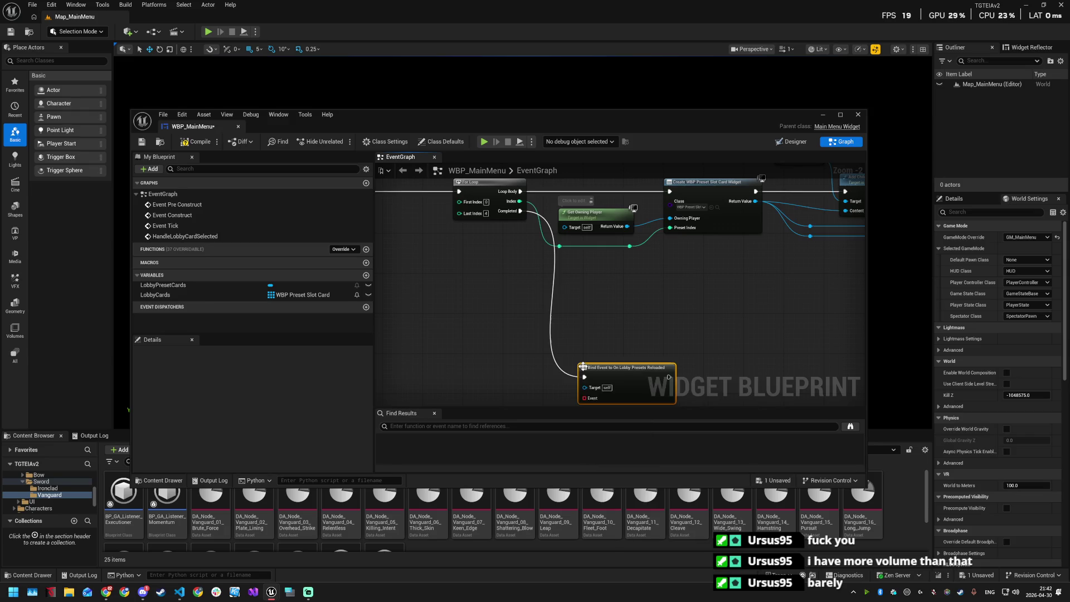
left_click_drag(742, 327, 679, 272)
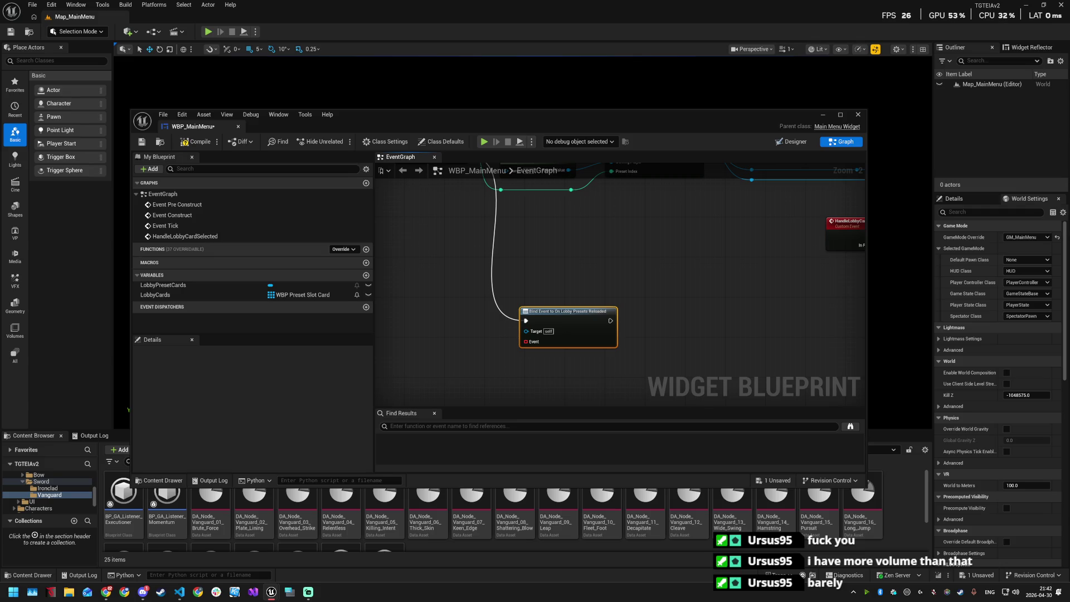
Step: Create the RefreshLobbyCards custom event on the bind's Event pin and place it left
mouse_move(539, 353)
left_mouse_down()
mouse_move(579, 304)
mouse_move(538, 351)
left_mouse_up()
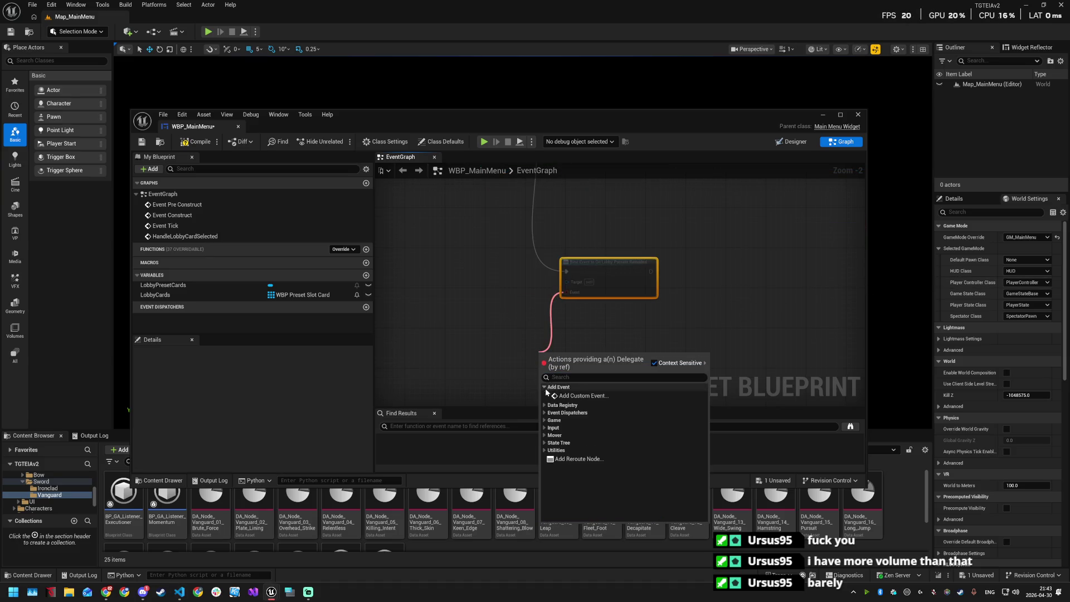
left_click(550, 391)
type("RefreshLobbyCards")
left_click(599, 339)
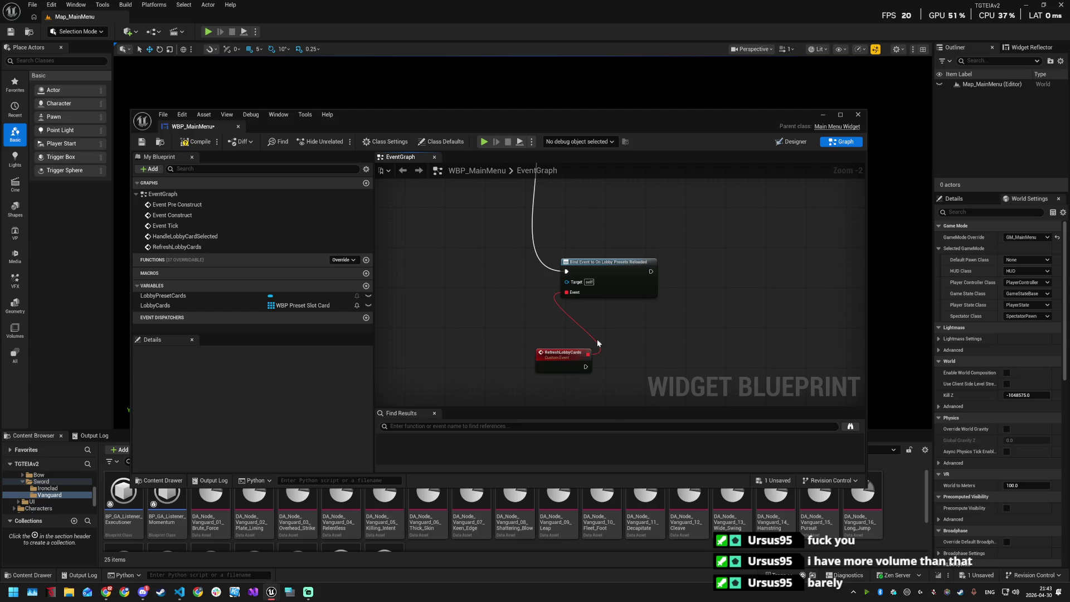
left_click_drag(579, 355, 539, 360)
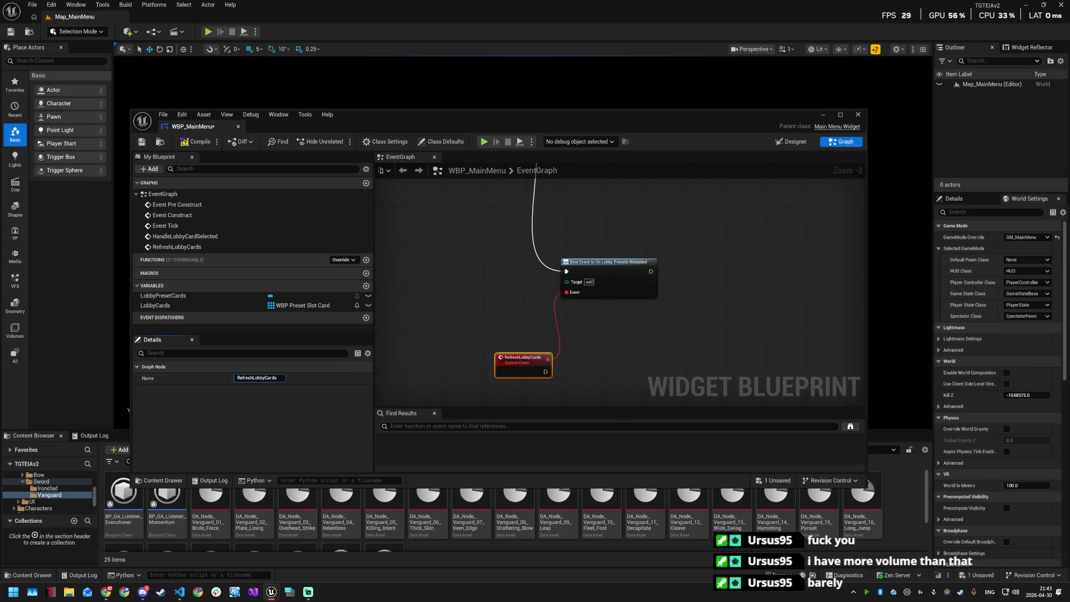
left_click_drag(660, 337, 633, 316)
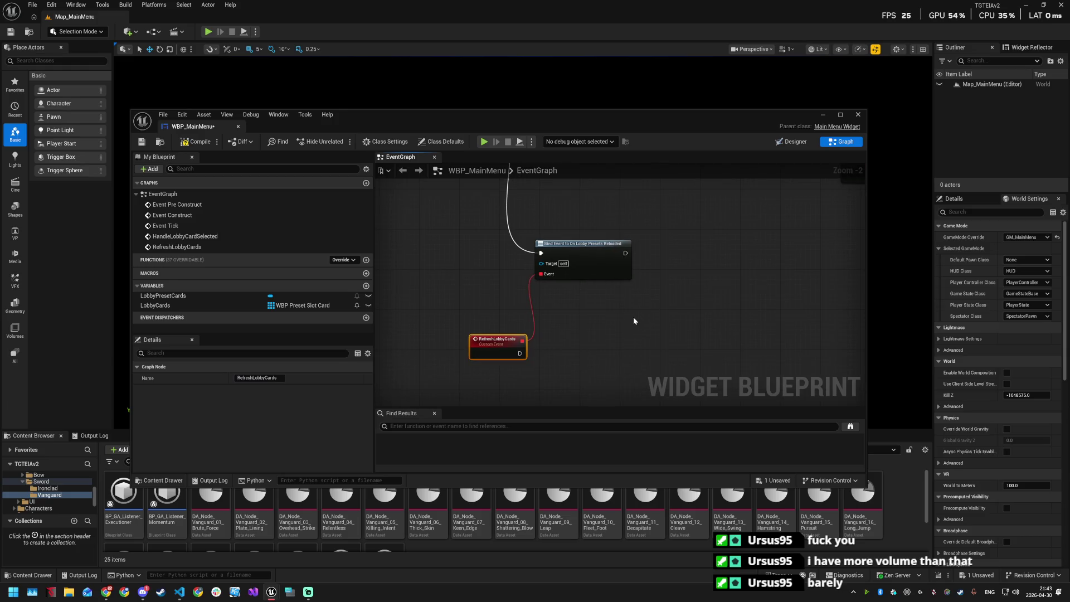
key("F2")
left_click(542, 330)
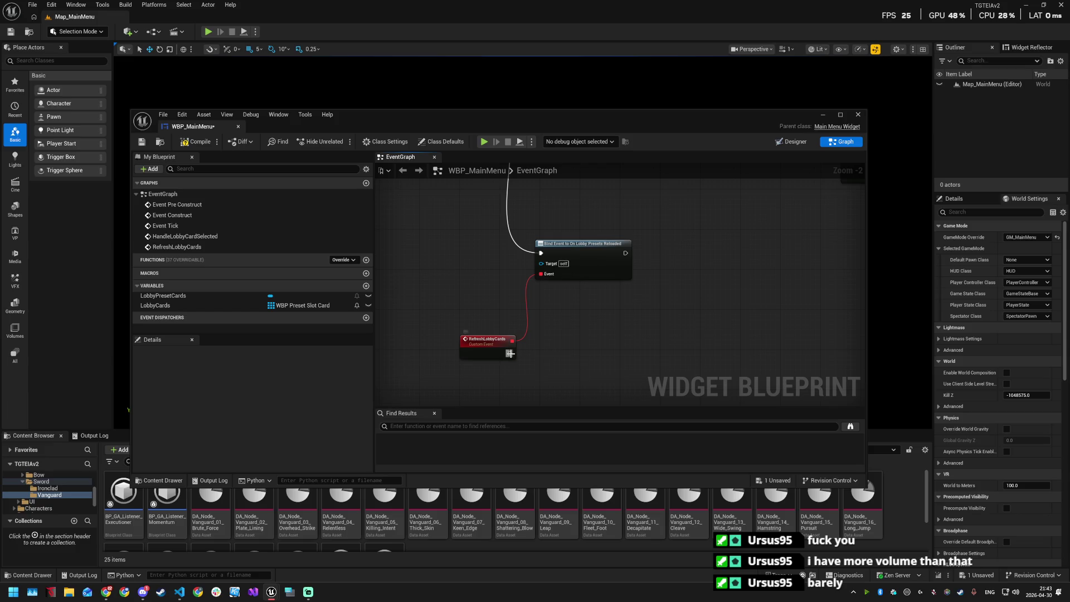
Step: Enlarge the blueprint editor window to give the graph more room
scroll(509, 353, "down", 4)
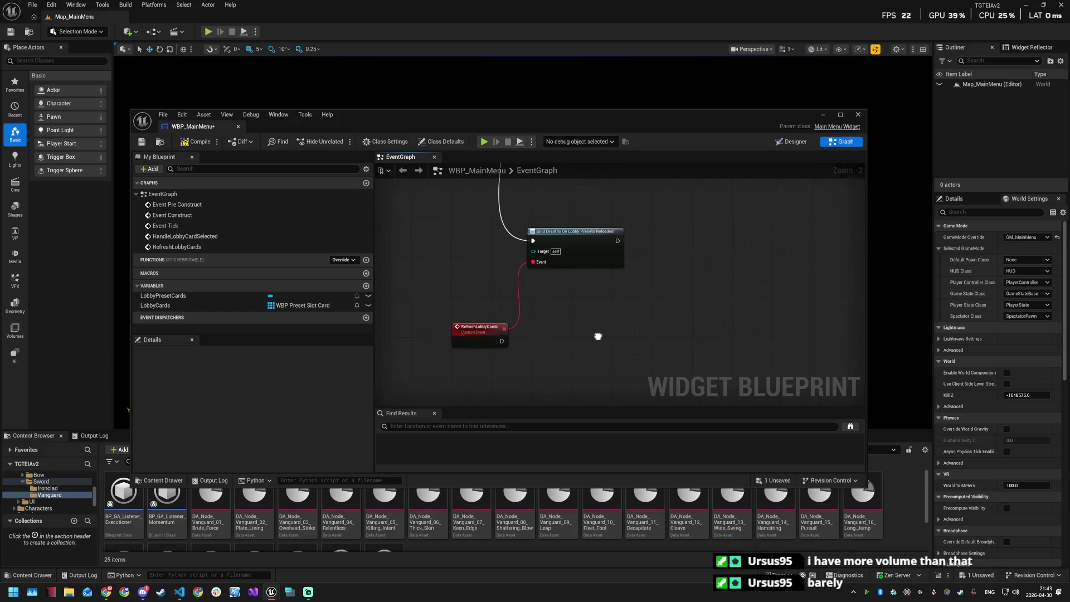
scroll(517, 282, "up", 2)
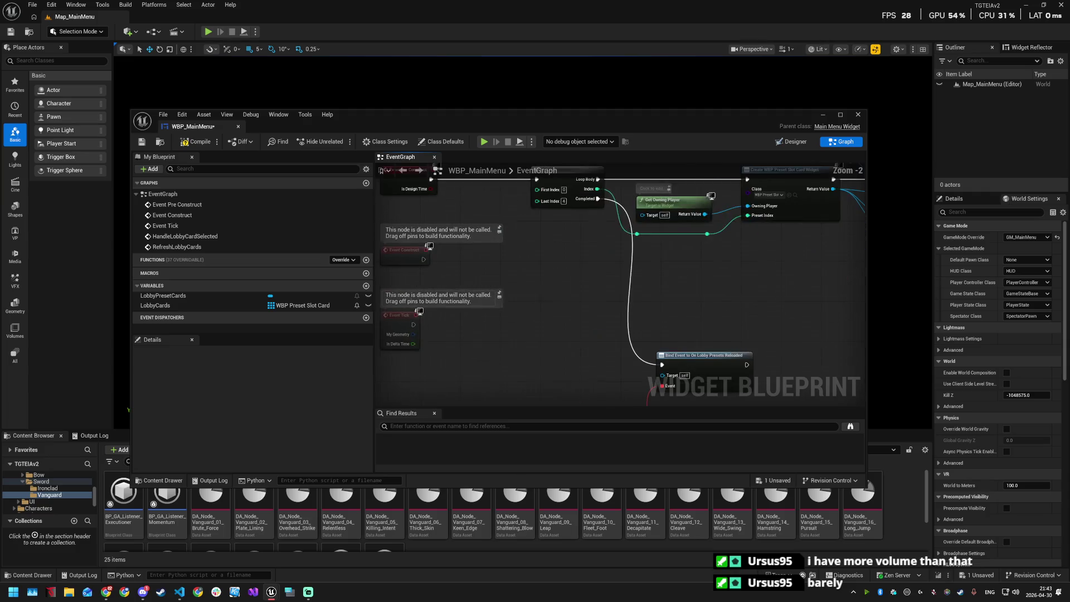
scroll(626, 332, "up", 2)
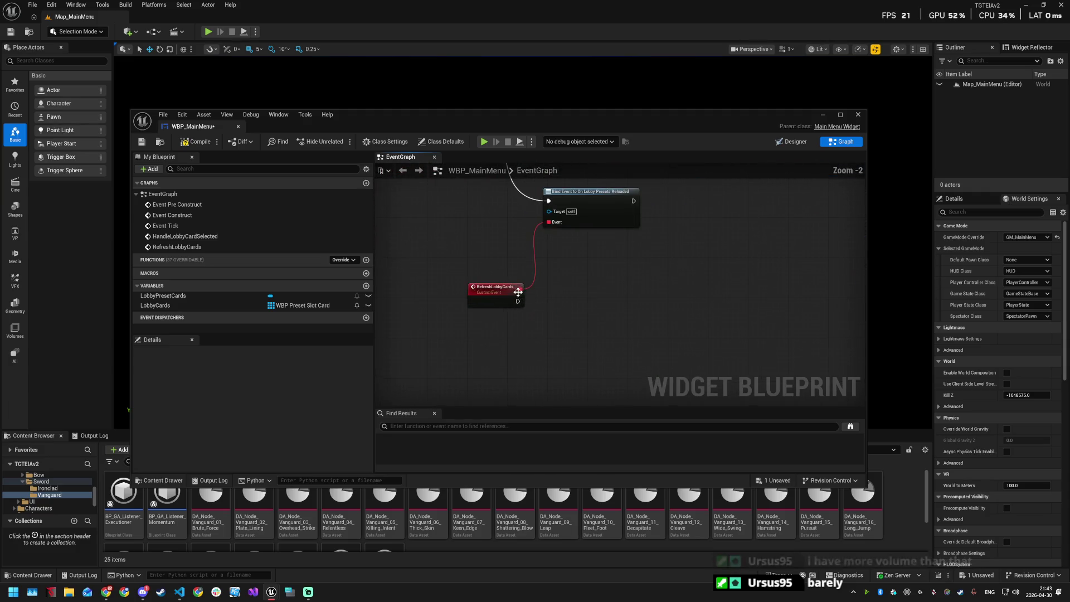
left_click_drag(510, 110, 509, 44)
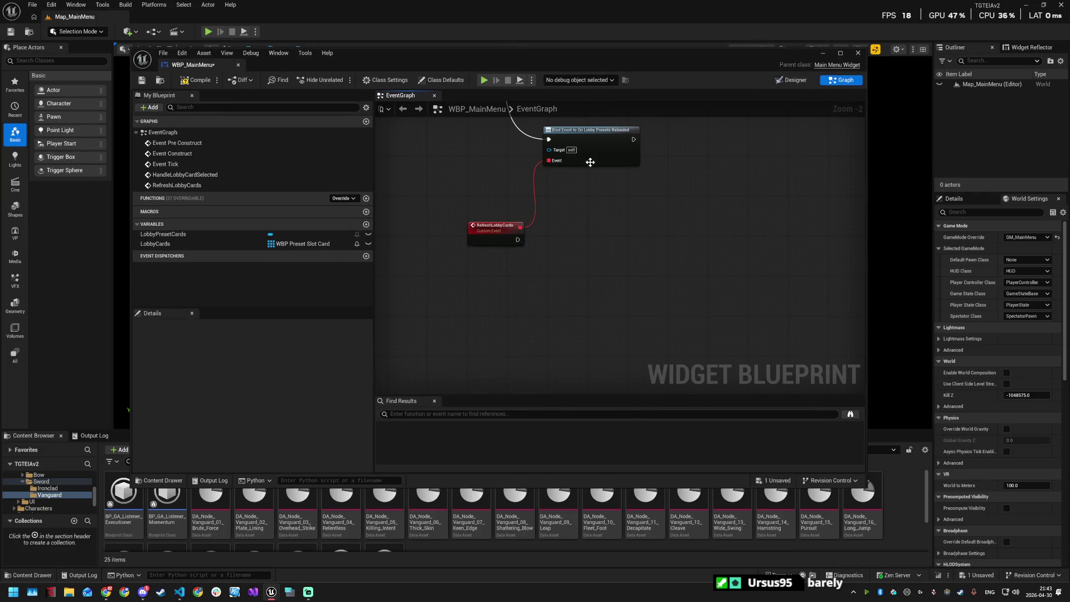
scroll(549, 226, "up", 2)
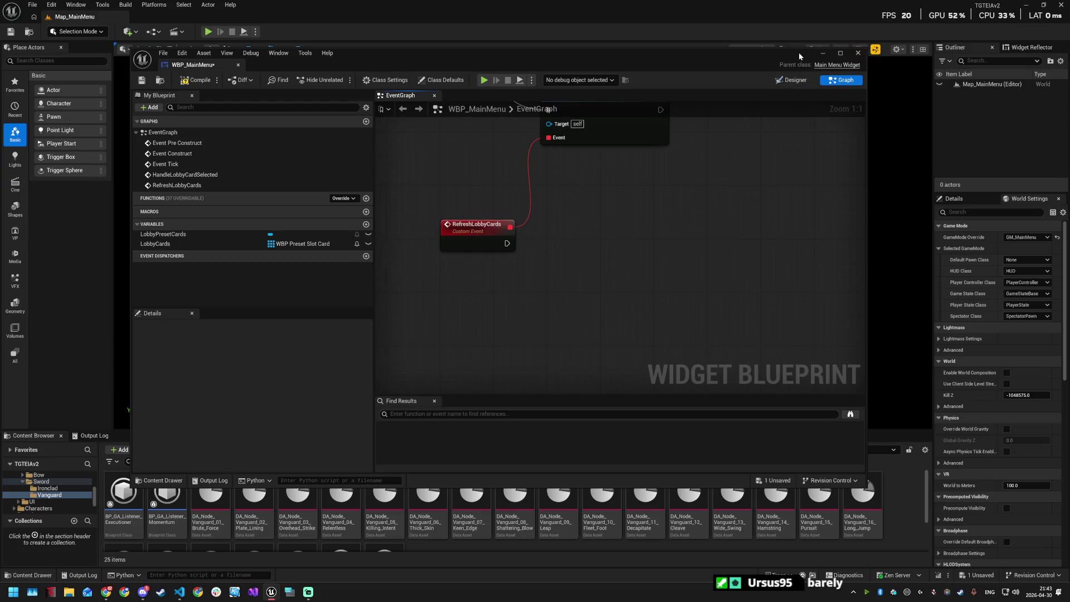
left_click_drag(866, 48, 991, 14)
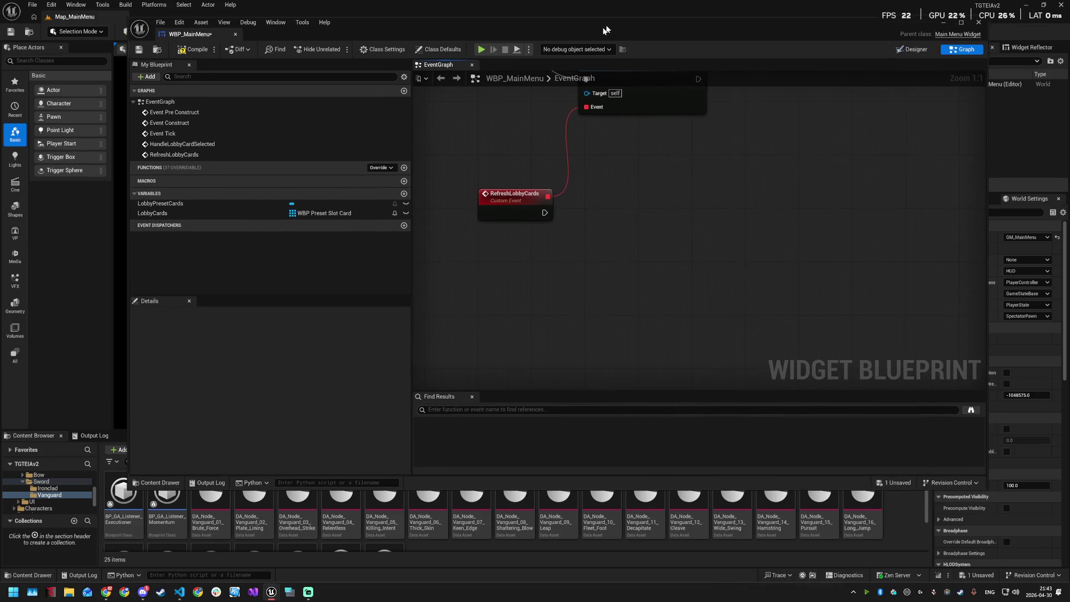
Step: Reposition the blueprint window and place a LobbyCards getter in the graph
left_click_drag(611, 30, 568, 45)
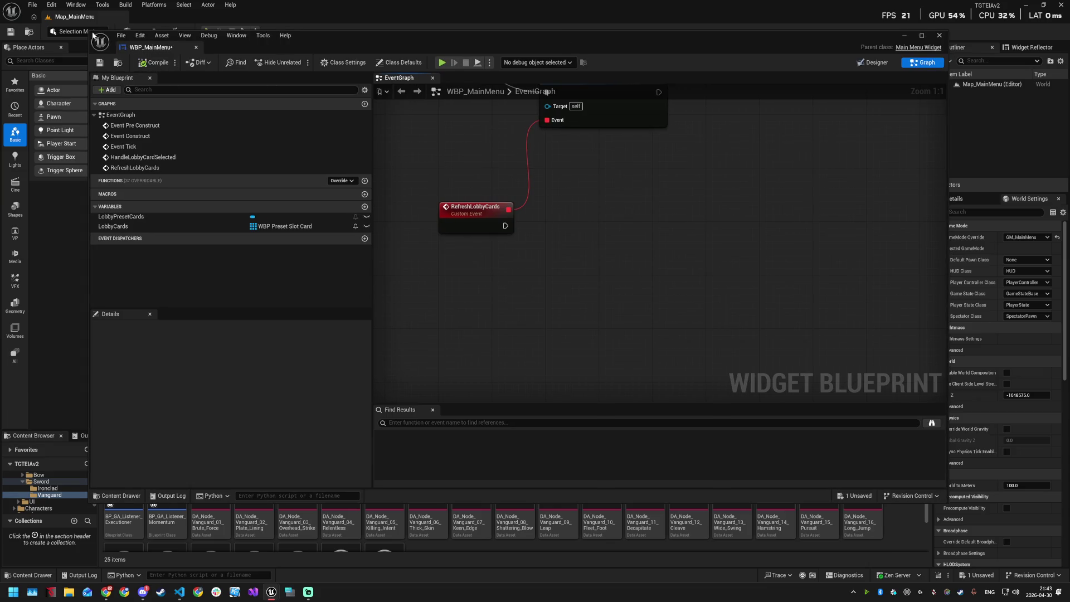
left_click_drag(103, 41, 58, 30)
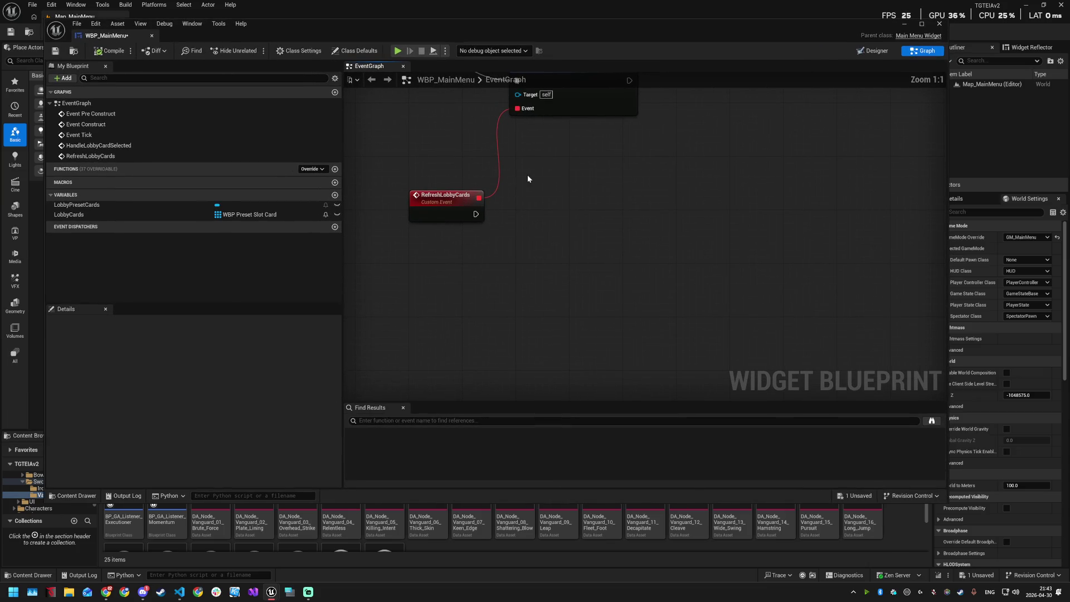
left_click_drag(523, 176, 527, 257)
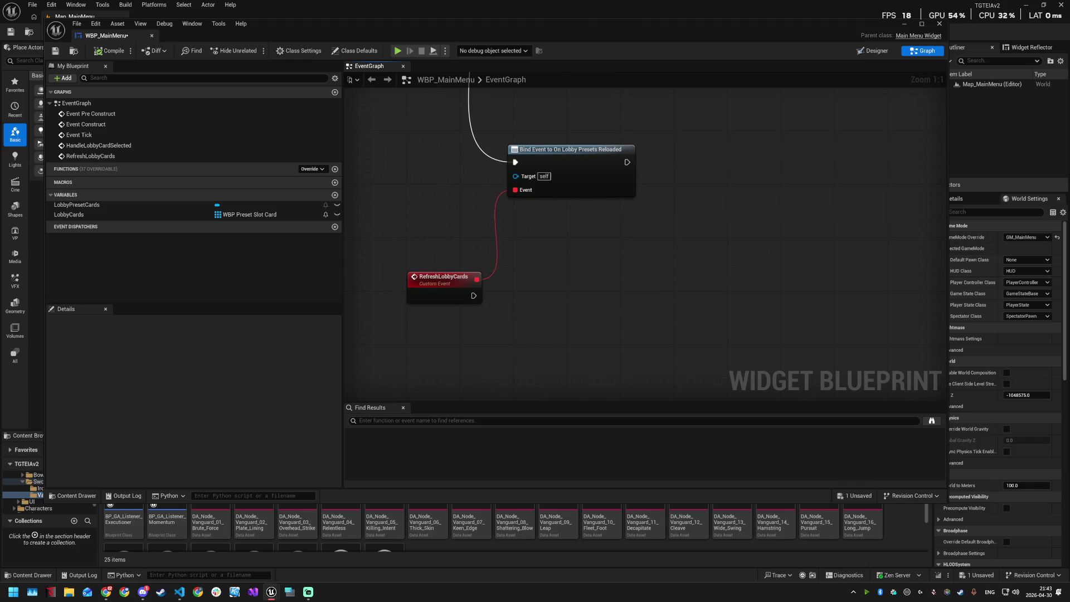
left_click_drag(473, 296, 583, 293)
mouse_move(89, 214)
left_mouse_down()
mouse_move(487, 236)
mouse_move(603, 297)
left_mouse_up()
left_click(561, 267)
Step: Add a For Each Loop over LobbyCards and drive it from RefreshLobbyCards
type("for each")
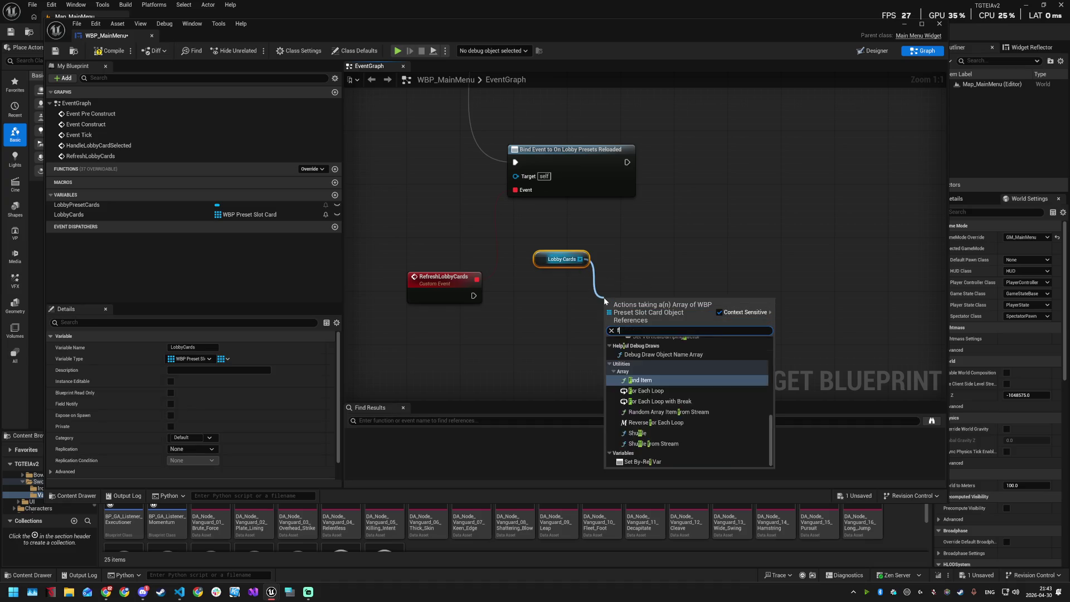
key("Return")
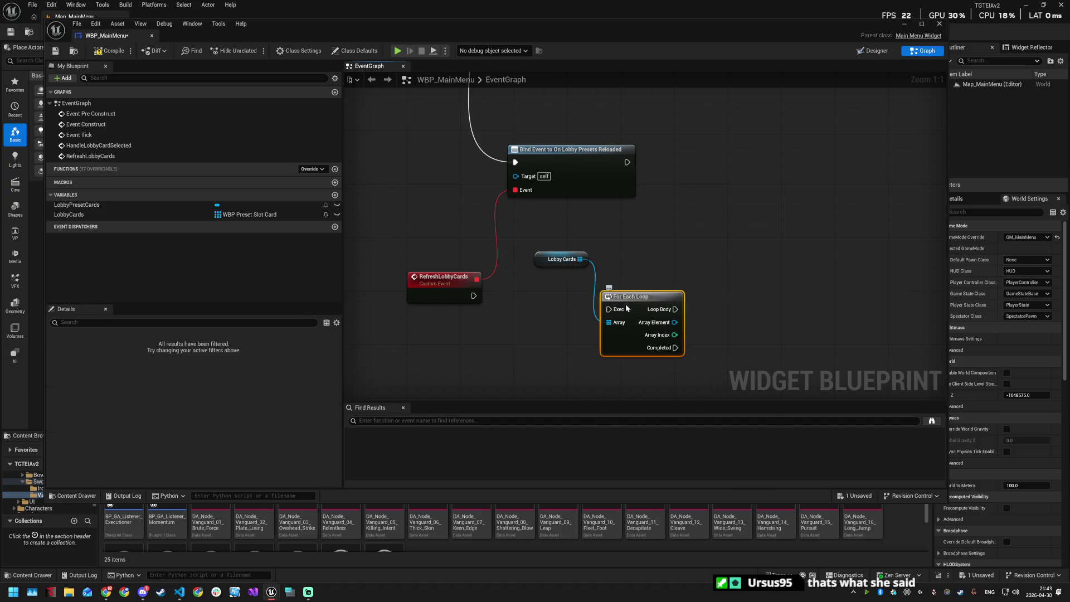
left_click_drag(605, 297, 604, 290)
left_click_drag(474, 295, 608, 303)
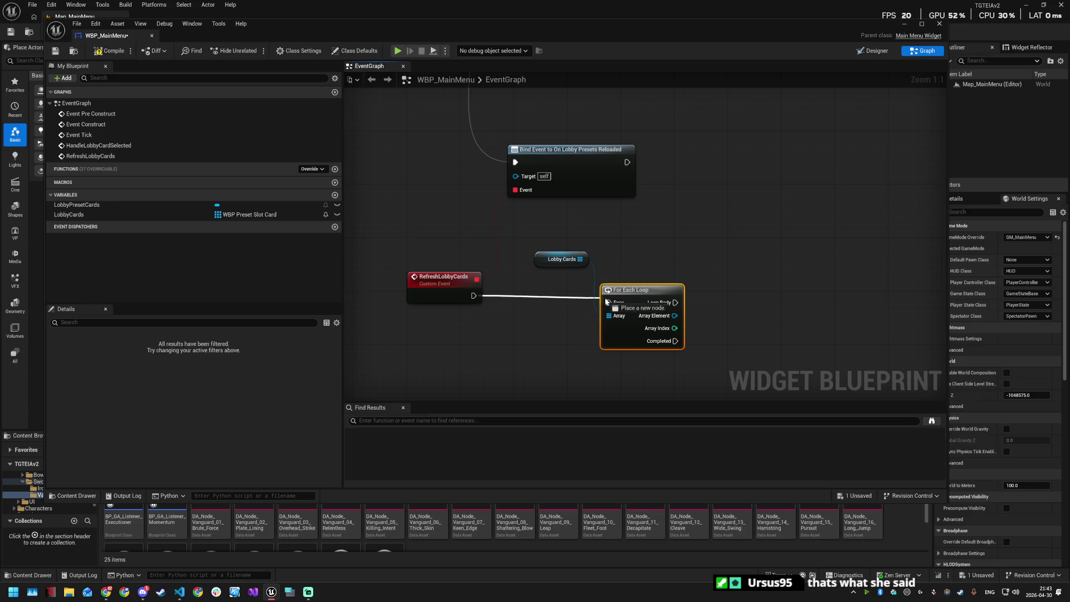
key("q")
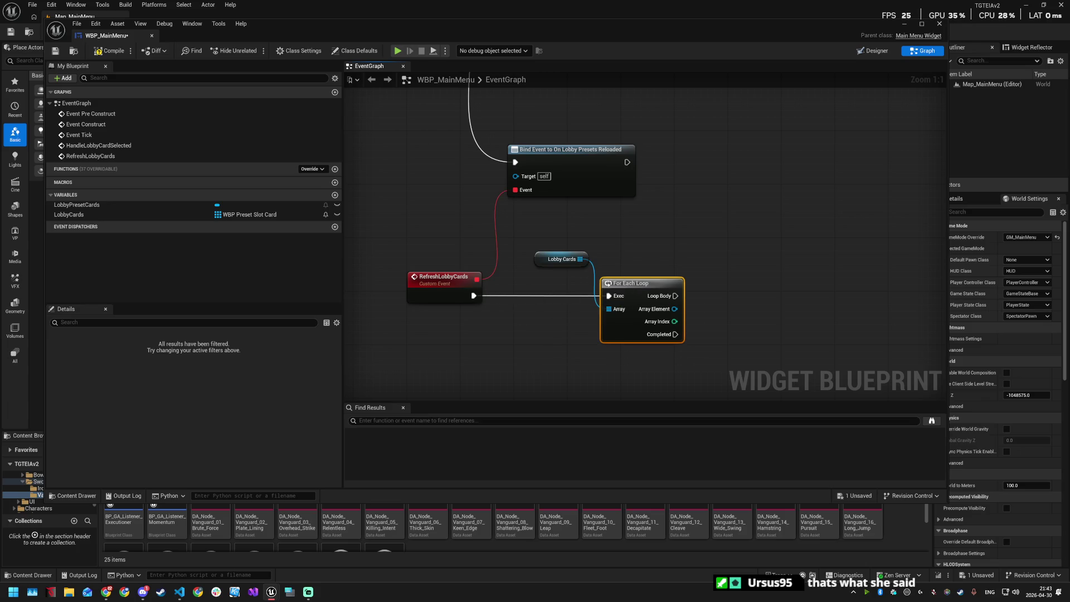
key("alt+Tab")
left_click_drag(796, 312, 750, 262)
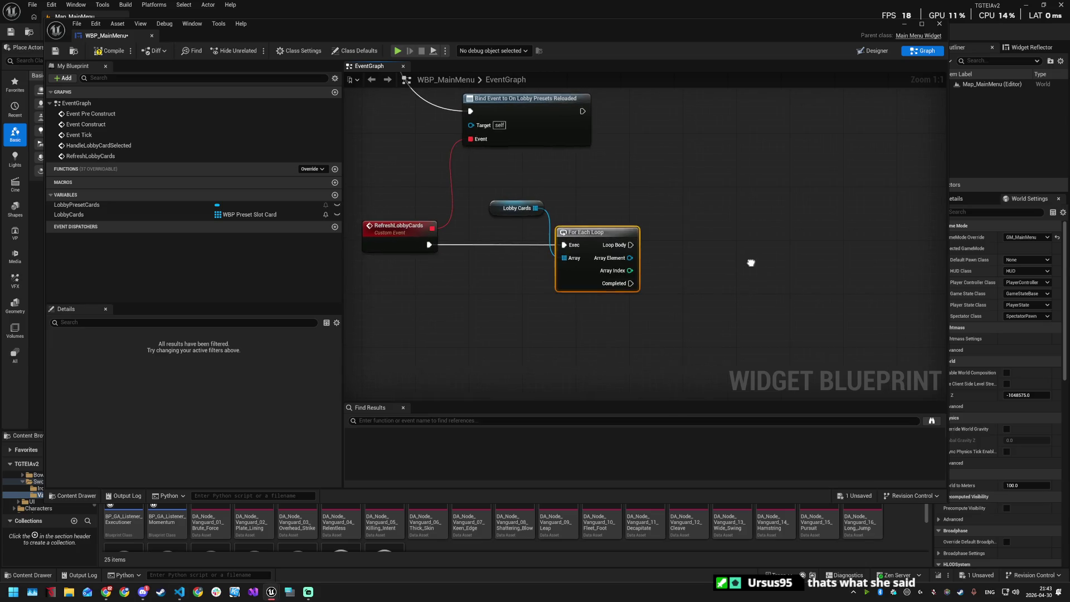
right_click(652, 291)
Step: Place a Get Presets node below the loop
type("get prese")
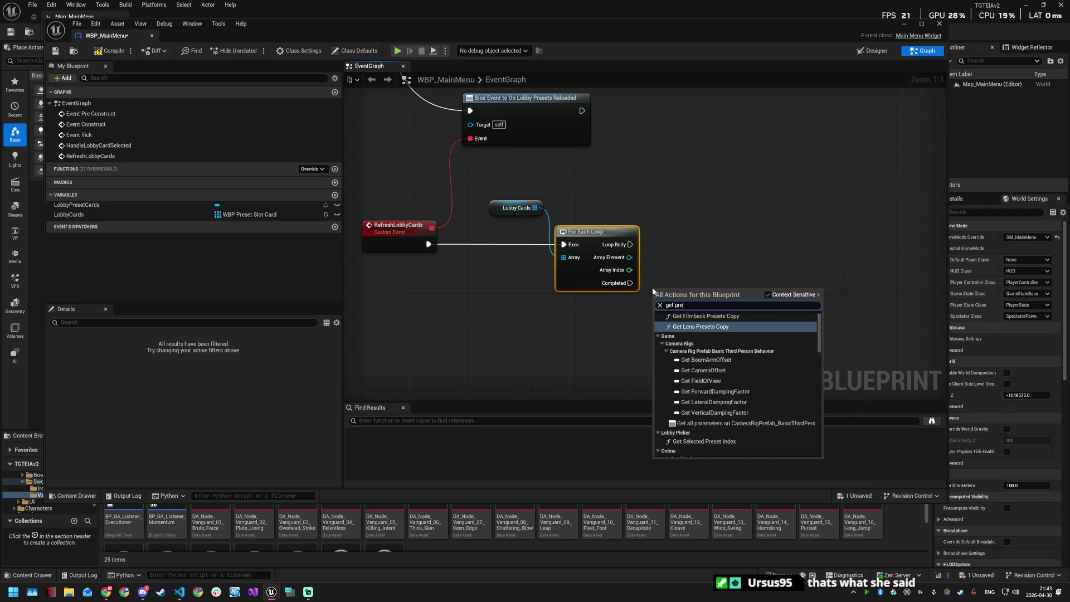
type("ts")
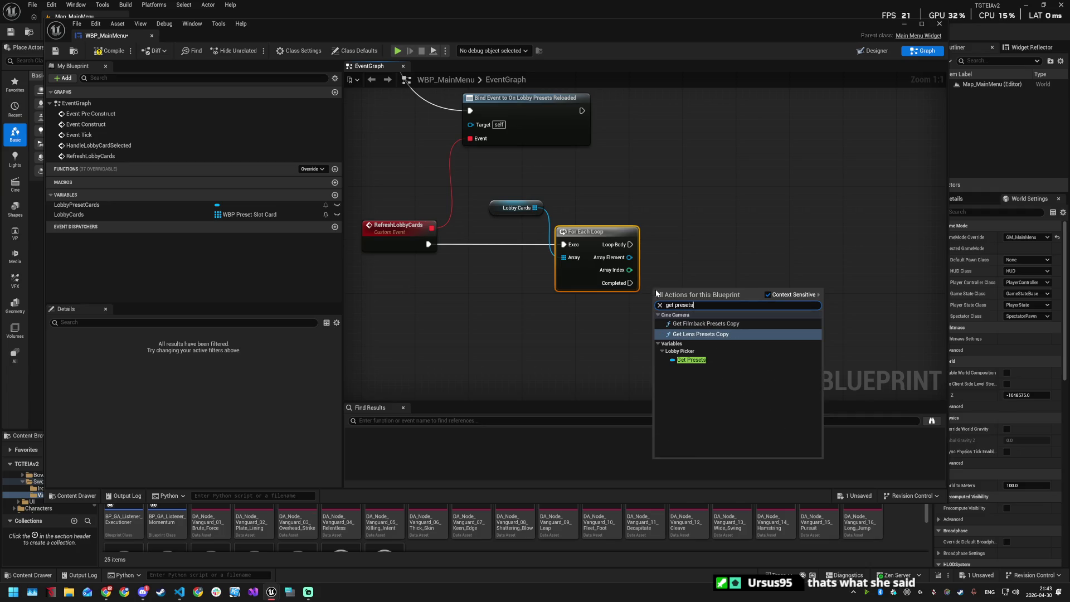
left_click(697, 365)
mouse_move(671, 292)
left_mouse_down()
mouse_move(569, 319)
mouse_move(585, 325)
left_mouse_up()
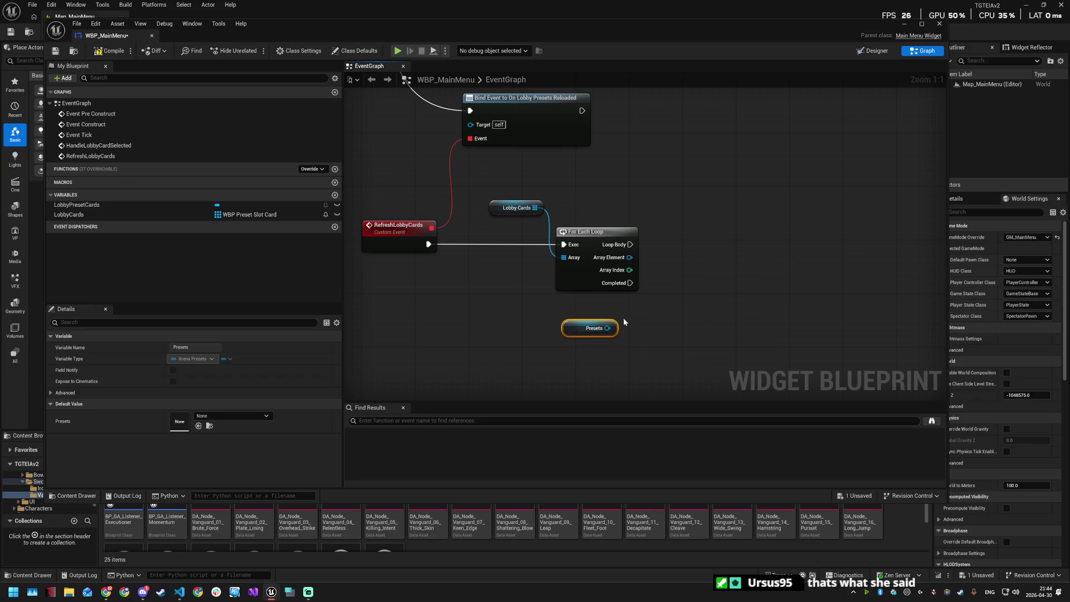
Step: Add an Is Valid check on Presets, run from the loop's Loop Body
left_click_drag(608, 329, 703, 293)
type("is val")
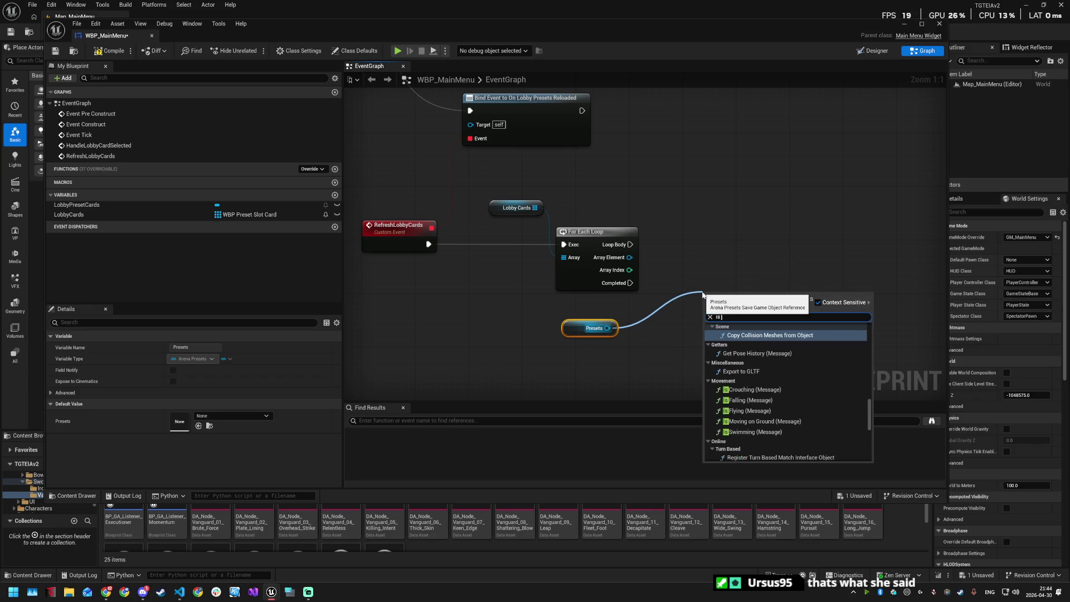
left_click(732, 374)
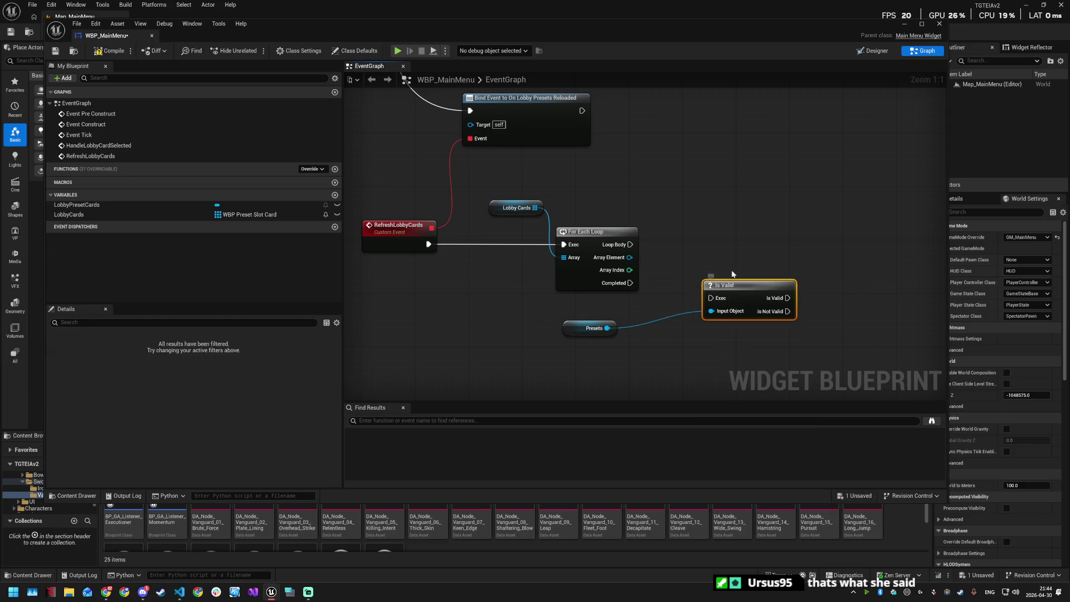
left_click_drag(714, 285, 739, 243)
mouse_move(630, 244)
left_mouse_down()
mouse_move(730, 257)
mouse_move(756, 242)
left_mouse_up()
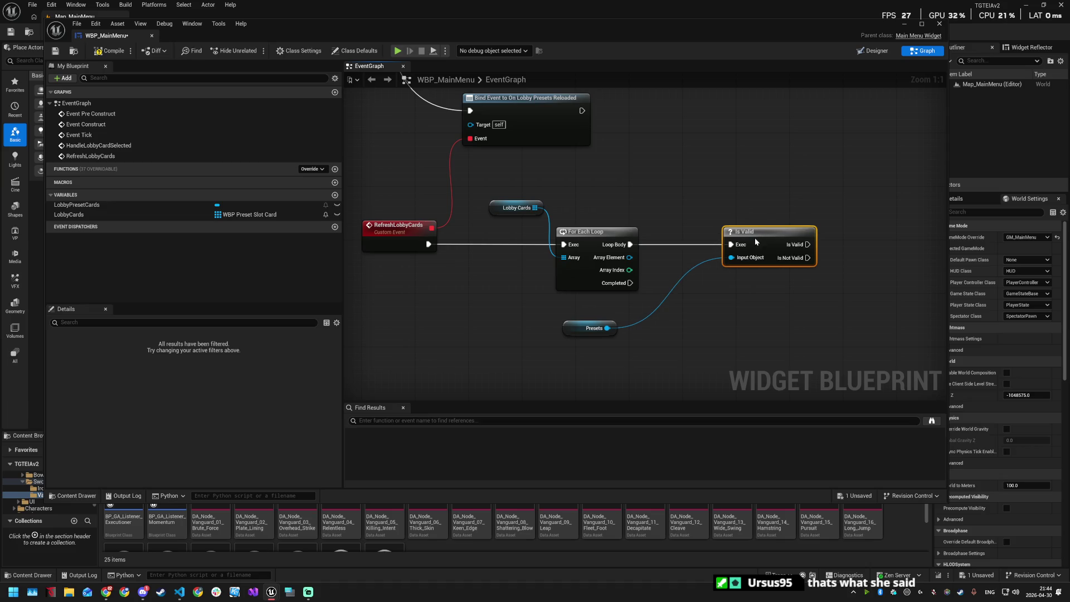
left_click_drag(816, 292, 765, 292)
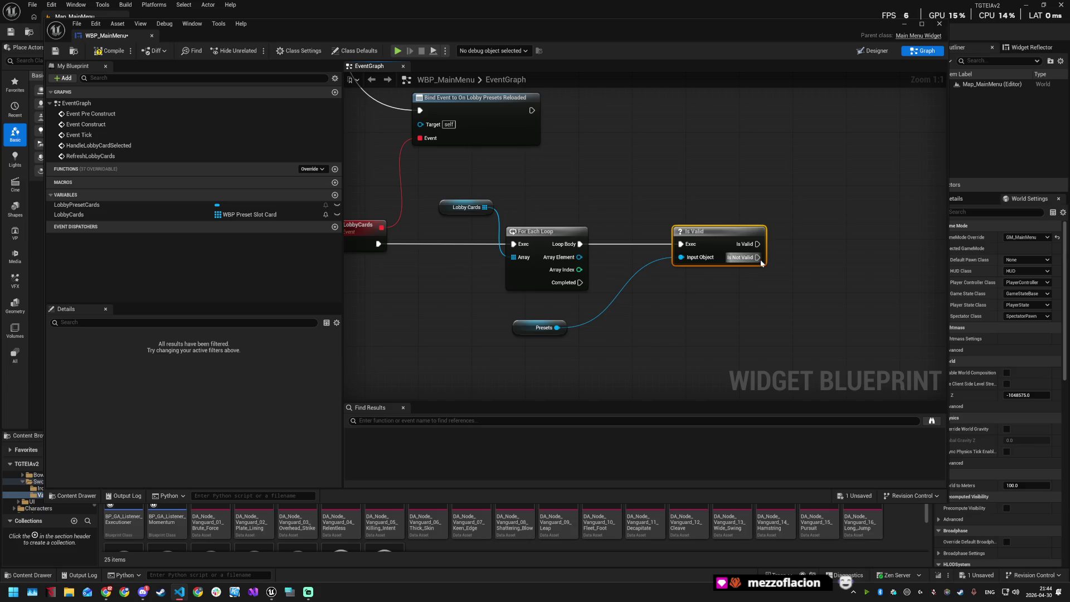
mouse_move(803, 273)
left_mouse_down()
mouse_move(709, 268)
mouse_move(724, 279)
mouse_move(785, 277)
left_mouse_up()
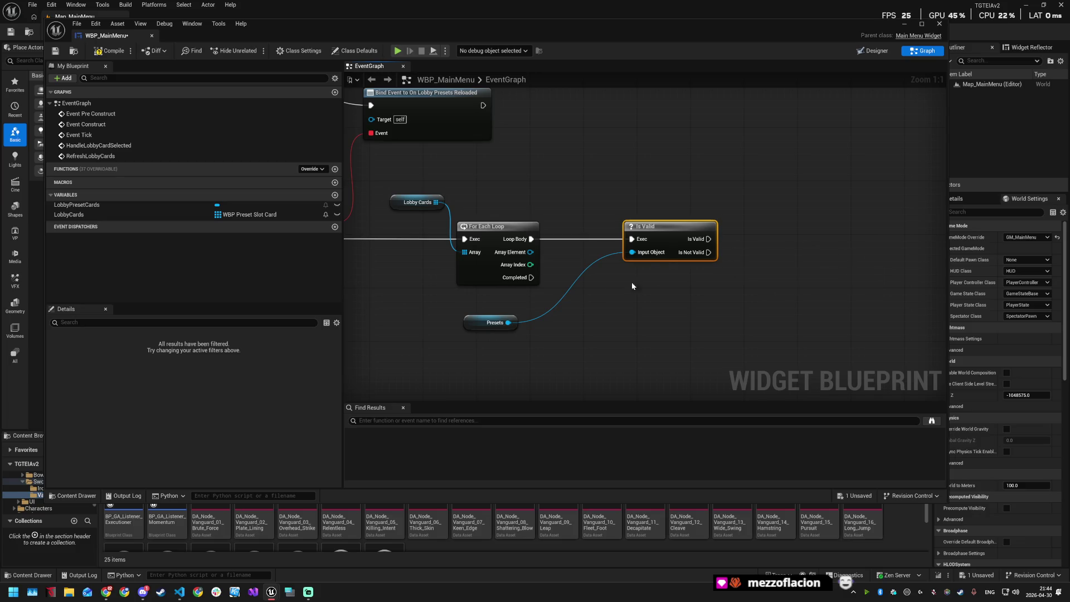
left_click_drag(509, 322, 732, 323)
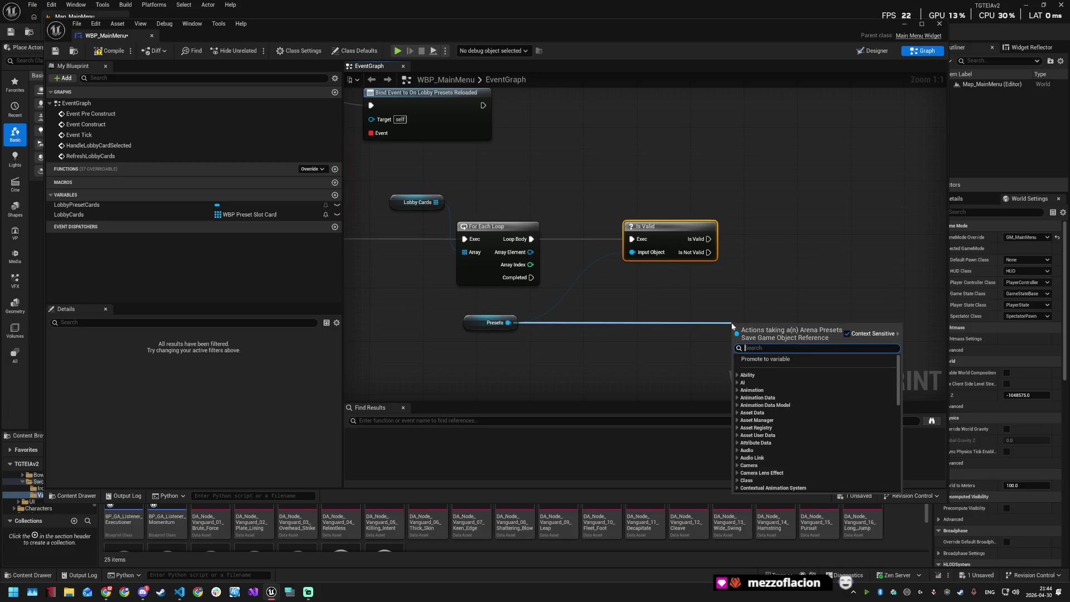
Step: Add Get Presets and an array GET node indexed by the loop's Array Index
type("get")
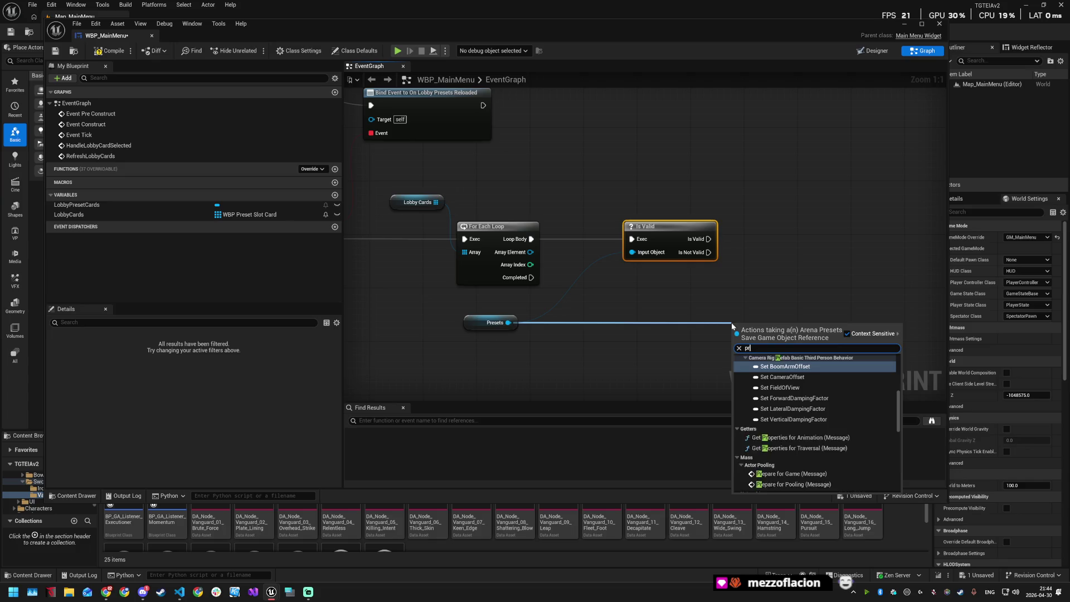
type(" presets")
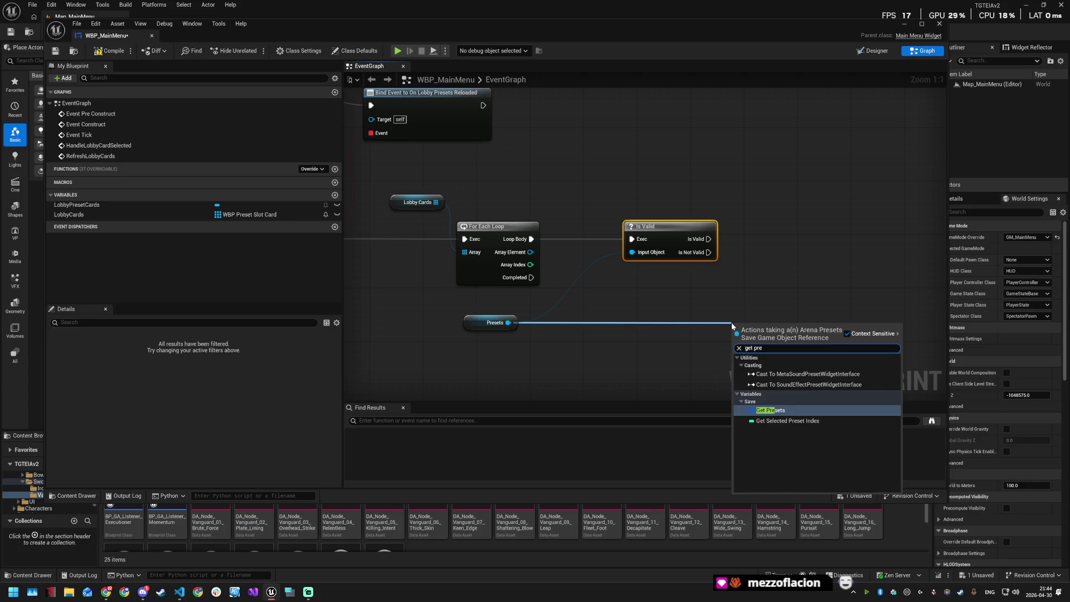
key("Return")
mouse_move(768, 330)
left_mouse_down()
mouse_move(620, 323)
mouse_move(757, 319)
left_mouse_up()
type("get")
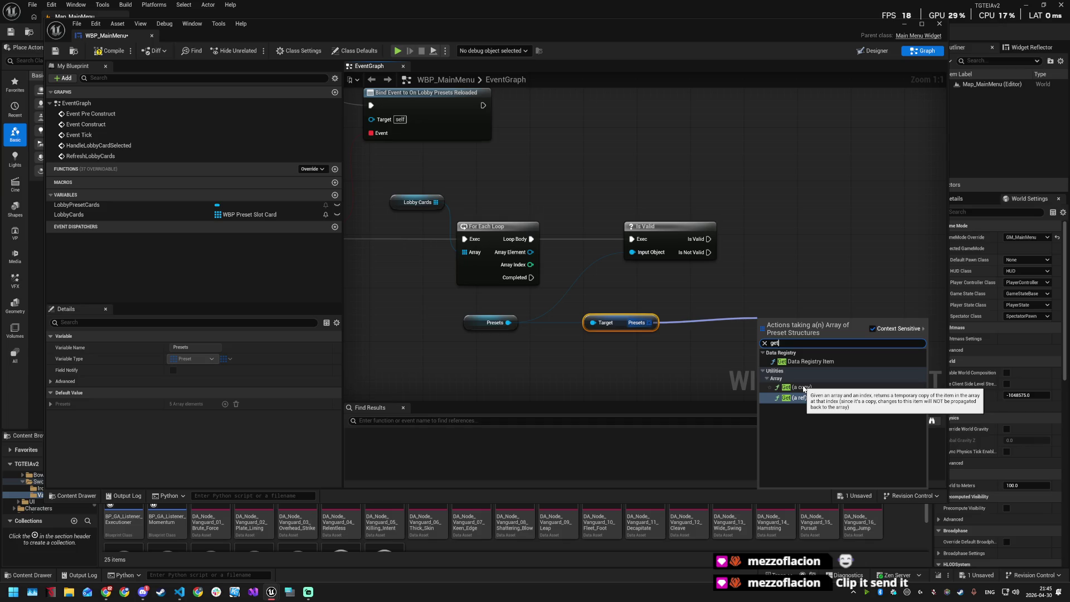
left_click(805, 388)
mouse_move(531, 264)
left_mouse_down()
mouse_move(721, 328)
mouse_move(758, 331)
mouse_move(795, 295)
mouse_move(764, 303)
mouse_move(774, 305)
left_mouse_up()
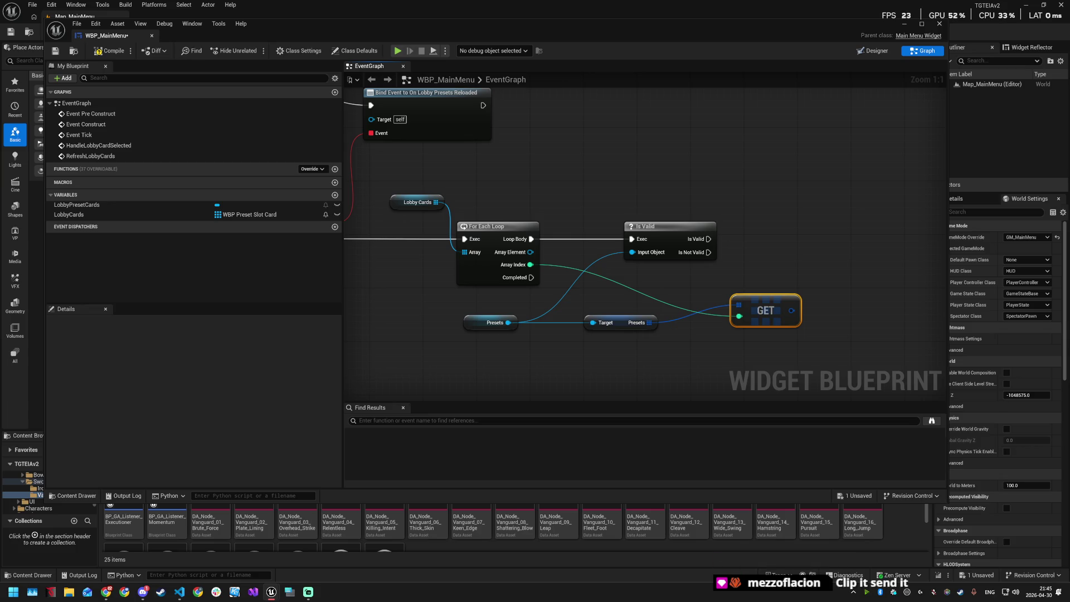
Step: Compare Array Index with Get Selected Preset Index using an == node
right_click(717, 347)
type("get selected preset")
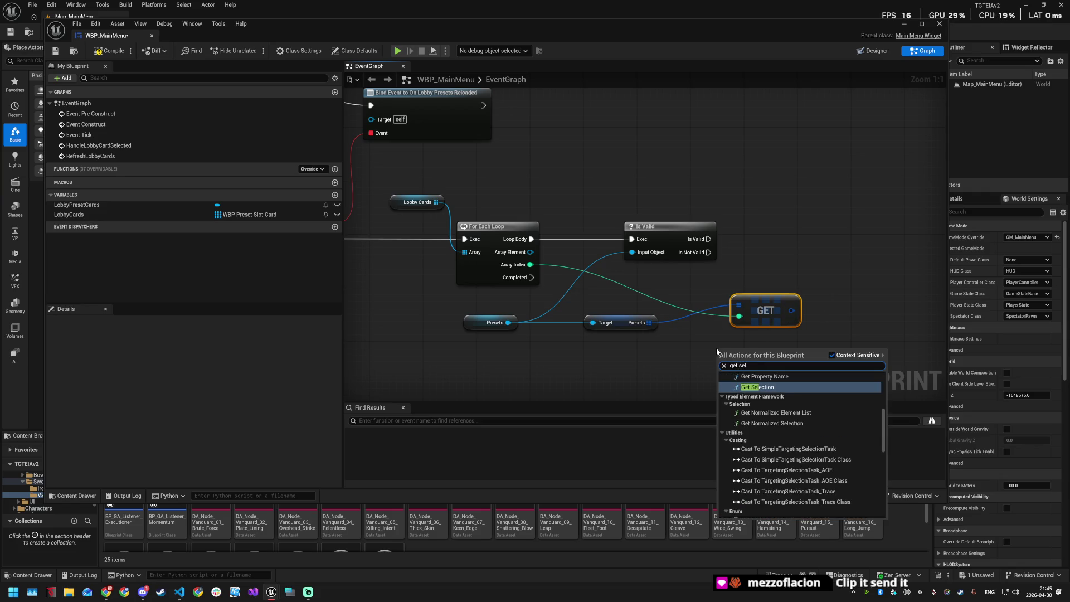
key("Return")
mouse_move(748, 364)
left_mouse_down()
mouse_move(798, 293)
mouse_move(762, 359)
left_mouse_up()
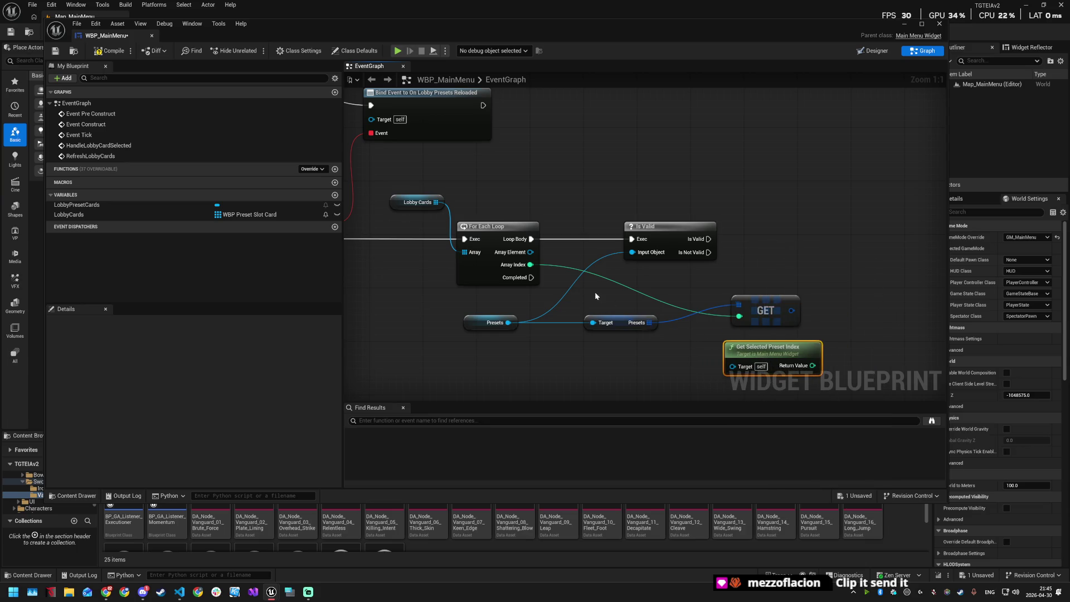
mouse_move(530, 264)
left_mouse_down()
mouse_move(700, 336)
mouse_move(720, 329)
mouse_move(684, 304)
mouse_move(699, 389)
mouse_move(760, 416)
mouse_move(757, 292)
mouse_move(777, 286)
mouse_move(787, 151)
mouse_move(778, 283)
mouse_move(870, 279)
left_mouse_up()
type("==")
key("Return")
left_click_drag(814, 234, 853, 297)
mouse_move(678, 285)
left_mouse_down()
mouse_move(664, 372)
mouse_move(679, 360)
left_mouse_up()
scroll(701, 292, "down", 1)
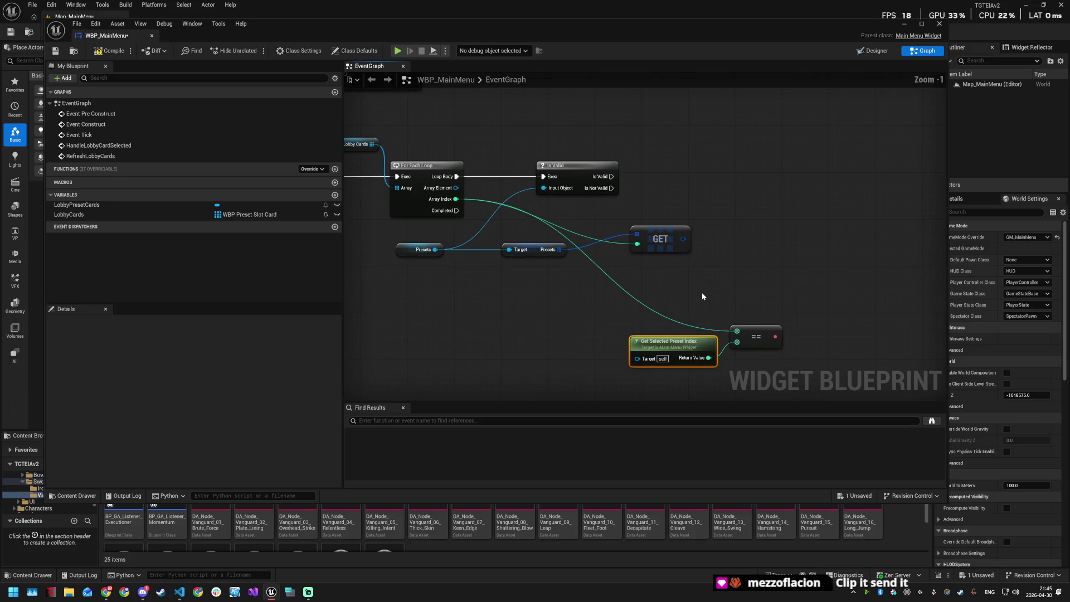
Step: Add a Branch on the == result, executed after Is Valid
left_click_drag(731, 332, 751, 249)
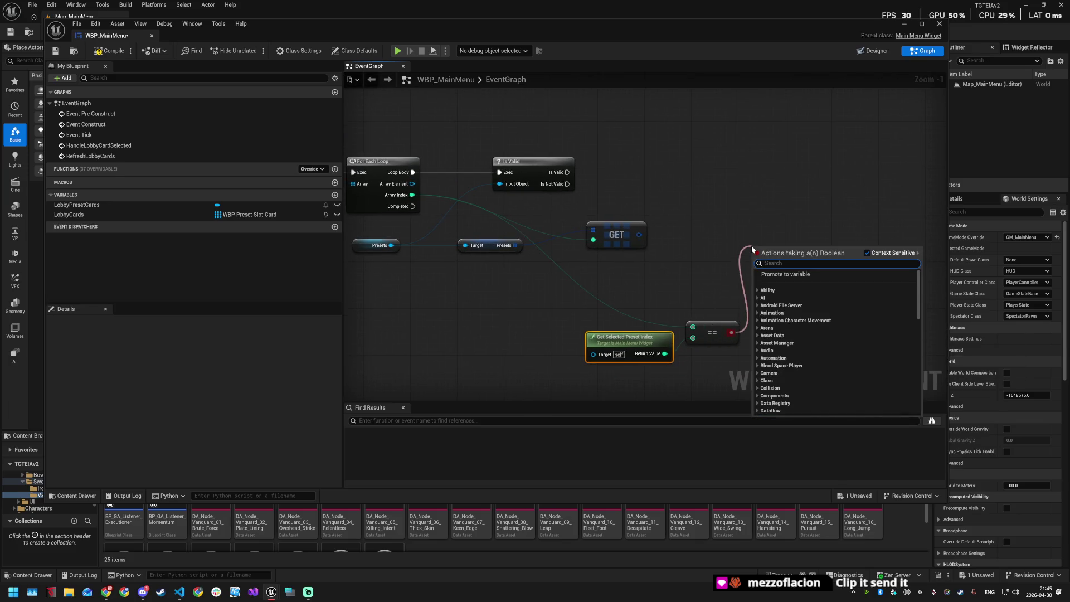
type("branch")
key("Return")
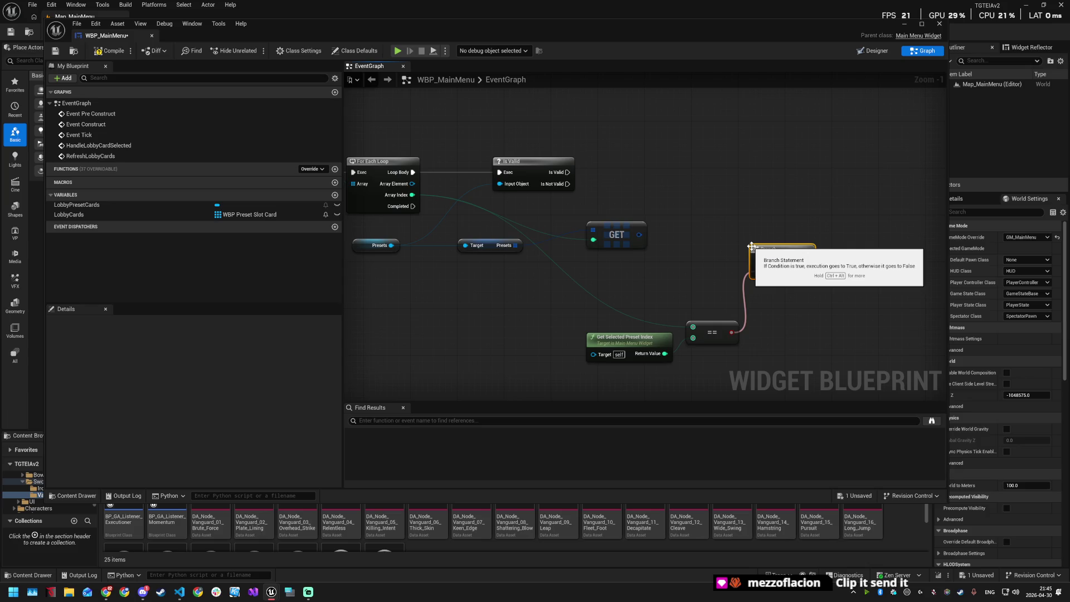
left_click_drag(751, 246, 753, 166)
mouse_move(567, 172)
left_mouse_down()
mouse_move(757, 178)
mouse_move(782, 162)
left_mouse_up()
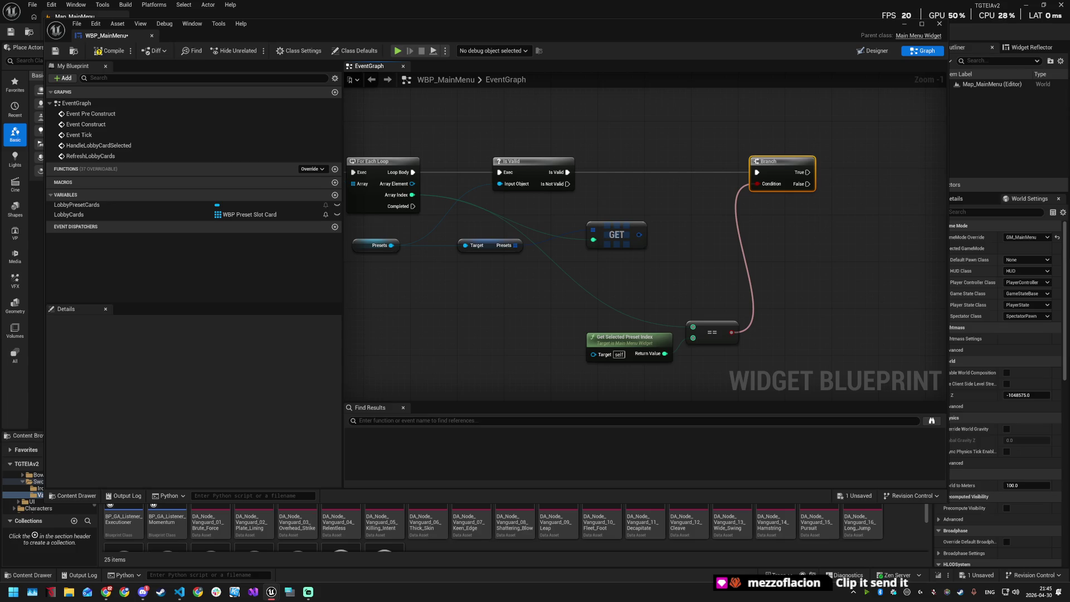
left_click_drag(758, 184, 787, 293)
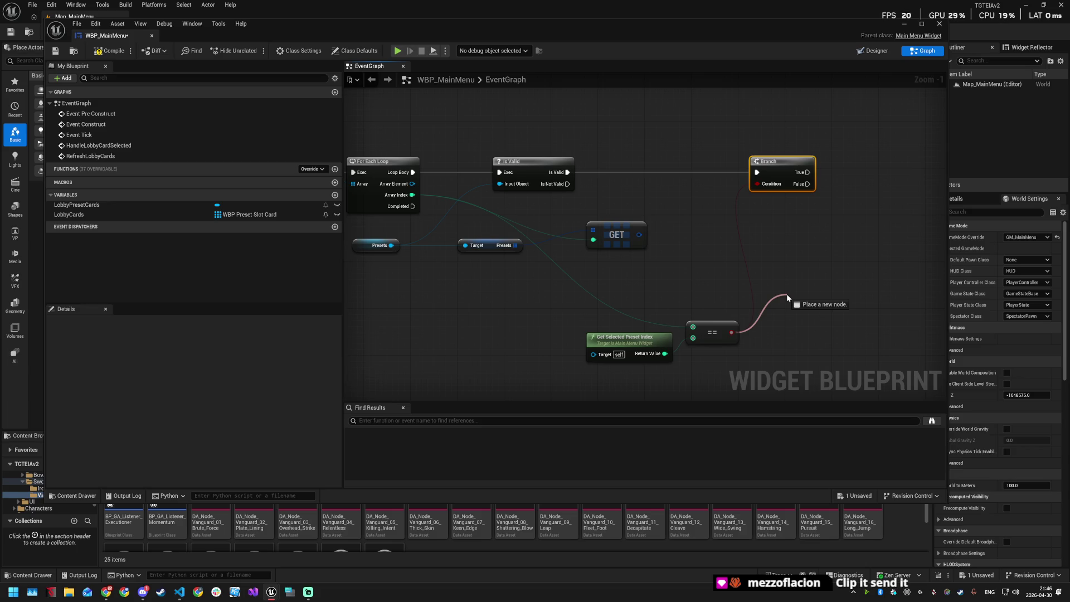
left_click_drag(786, 293, 786, 292)
left_click(789, 259)
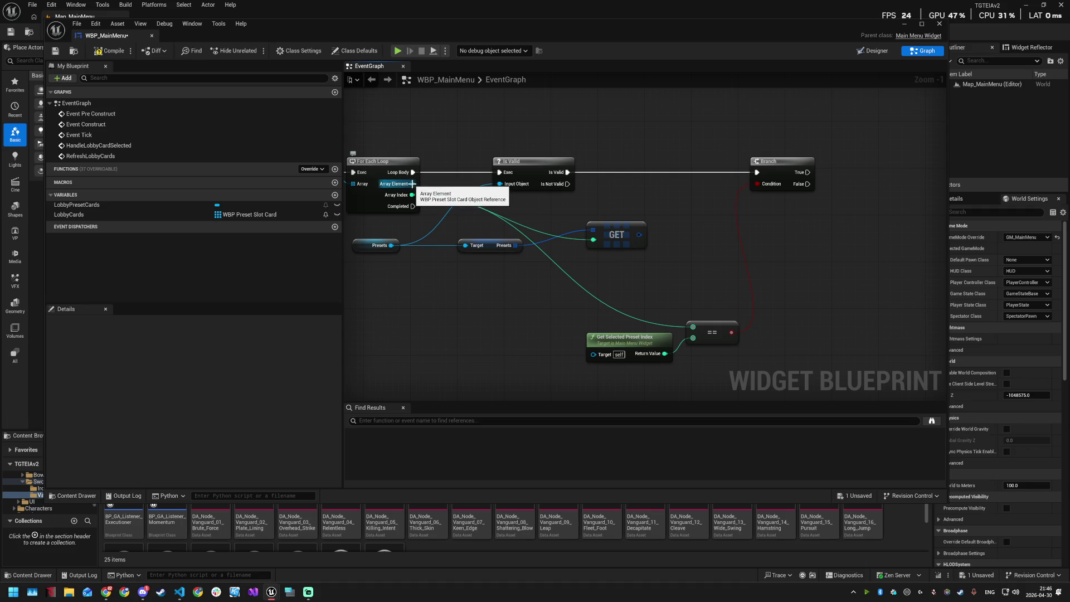
Step: Add Set Data on the loop's Array Element, with Is Active fed by the == result
left_click_drag(412, 184, 813, 214)
type("set ")
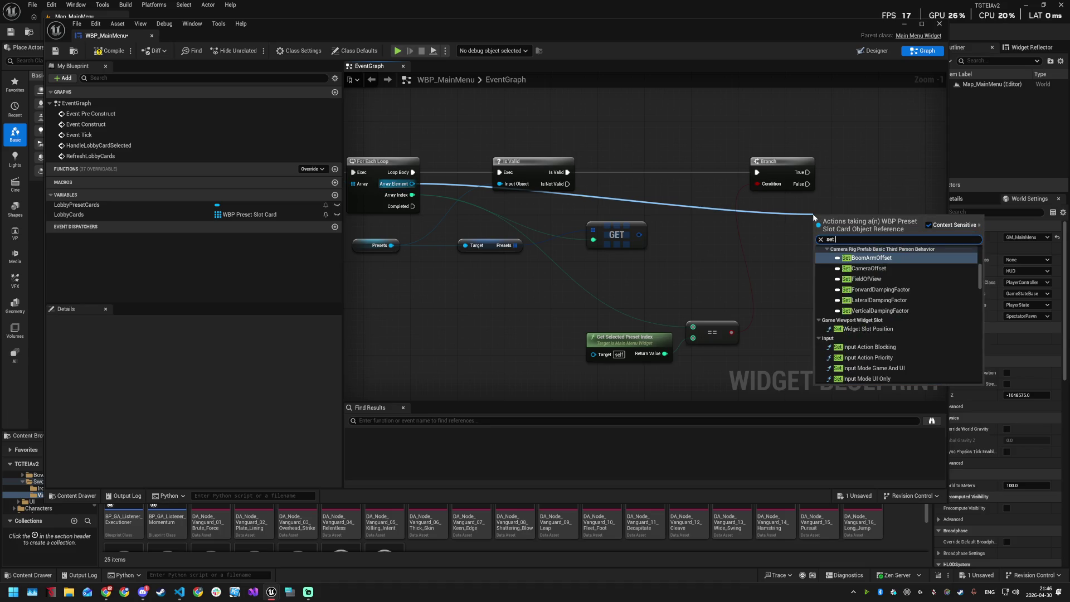
type("data")
key("Return")
mouse_move(831, 220)
left_mouse_down()
mouse_move(890, 184)
mouse_move(888, 168)
left_mouse_up()
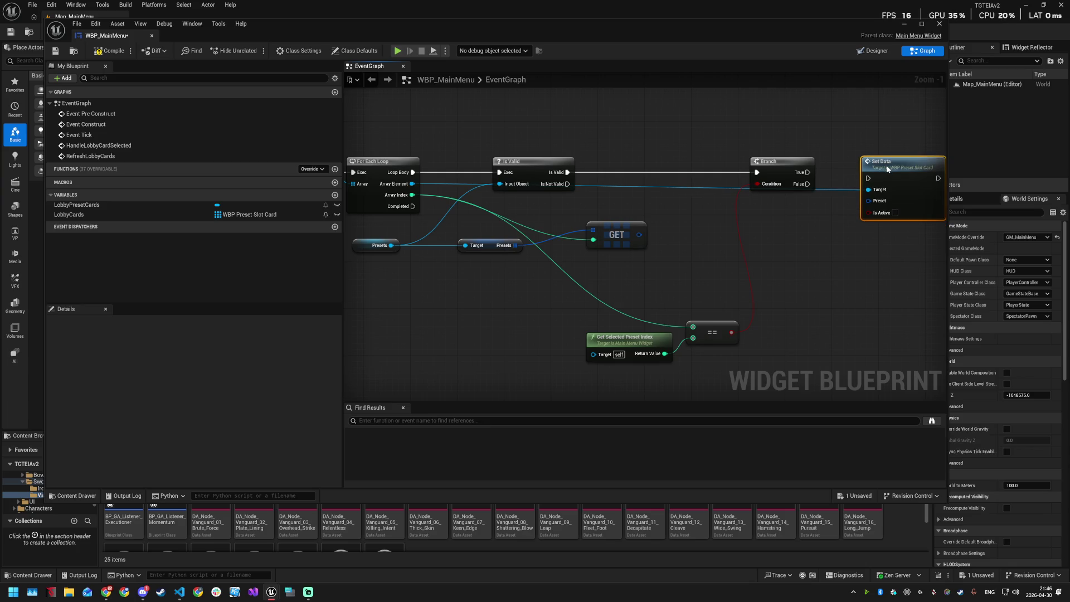
left_click_drag(731, 332, 869, 212)
Step: Delete the Branch so Is Valid triggers Set Data, and add a reroute on the card wire
left_click(780, 161)
key("Delete")
mouse_move(900, 171)
left_mouse_down()
mouse_move(800, 165)
mouse_move(811, 165)
left_mouse_up()
left_click_drag(568, 172, 780, 172)
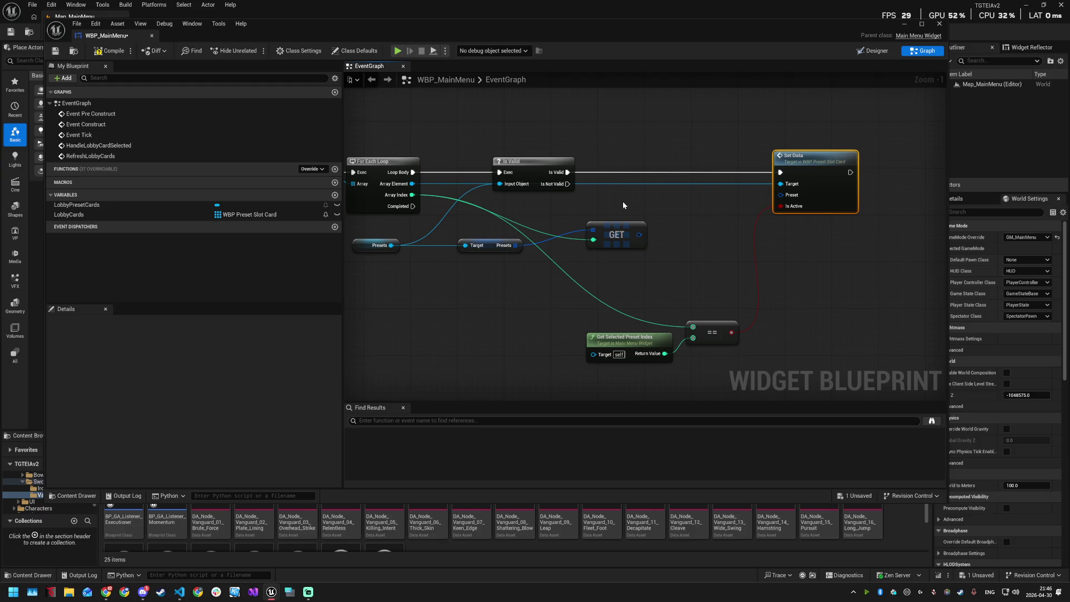
mouse_move(536, 165)
left_mouse_down()
mouse_move(536, 153)
mouse_move(604, 201)
mouse_move(595, 182)
mouse_move(558, 210)
mouse_move(534, 208)
left_mouse_up()
left_click(591, 181)
double_click(593, 182)
left_click(701, 230)
Step: Stack the Presets and GET nodes and add bend points on the Array Index wires
mouse_move(348, 234)
left_mouse_down()
mouse_move(497, 279)
mouse_move(585, 271)
left_mouse_up()
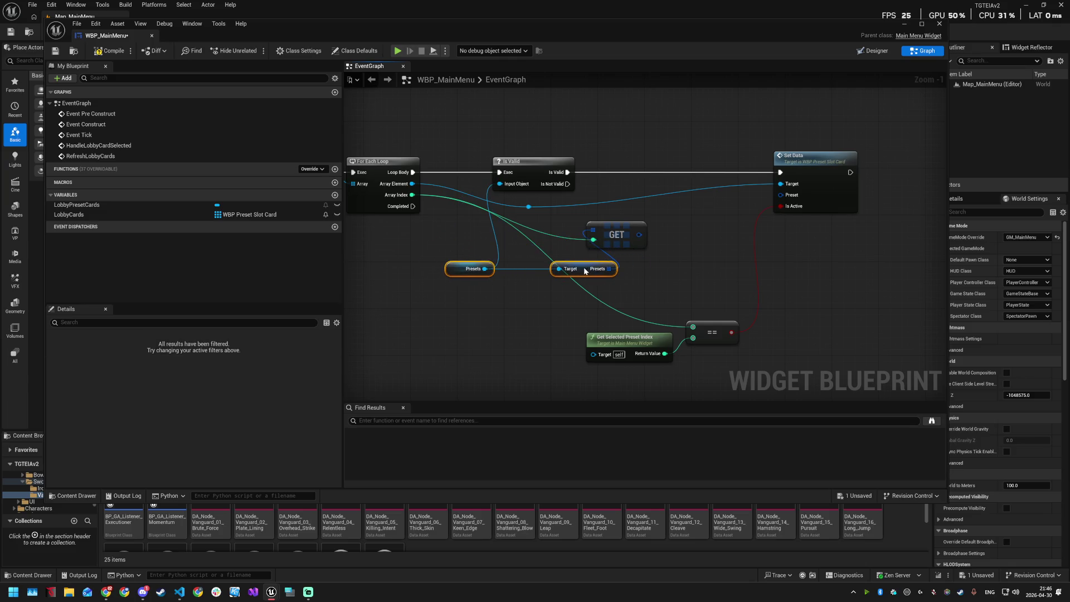
mouse_move(627, 232)
left_mouse_down()
mouse_move(685, 244)
mouse_move(639, 233)
mouse_move(590, 239)
mouse_move(662, 240)
left_mouse_up()
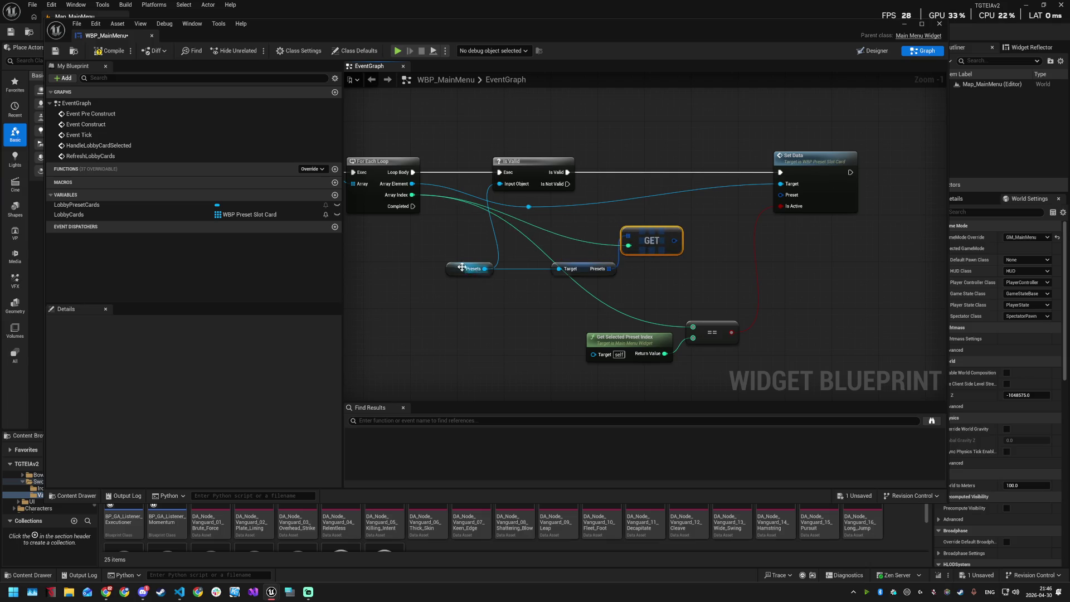
mouse_move(464, 270)
left_mouse_down()
mouse_move(637, 221)
mouse_move(655, 288)
left_mouse_up()
left_click_drag(584, 270, 654, 231)
left_click_drag(651, 289, 651, 248)
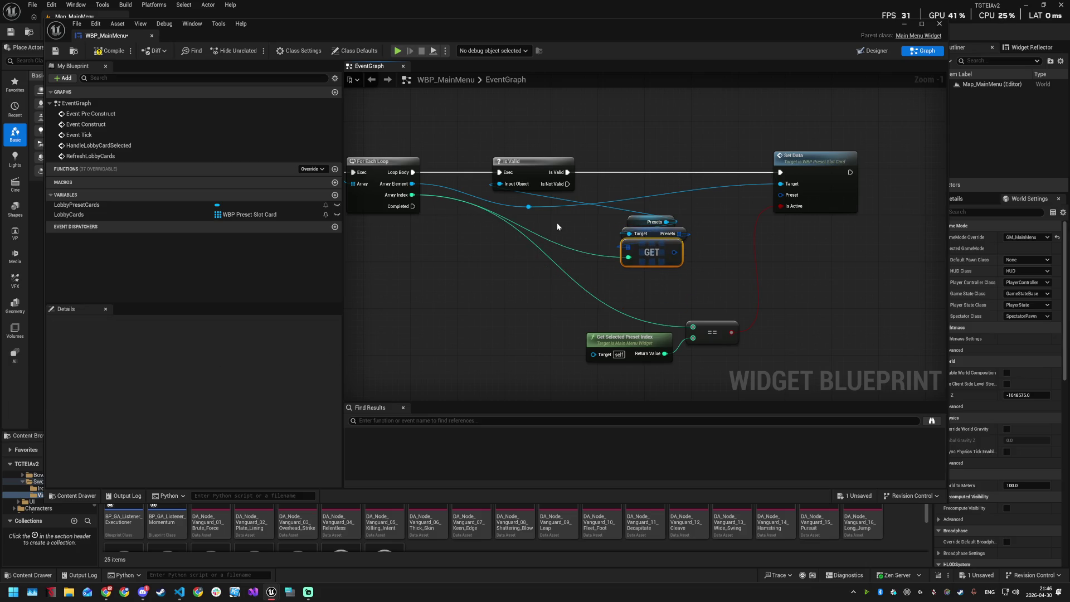
double_click(568, 275)
left_click_drag(572, 276, 484, 328)
double_click(517, 219)
left_click_drag(517, 219, 479, 264)
key("Escape")
mouse_move(523, 220)
left_mouse_down()
mouse_move(494, 238)
mouse_move(479, 271)
mouse_move(480, 262)
left_mouse_up()
Step: Reposition the comparison nodes, preset lookup nodes and Is Valid closer to Set Data
left_click_drag(429, 291, 817, 368)
left_click_drag(721, 307, 715, 260)
left_click_drag(785, 266, 768, 324)
left_click_drag(542, 196, 682, 196)
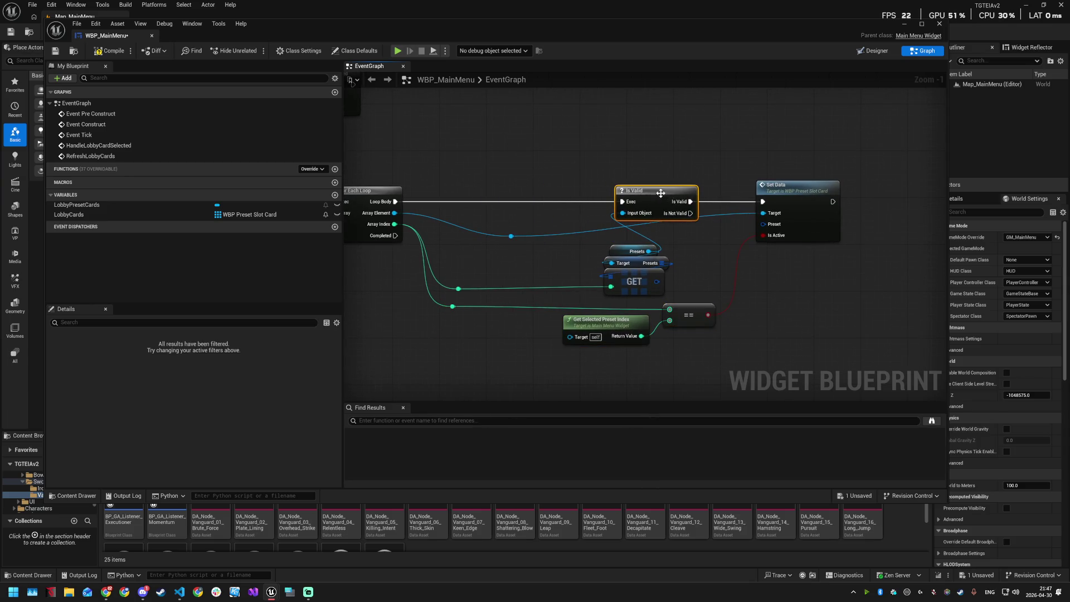
left_click_drag(596, 240, 669, 295)
right_click(582, 268)
key("Escape")
left_click_drag(637, 264, 514, 264)
mouse_move(659, 192)
left_mouse_down()
mouse_move(559, 192)
mouse_move(588, 191)
left_mouse_up()
left_click_drag(814, 191, 737, 191)
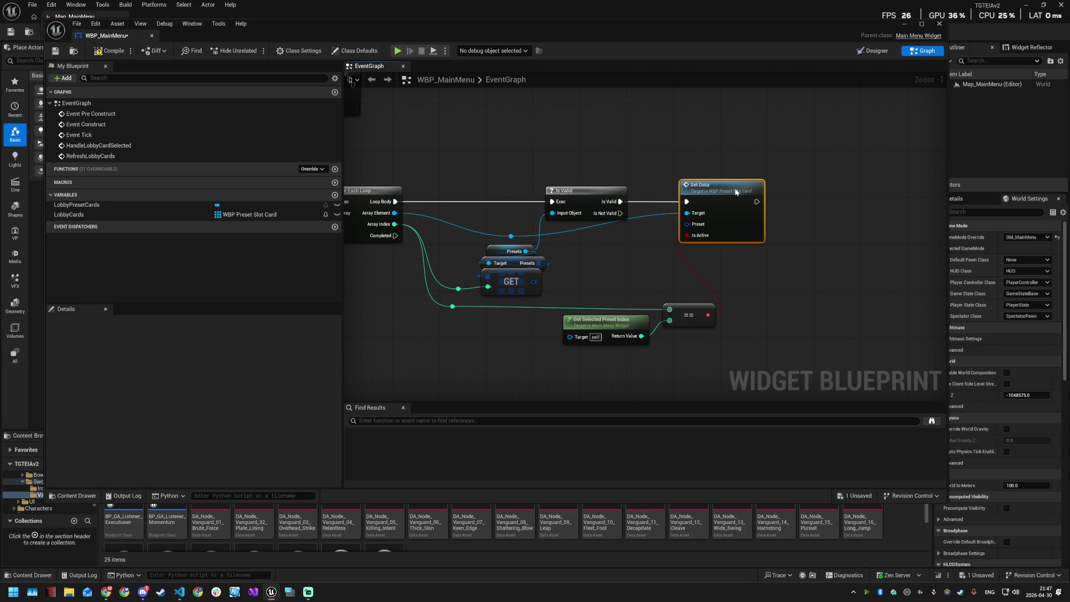
Step: Straighten the bend-point wire and shift the index comparison nodes left
right_click(511, 237)
key("Escape")
left_click_drag(516, 240, 585, 235)
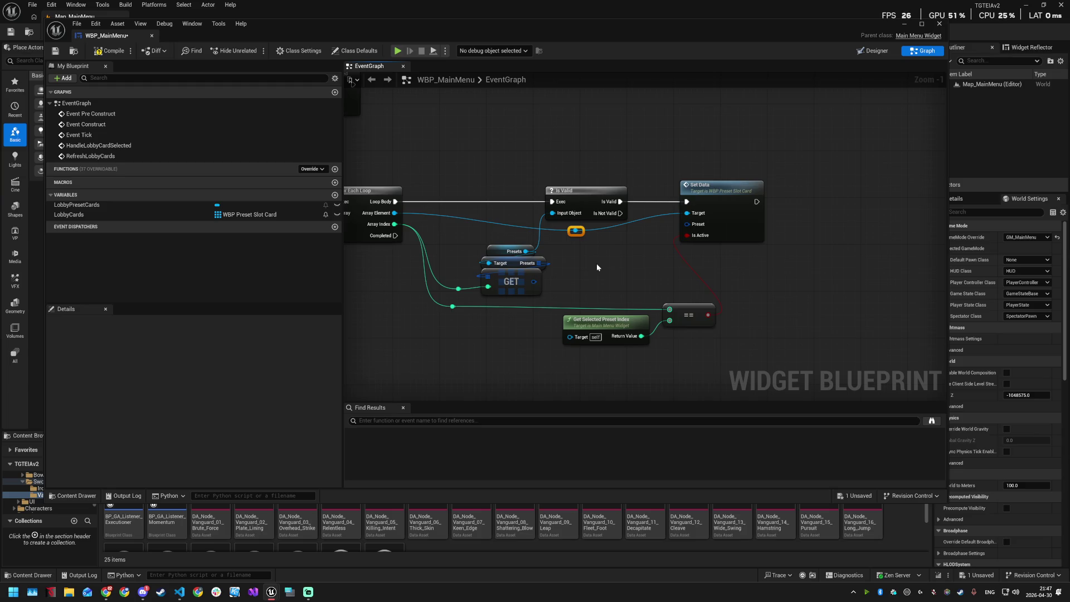
mouse_move(566, 298)
left_mouse_down()
mouse_move(671, 348)
mouse_move(639, 314)
left_mouse_up()
left_click(735, 313)
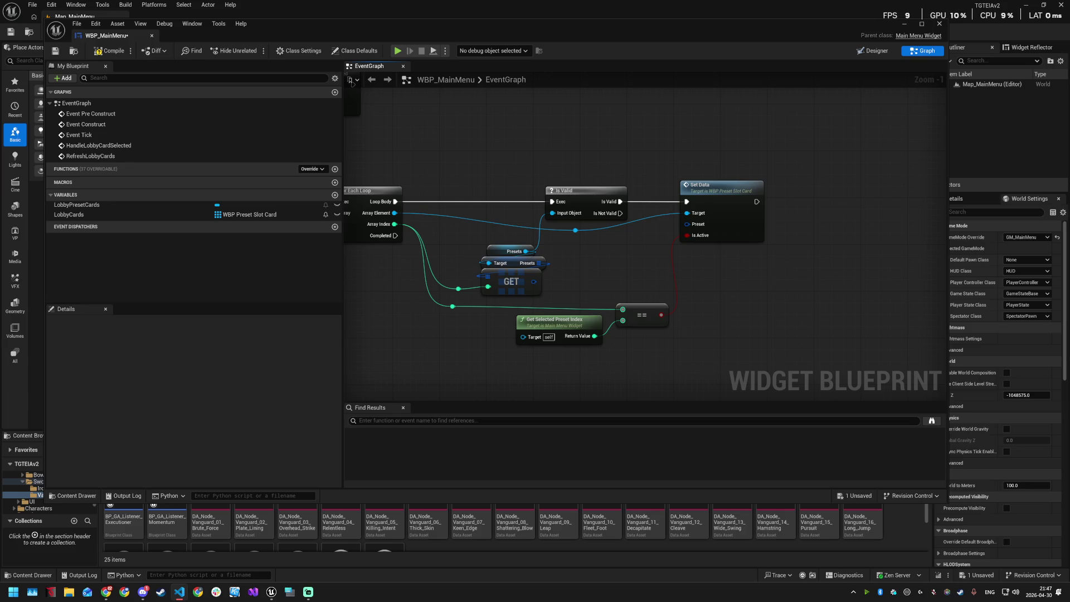
left_click_drag(635, 271, 682, 285)
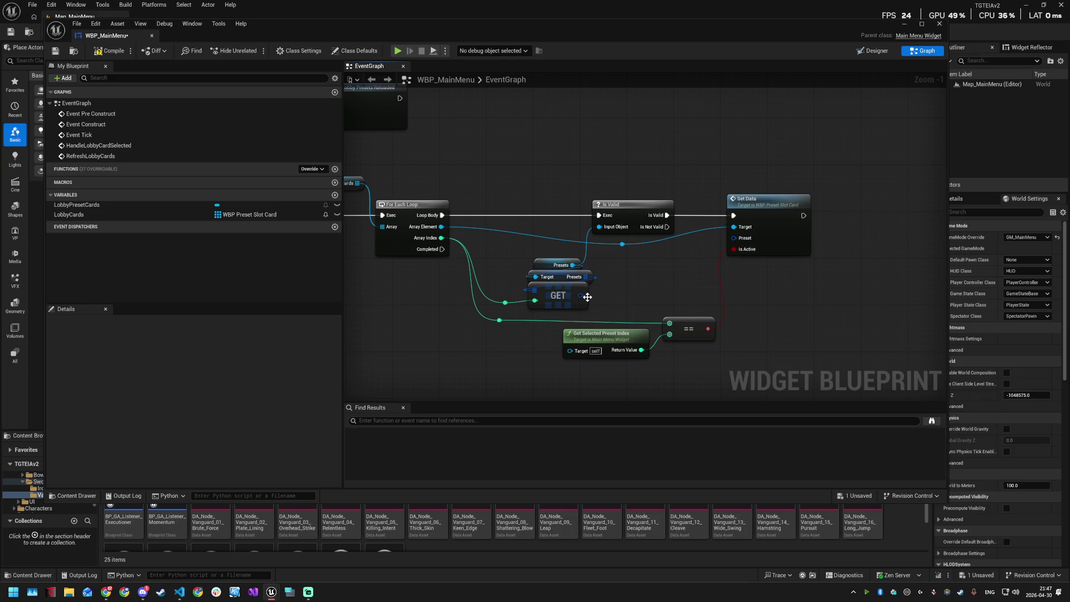
Step: Connect the GET output to Set Data's Preset input, then compile and save
left_click_drag(580, 296, 733, 238)
mouse_move(470, 190)
left_mouse_down()
mouse_move(458, 253)
mouse_move(420, 308)
left_mouse_up()
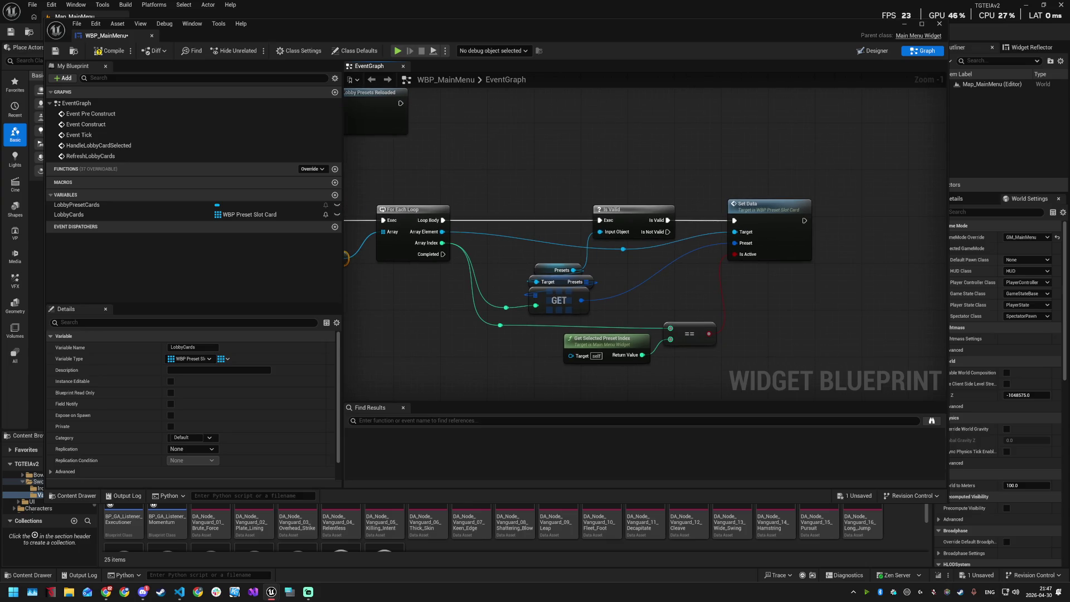
left_click(112, 51)
key("ctrl+s")
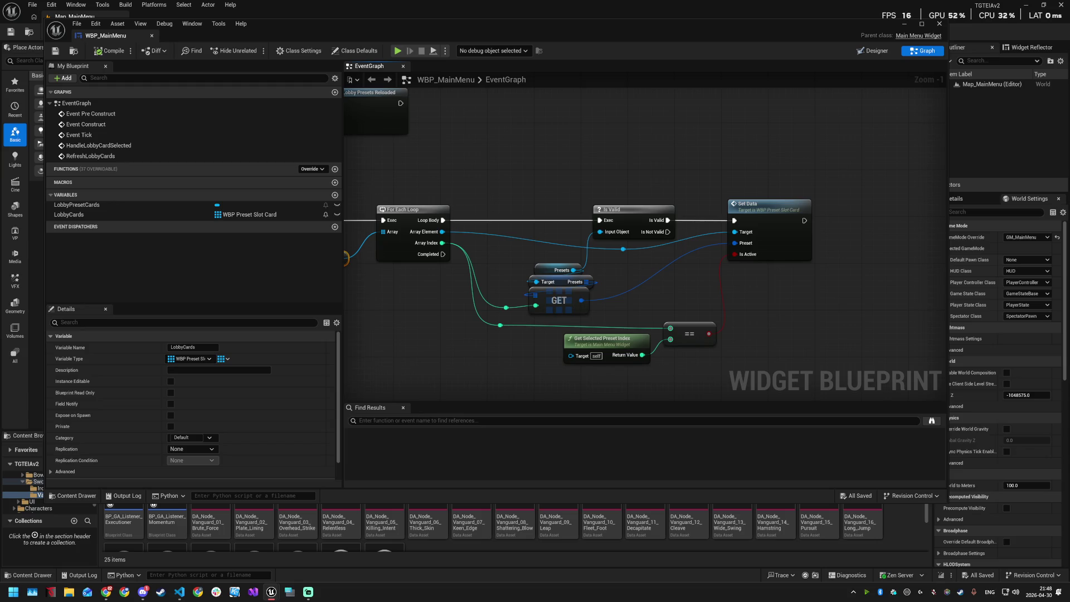
mouse_move(719, 181)
left_mouse_down()
mouse_move(748, 299)
mouse_move(644, 338)
left_mouse_up()
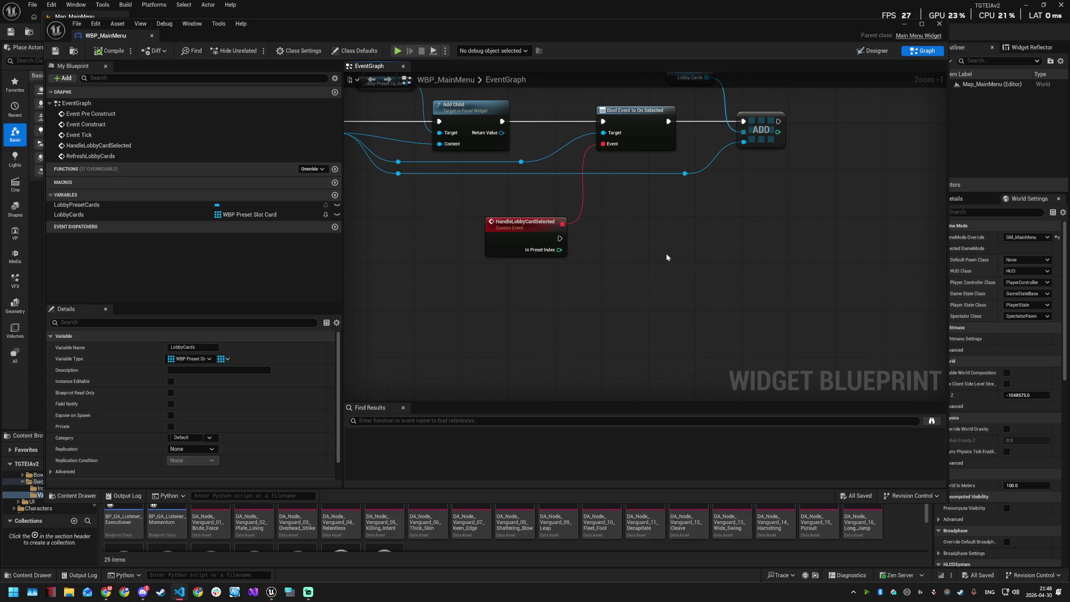
right_click(634, 240)
Step: Make HandleLobbyCardSelected call Set Selected Preset Index, passing In Preset Index as New Index
type("set selected preset")
key("Return")
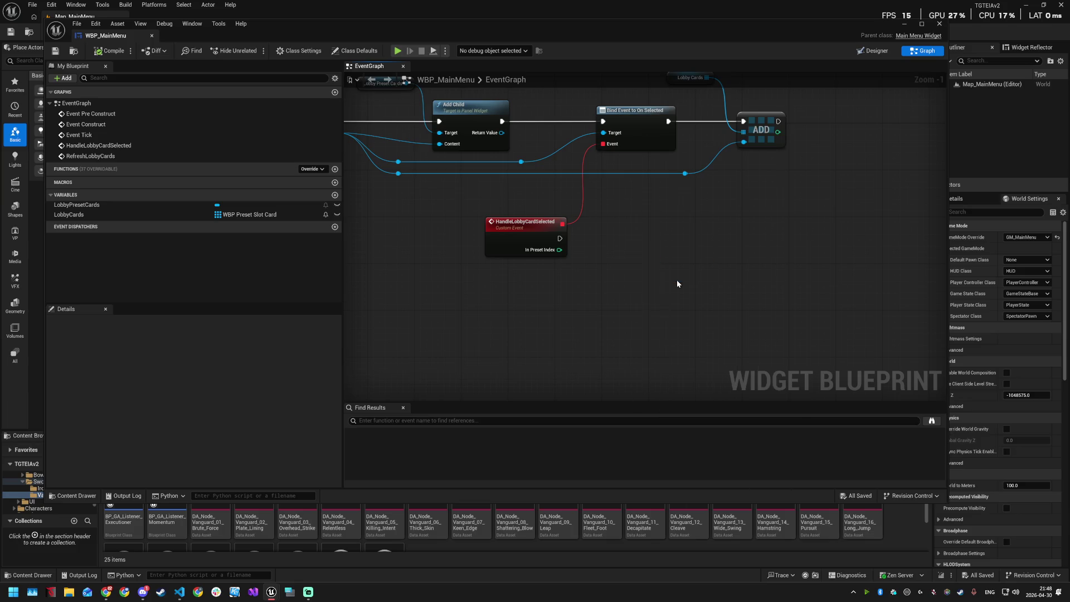
left_click_drag(559, 238, 644, 244)
left_click_drag(559, 250, 644, 269)
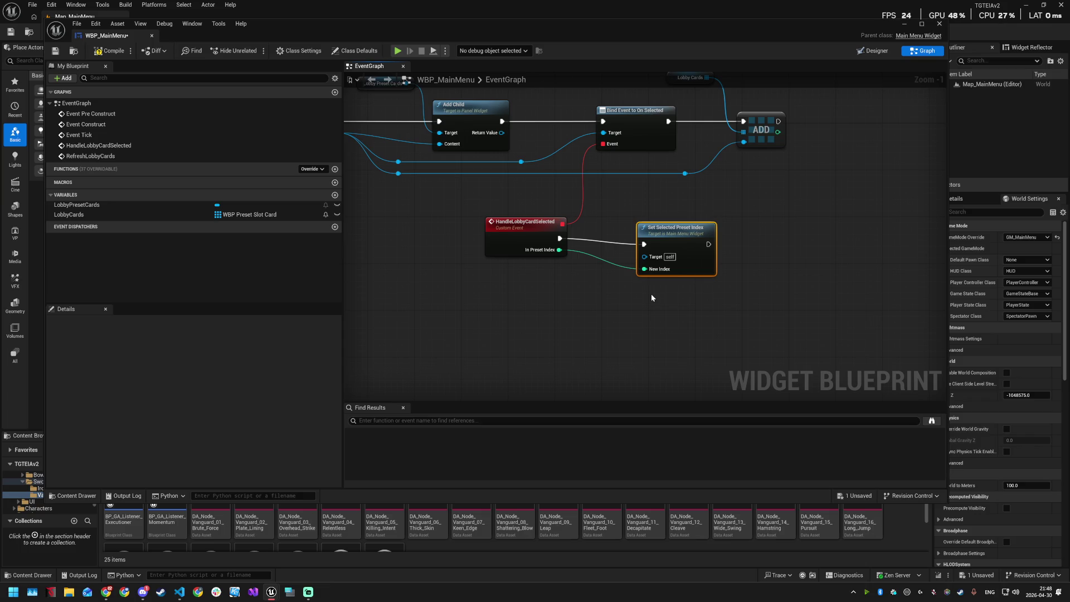
Step: Save, close the blueprint editor, and start a Play session on the host page
key("ctrl+s")
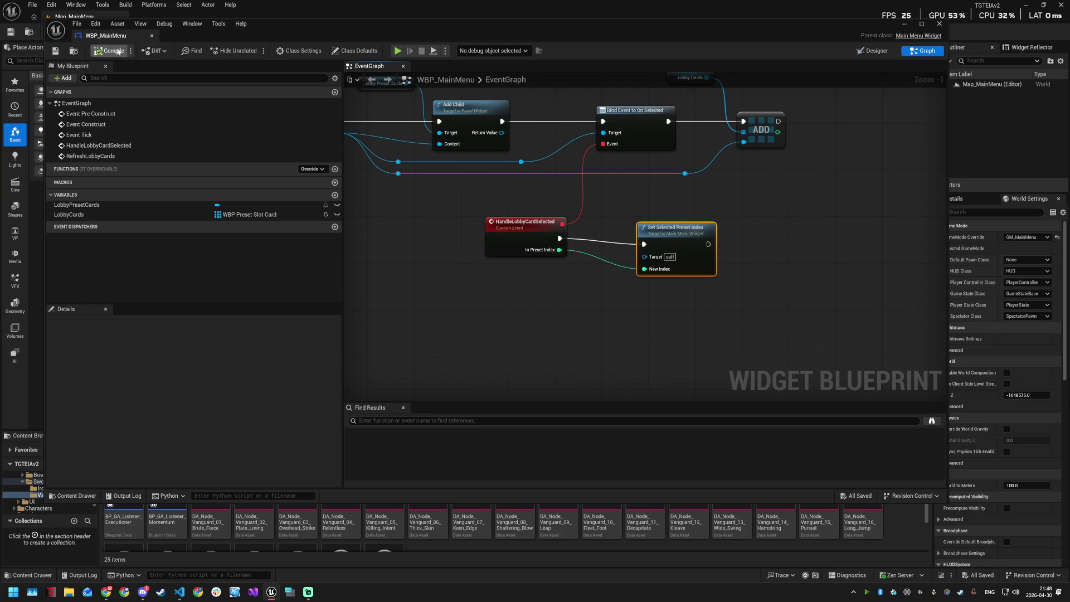
left_click(939, 24)
left_click(208, 31)
left_click(501, 211)
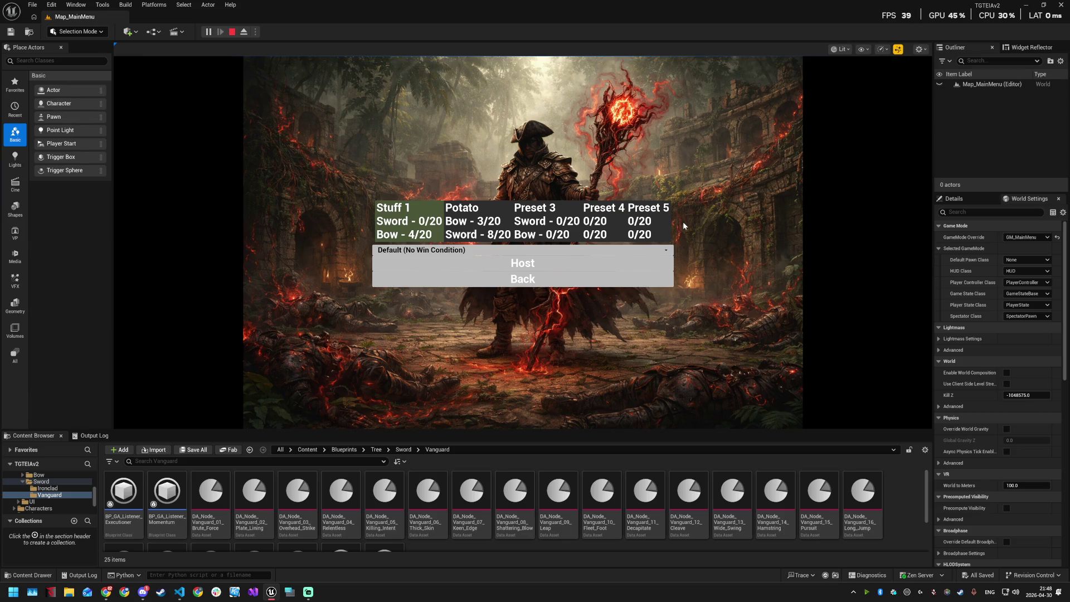
Step: Cycle the preset card highlight with the Left and Right arrow keys, ending on Preset 5
key("Right")
key("Right")
key("Right")
key("Left")
key("Left")
key("Left")
key("Right")
key("Right")
key("Right")
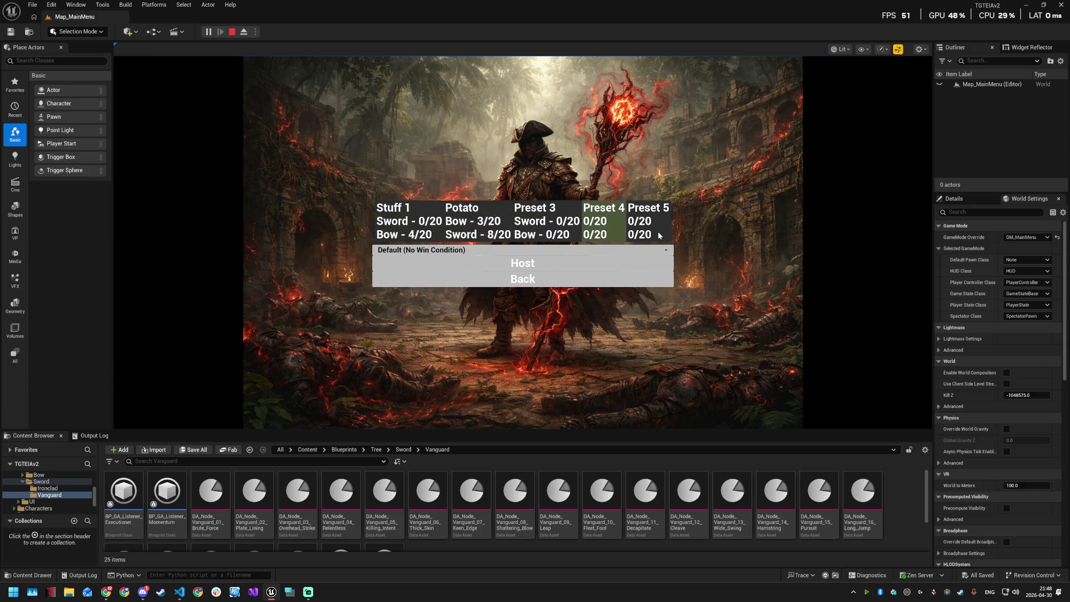
key("Right")
key("Right")
key("Right")
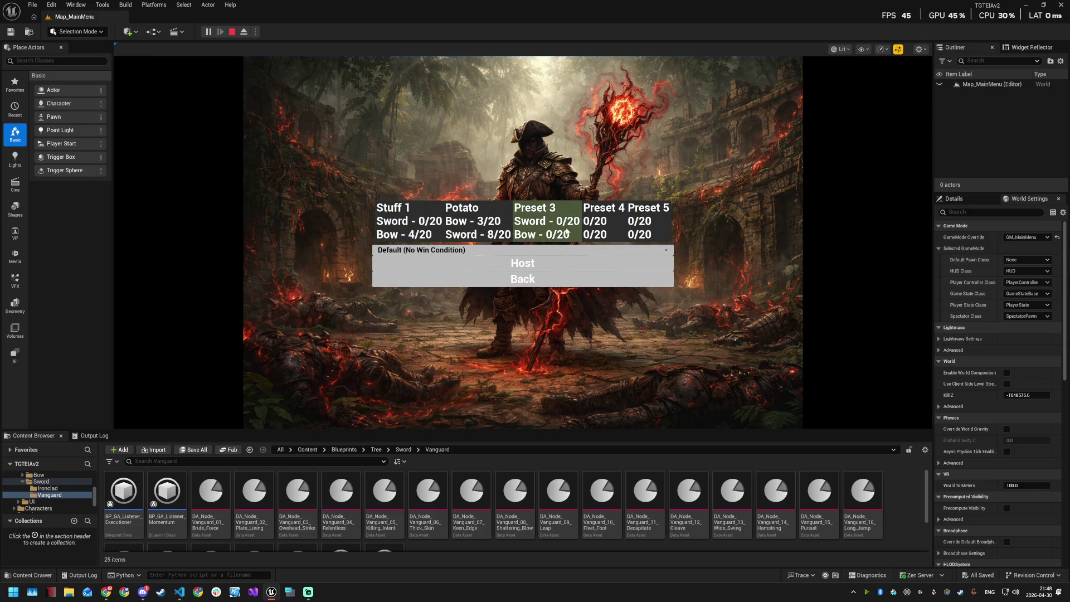
key("Right")
key("Right")
key("Left")
key("Left")
key("Left")
key("Right")
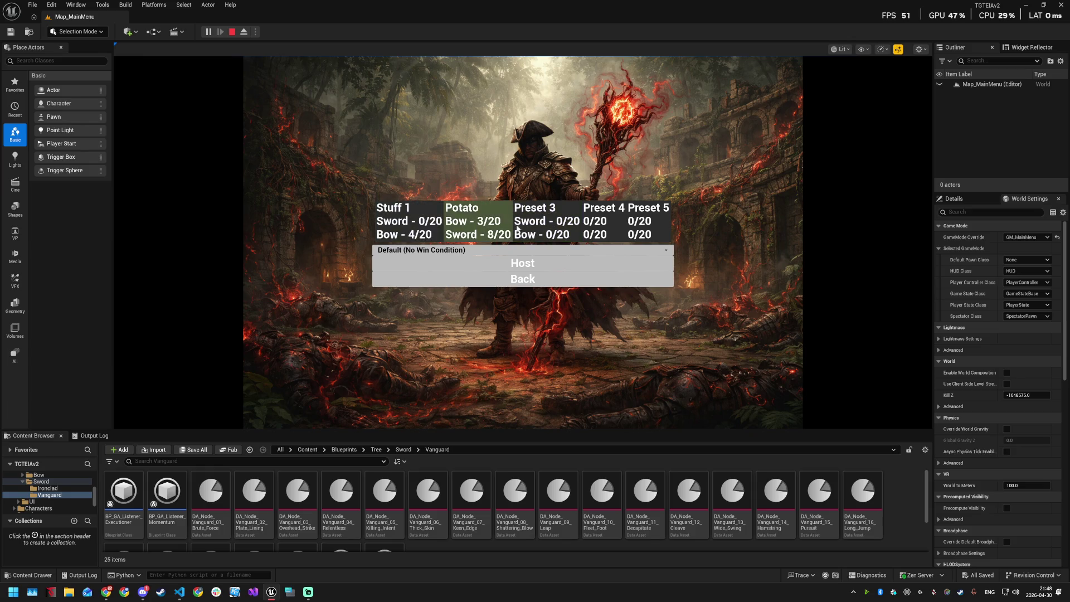
key("Right")
key("Right")
key("Right")
key("Left")
key("Left")
key("Left")
key("Right")
key("Right")
key("Right")
key("Right")
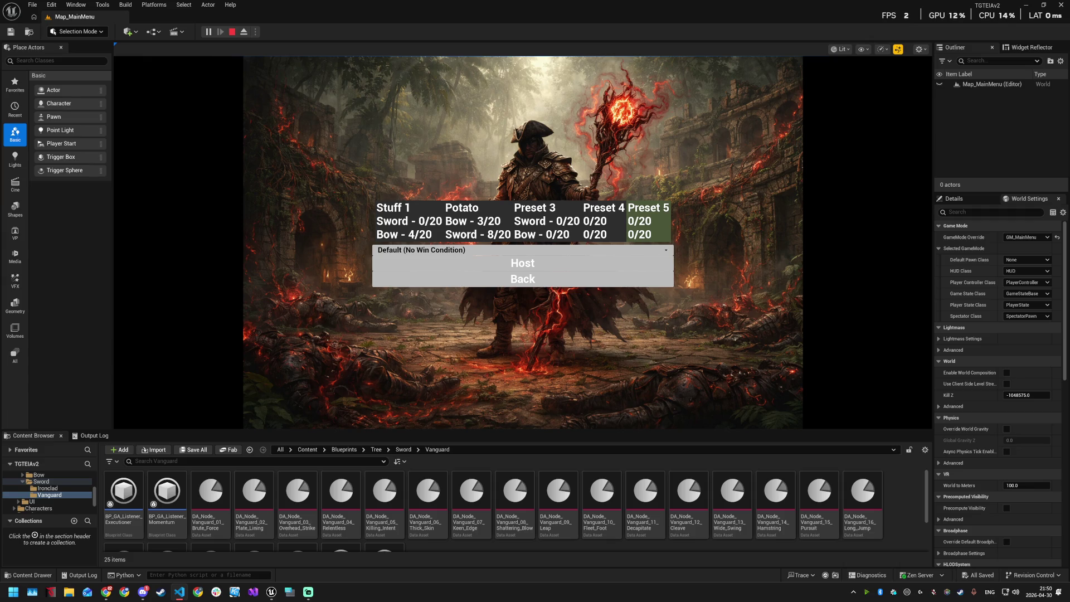
Step: Switch from the running game to the browser window with Alt+Tab
key("alt+Tab")
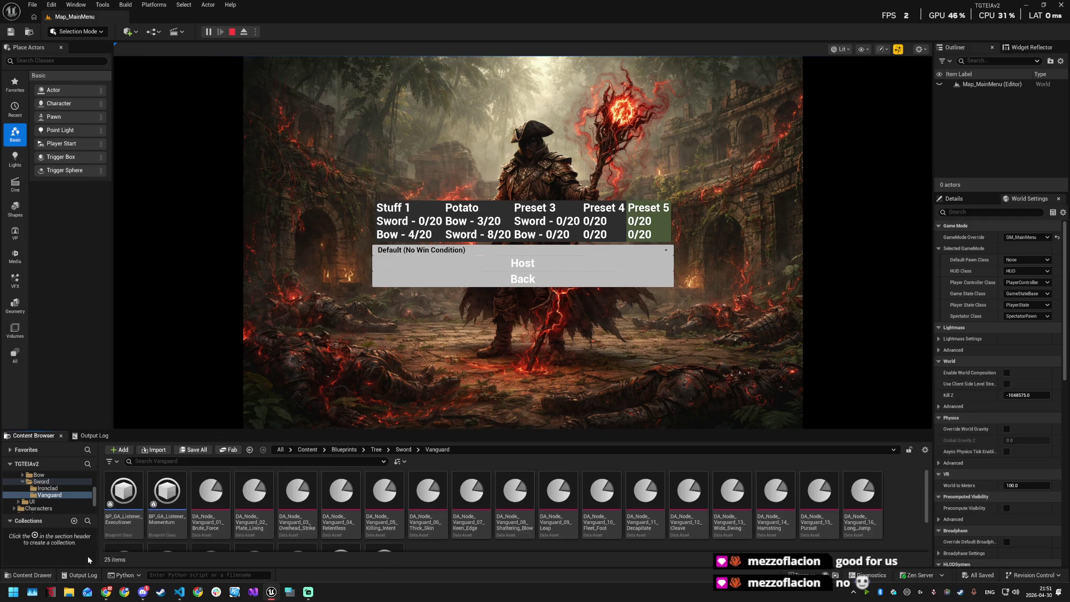
Step: Open WBP_MainMenu from the Content Drawer's Blueprints/UI folder
scroll(167, 519, "down", 2)
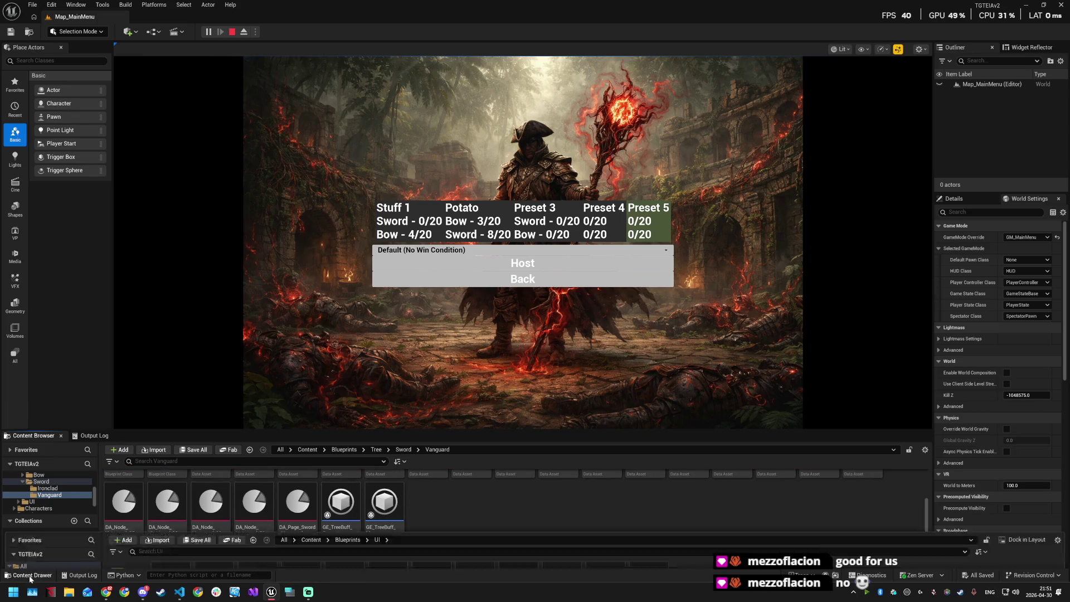
left_click(31, 574)
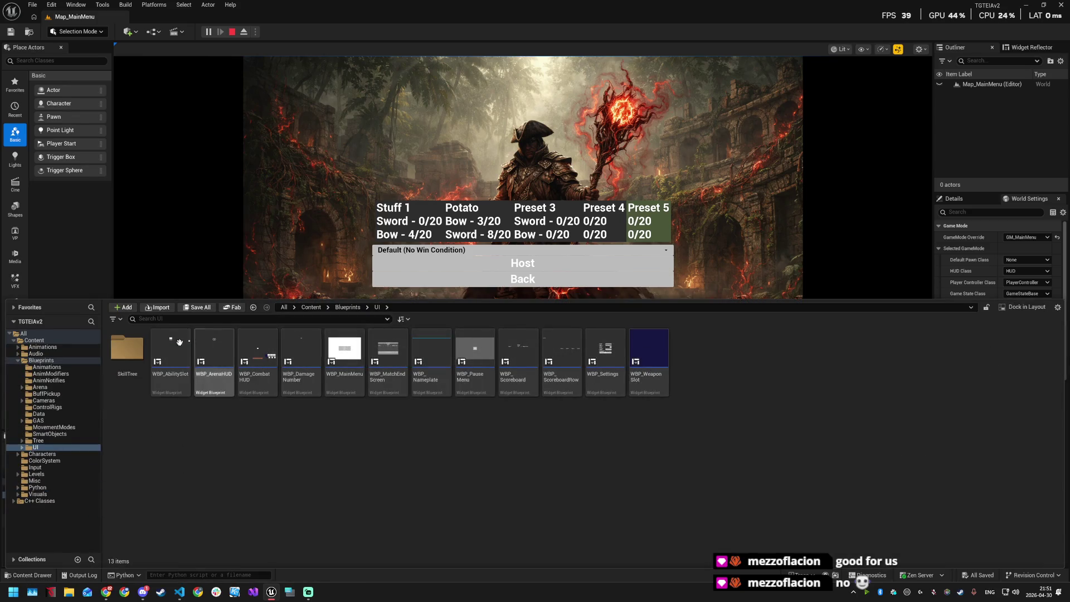
double_click(118, 350)
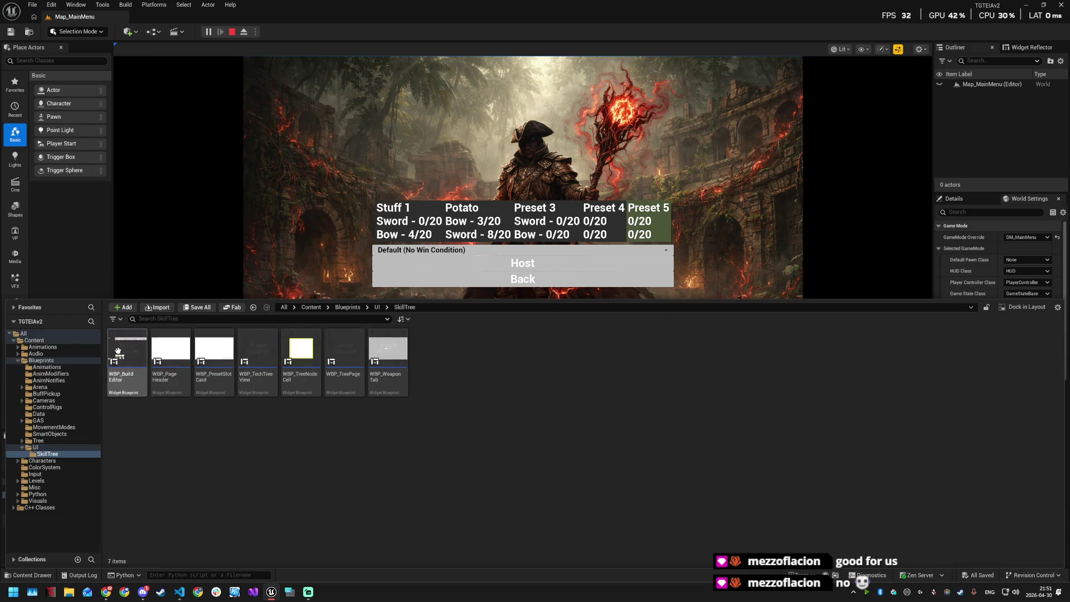
left_click(61, 447)
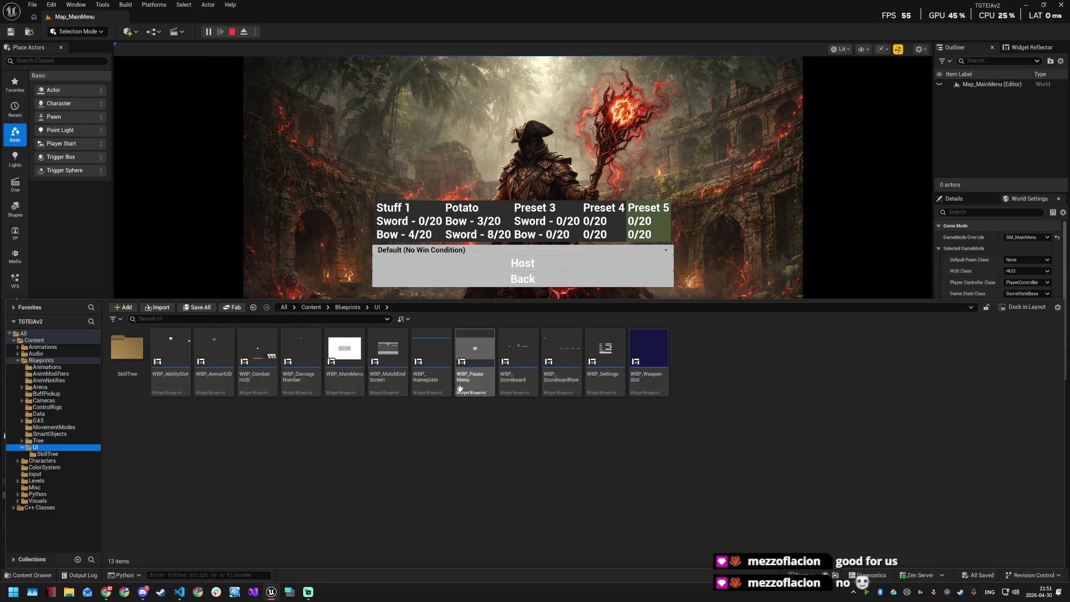
double_click(342, 356)
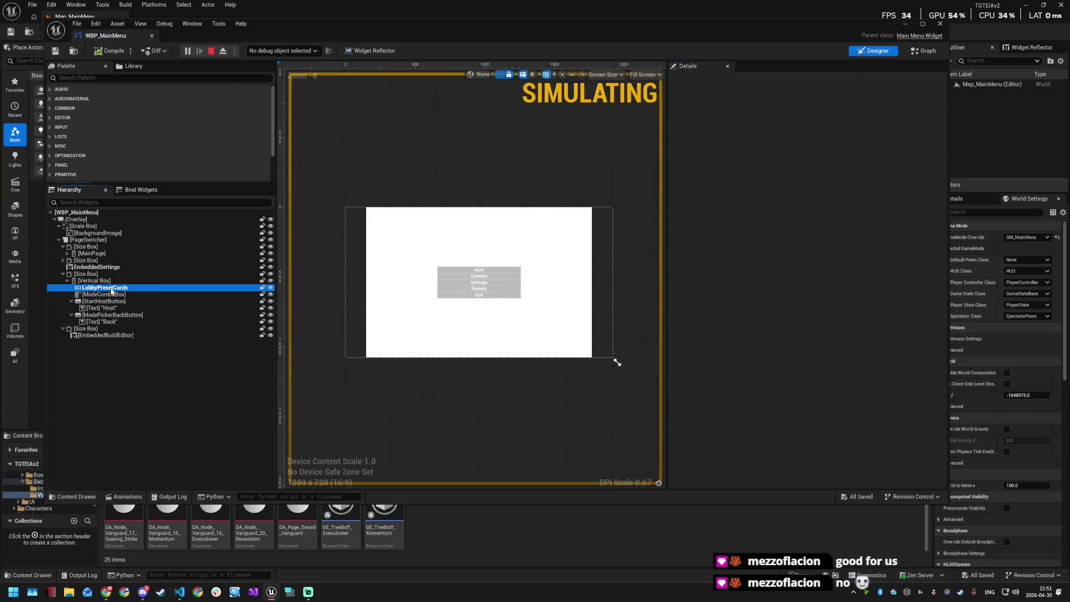
Step: Add a Horizontal Box from the Palette below LobbyPresetCards in the hierarchy
left_click(111, 288)
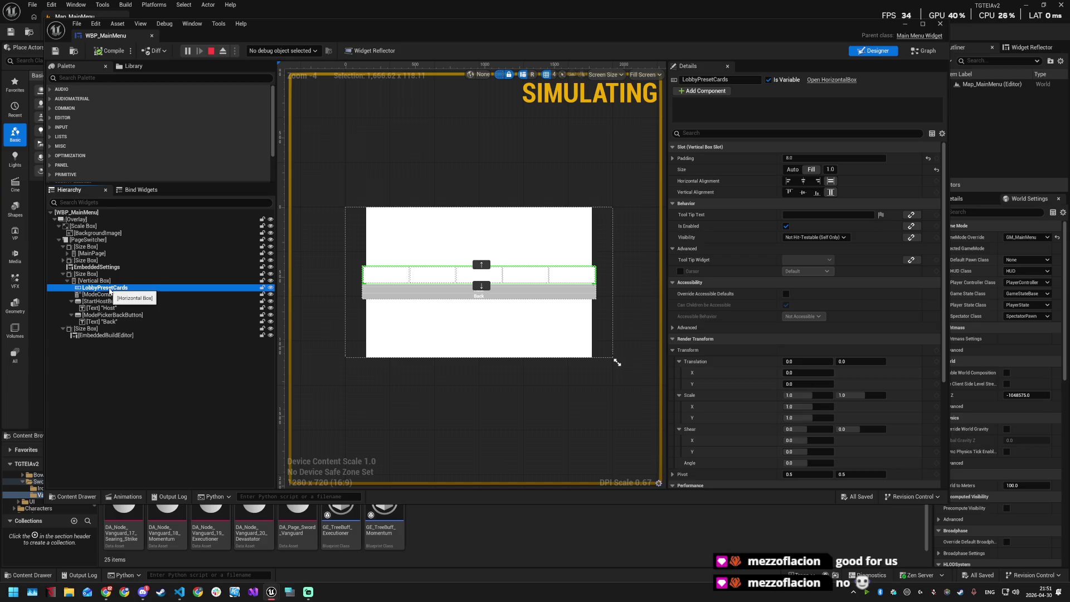
left_click(161, 77)
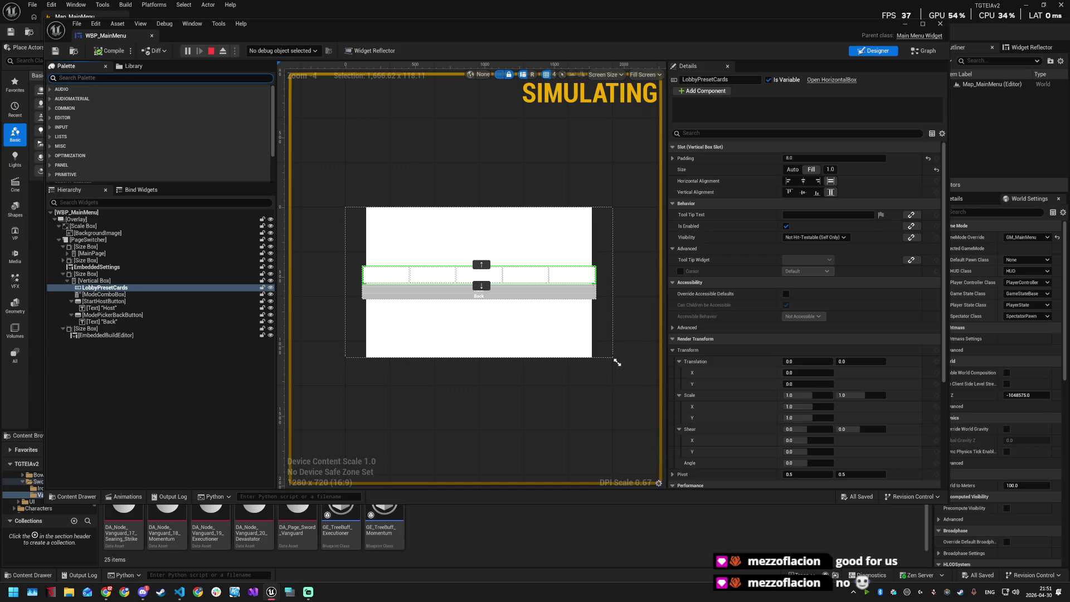
type("verit")
left_click(53, 78)
type("ho")
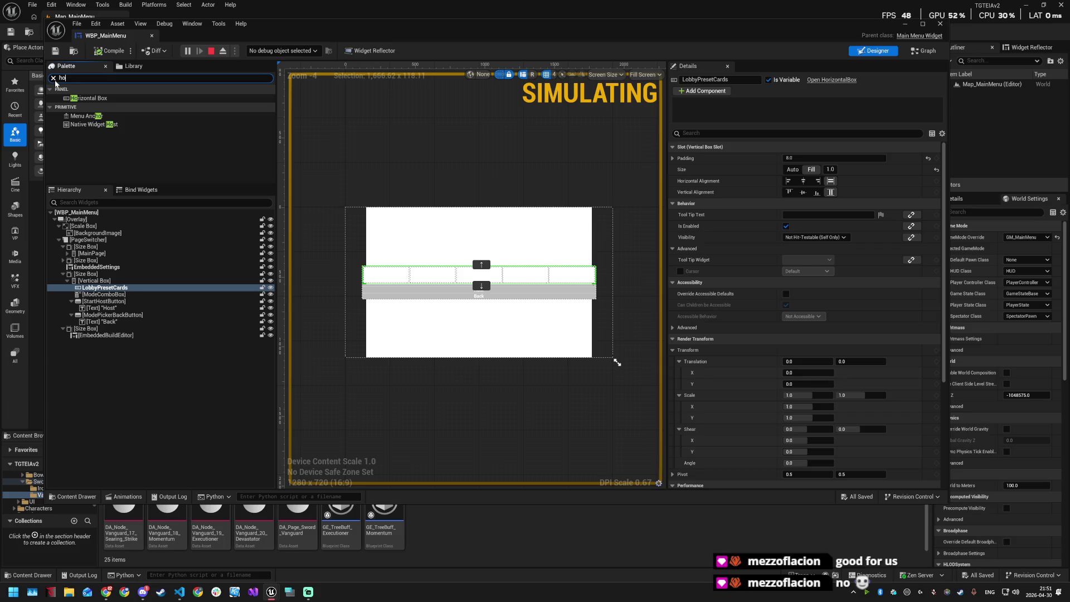
left_click_drag(83, 98, 96, 295)
left_click(106, 287)
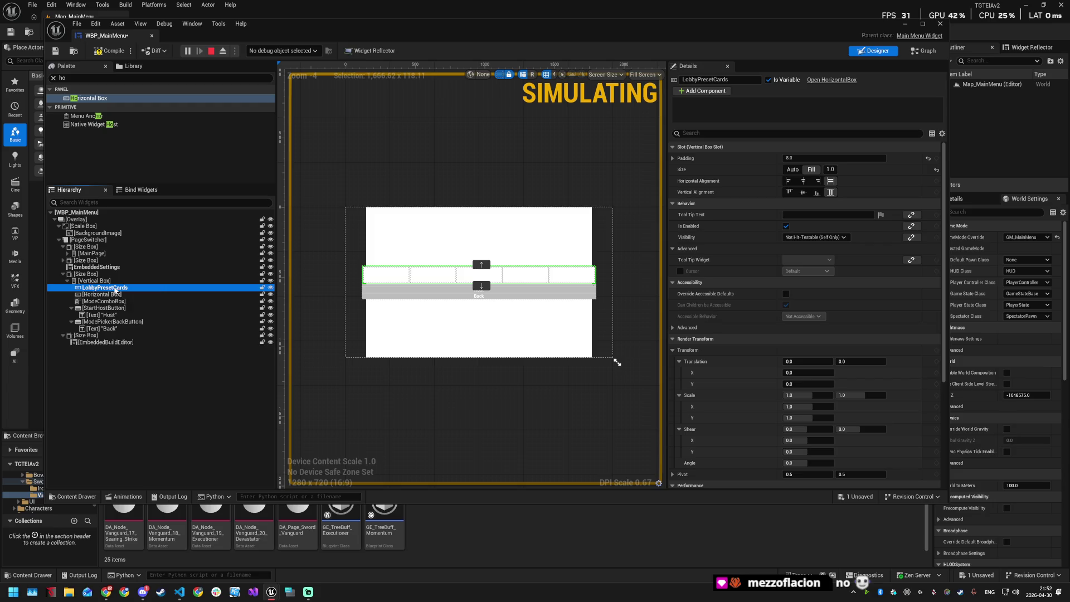
Step: Rename the old container to LobbyPresetCards2 and the new Horizontal Box to LobbyPresetCards
key("F2")
key("End")
type("2")
key("Return")
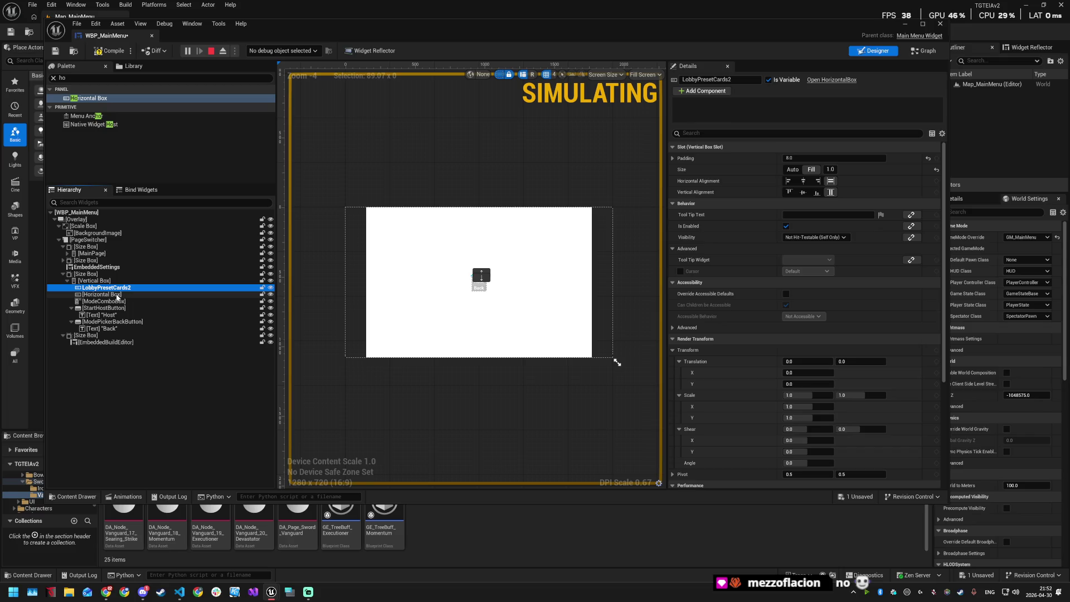
left_click(117, 295)
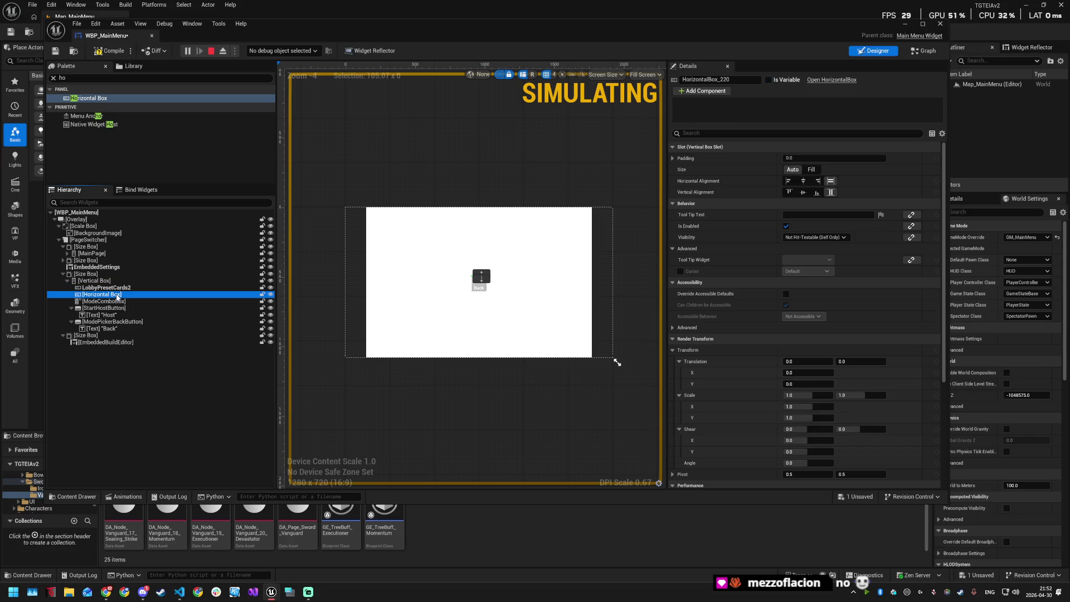
key("F2")
type("LobbyPresetCards")
key("Return")
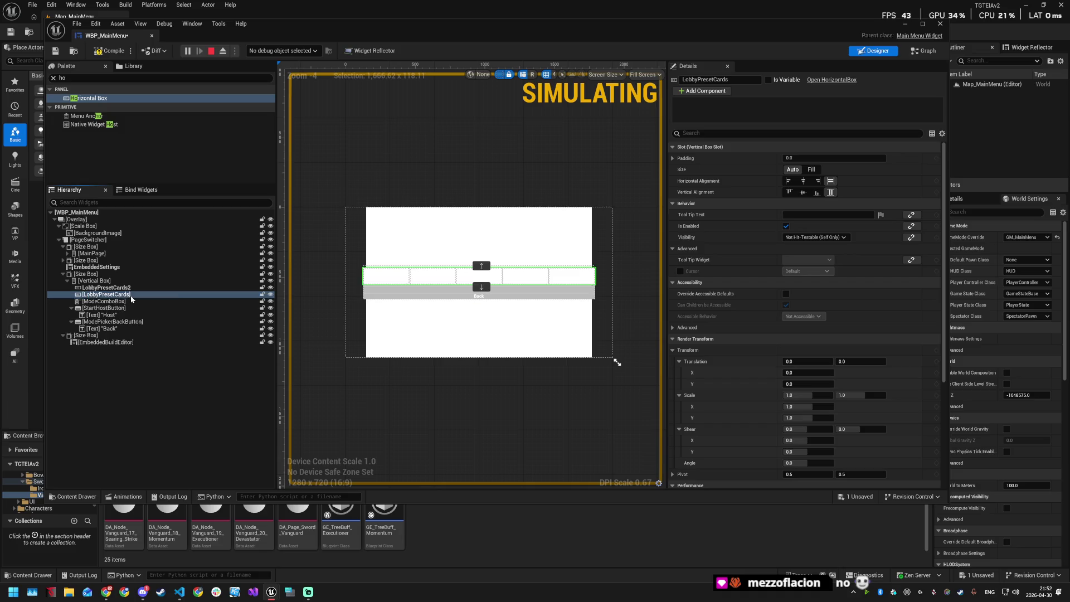
Step: Try deleting LobbyPresetCards2, then cancel the delete prompt
left_click(129, 288)
key("Delete")
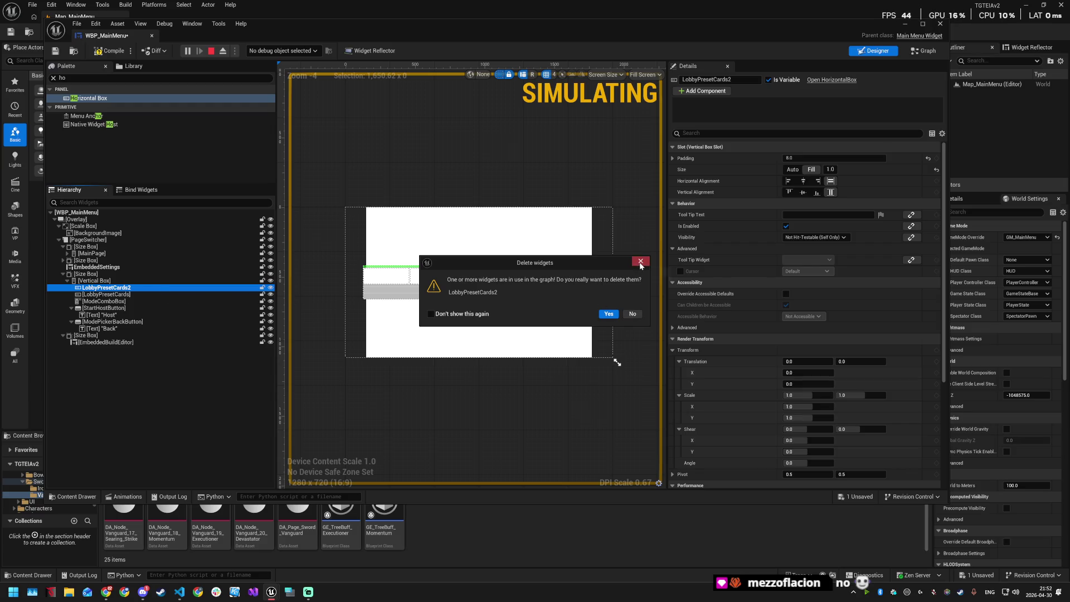
left_click(633, 313)
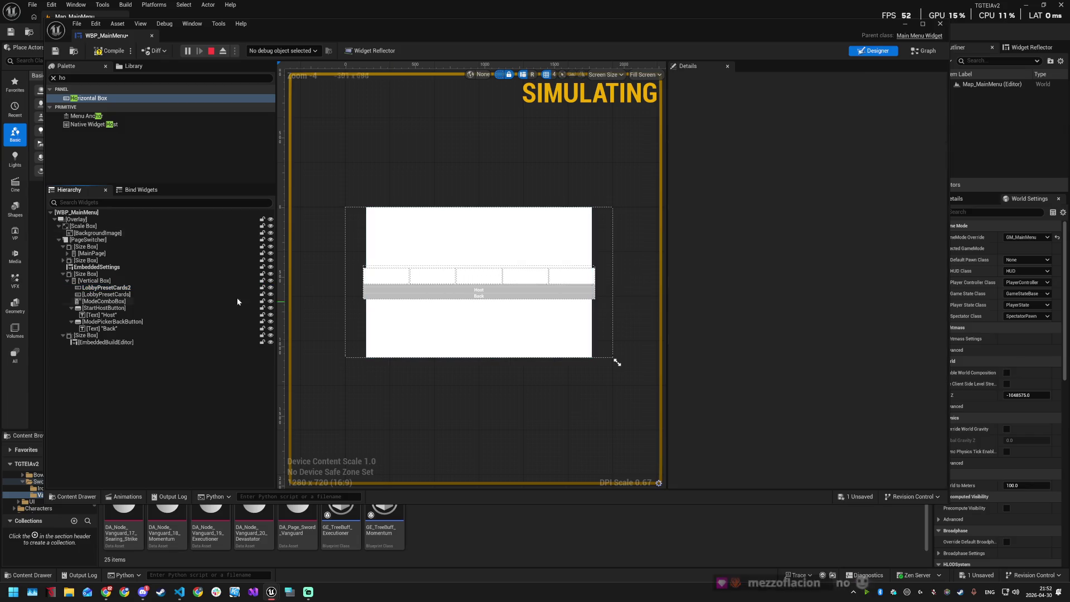
Step: Replace LobbyPresetCards2 with a Horizontal Box and confirm the replacement
right_click(106, 288)
mouse_move(149, 376)
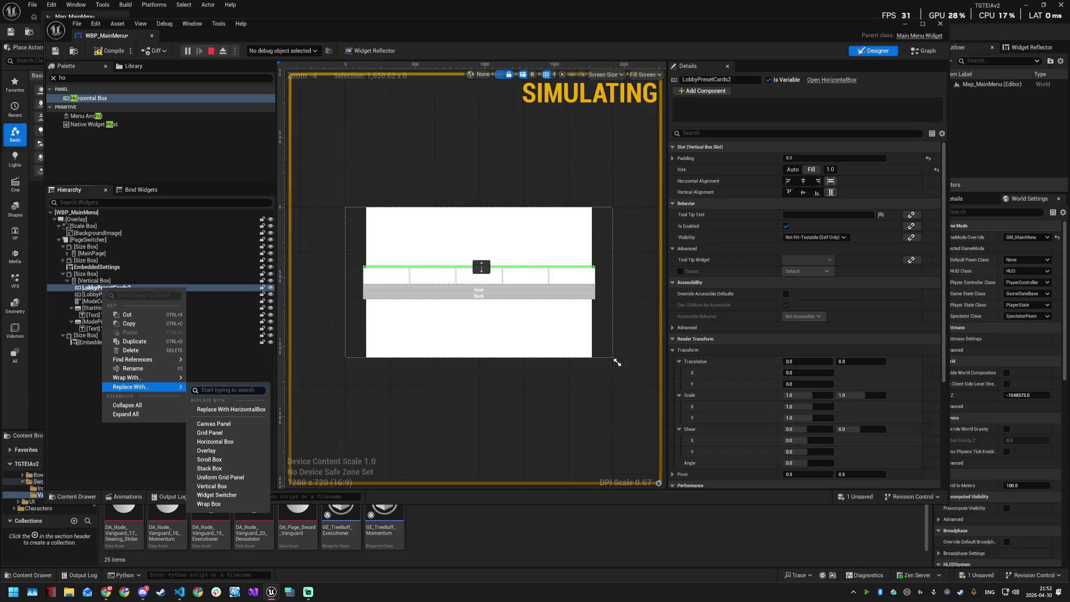
type("hori")
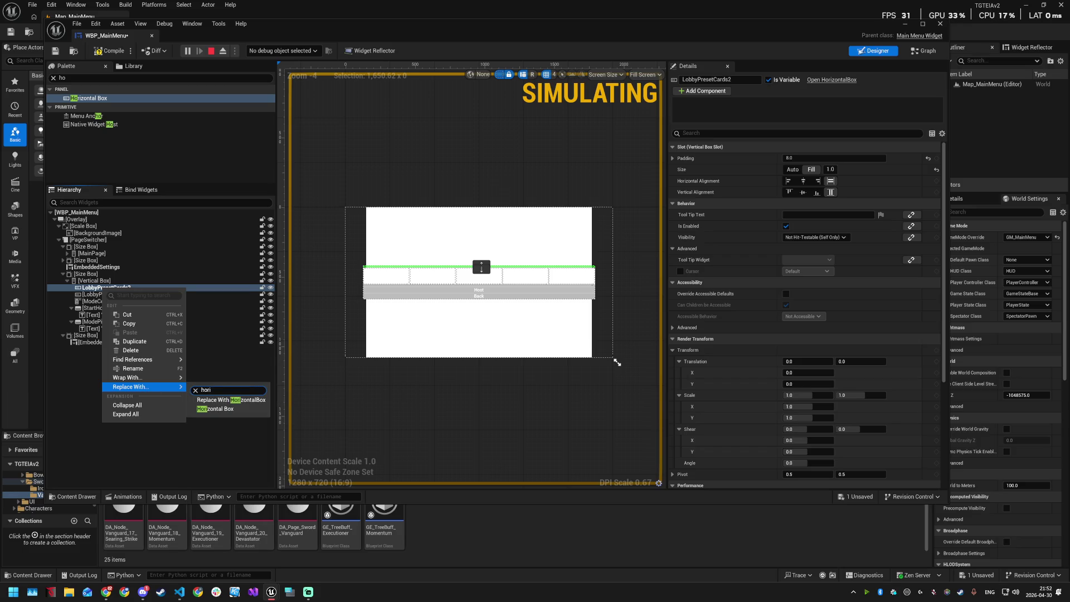
left_click(218, 410)
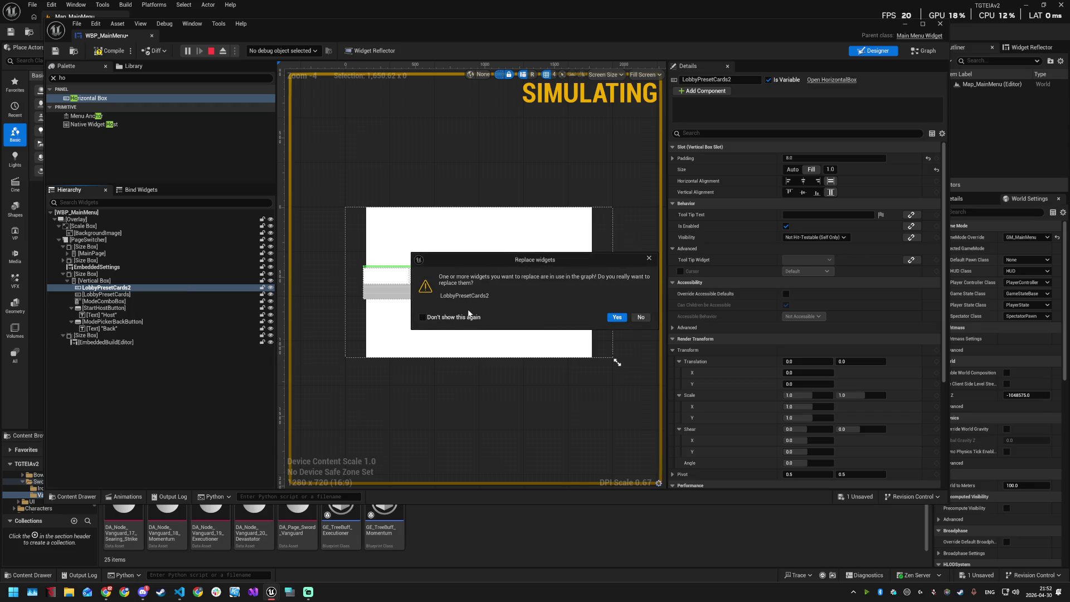
left_click(635, 315)
Step: Tick Is Variable on LobbyPresetCards
left_click(131, 295)
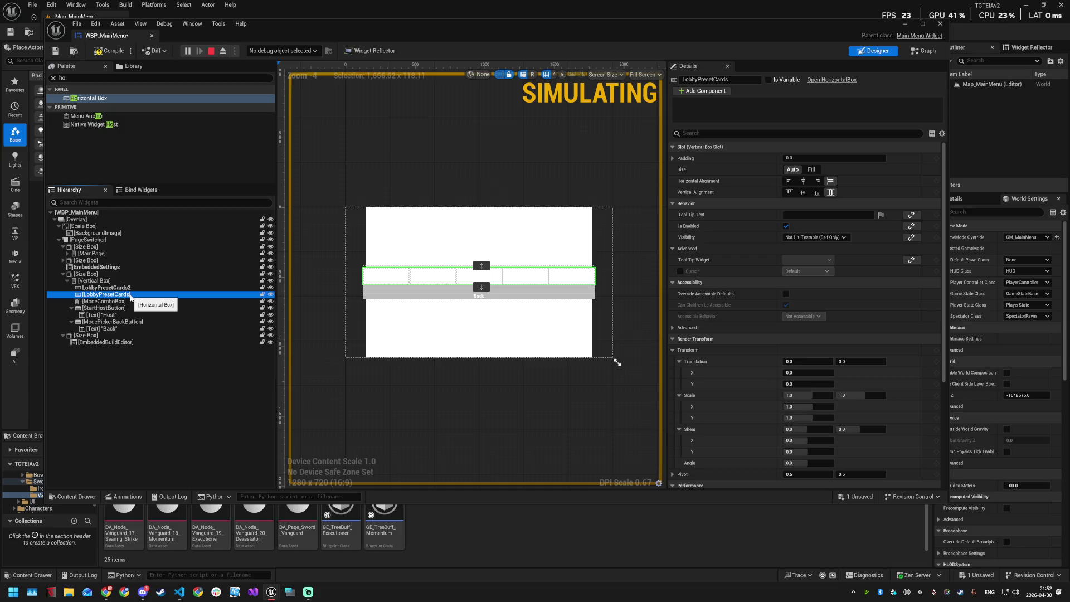
left_click(768, 79)
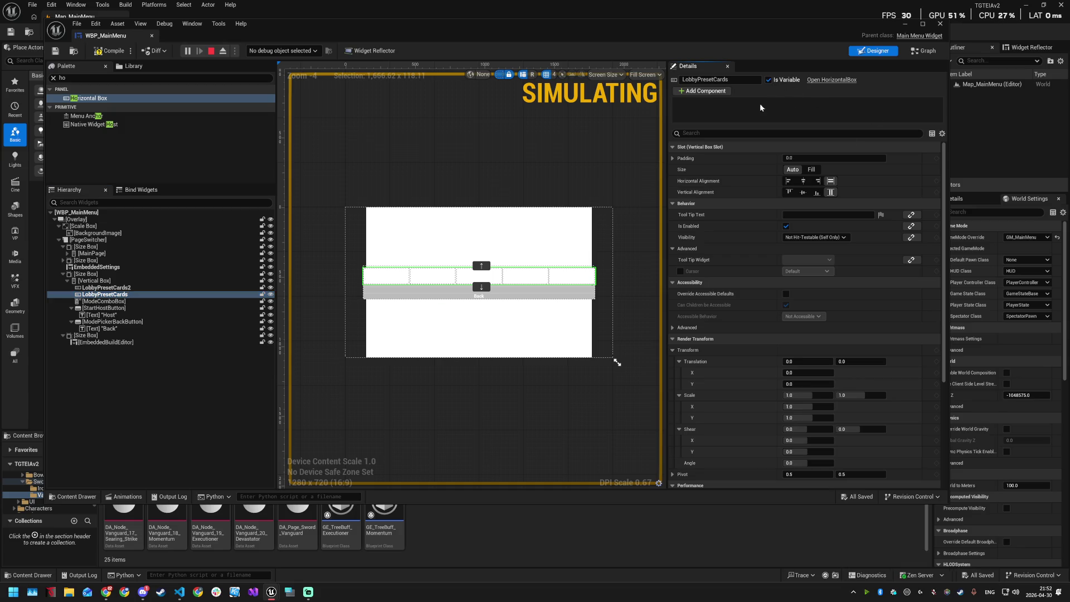
left_click(924, 51)
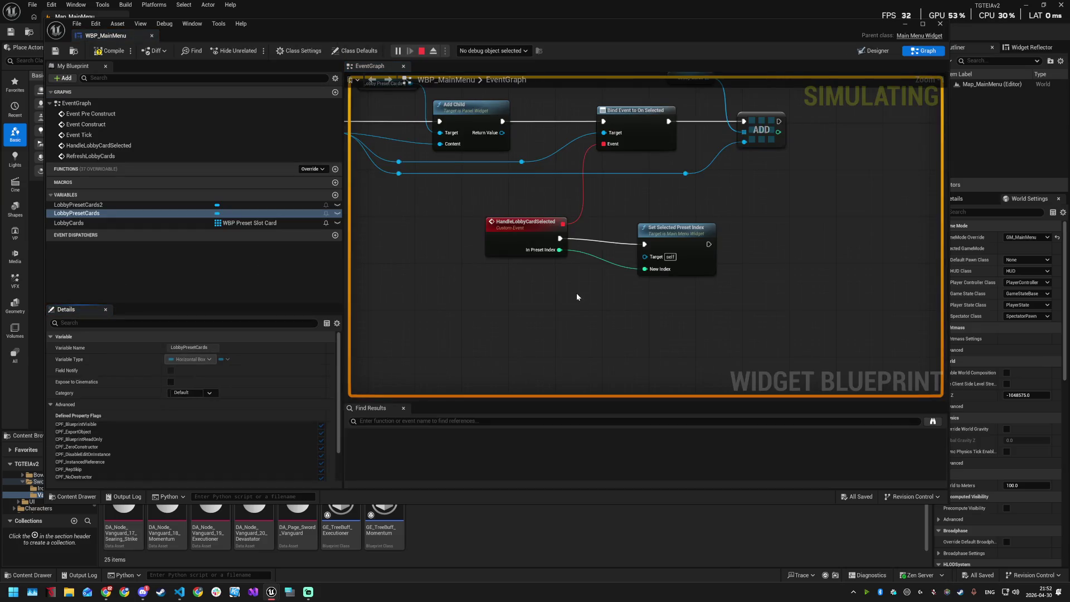
Step: Wire a LobbyPresetCards getter into Add Child's Target
scroll(570, 296, "down", 4)
left_click_drag(486, 279, 652, 273)
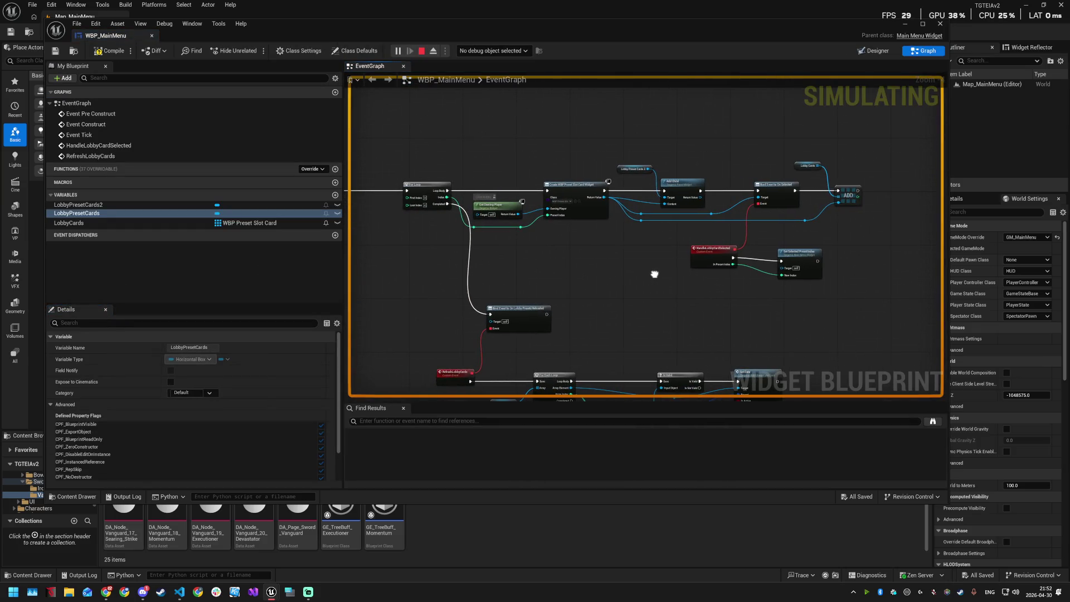
mouse_move(654, 274)
left_mouse_down()
mouse_move(686, 169)
mouse_move(850, 195)
left_mouse_up()
scroll(556, 228, "up", 4)
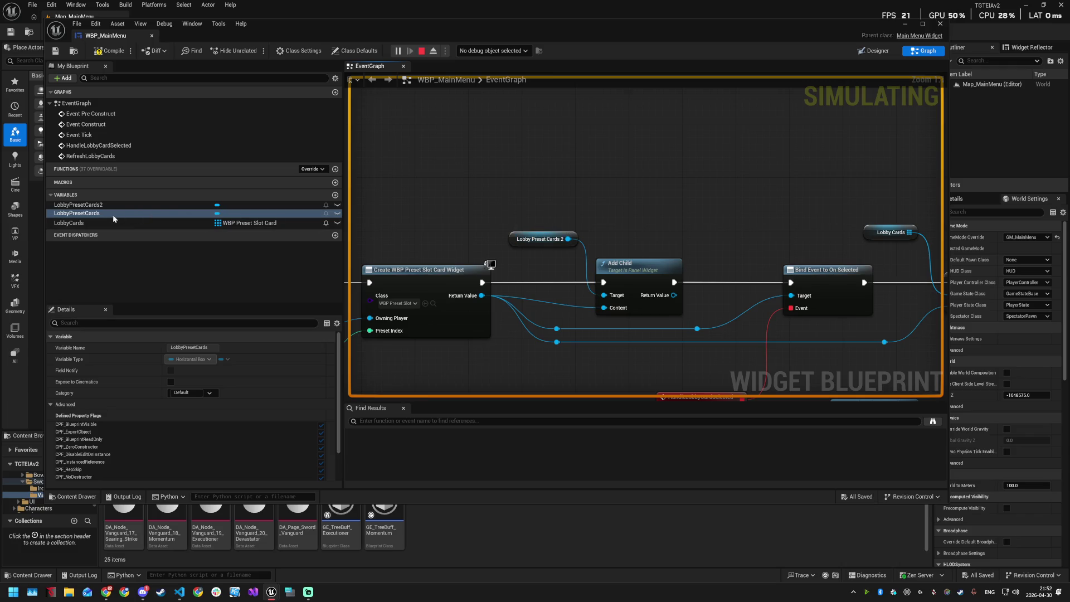
mouse_move(95, 212)
left_mouse_down()
mouse_move(515, 210)
mouse_move(598, 273)
mouse_move(605, 301)
left_mouse_up()
left_click(529, 221)
left_click(536, 238)
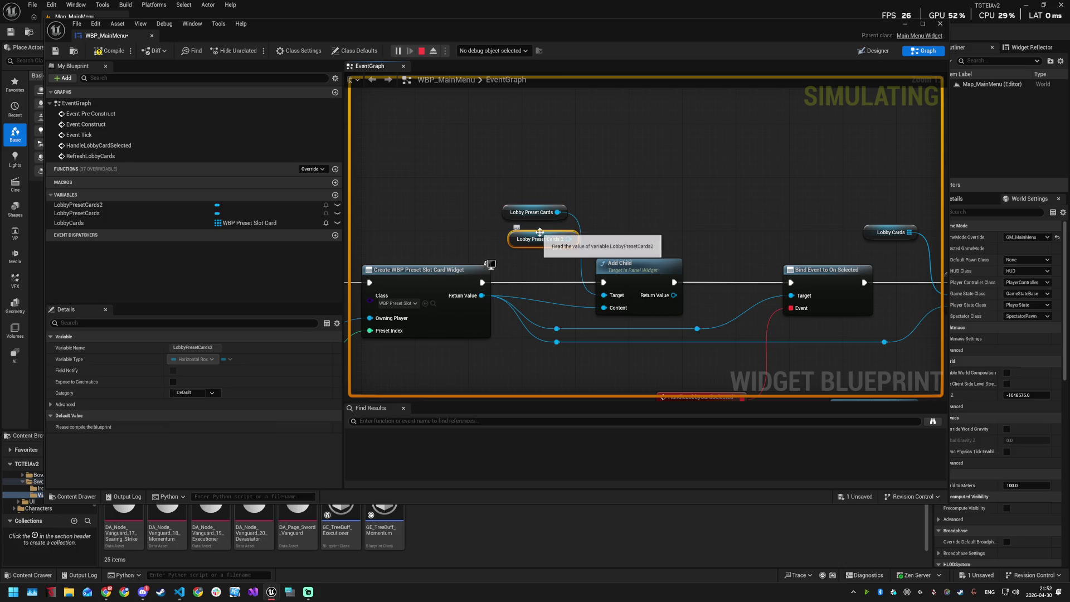
Step: Play-test the host page's preset row, then reopen WBP_MainMenu in the Designer
left_click(422, 51)
left_click(904, 25)
left_click(208, 32)
left_click(517, 230)
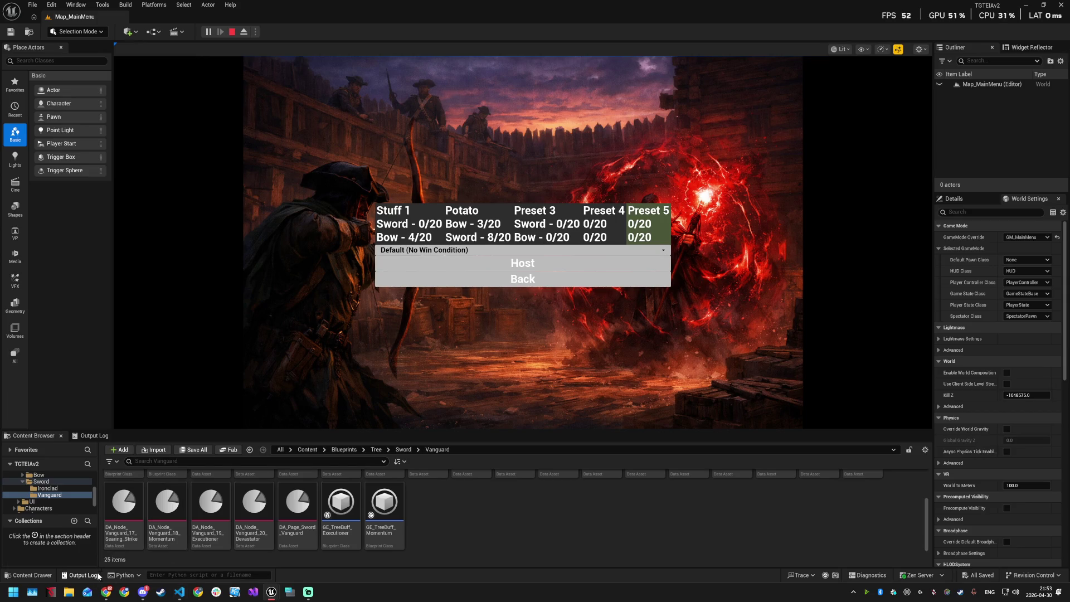
left_click(30, 575)
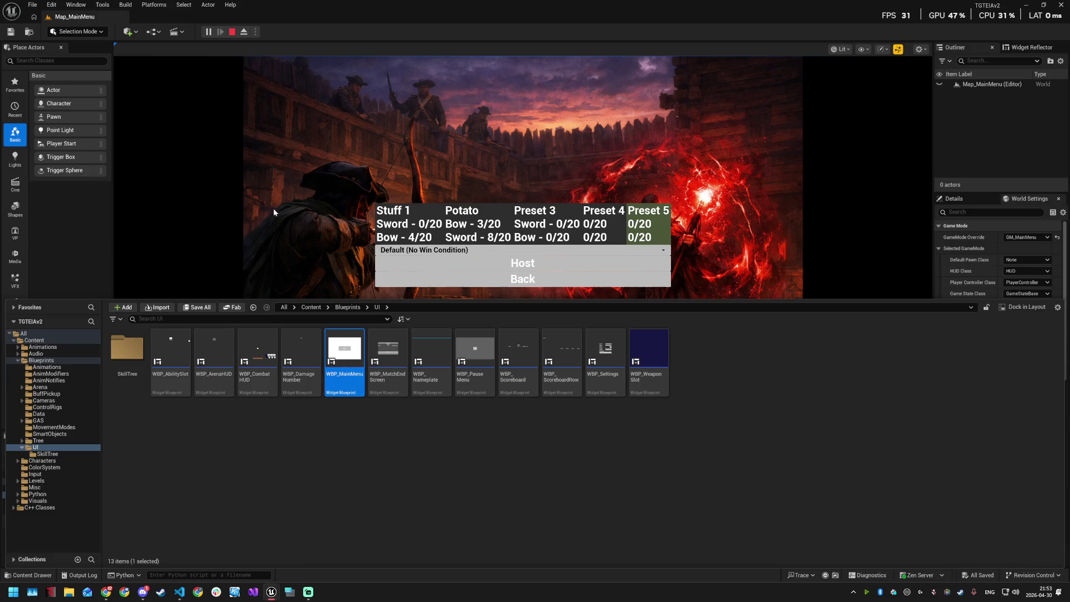
left_click(231, 32)
double_click(345, 351)
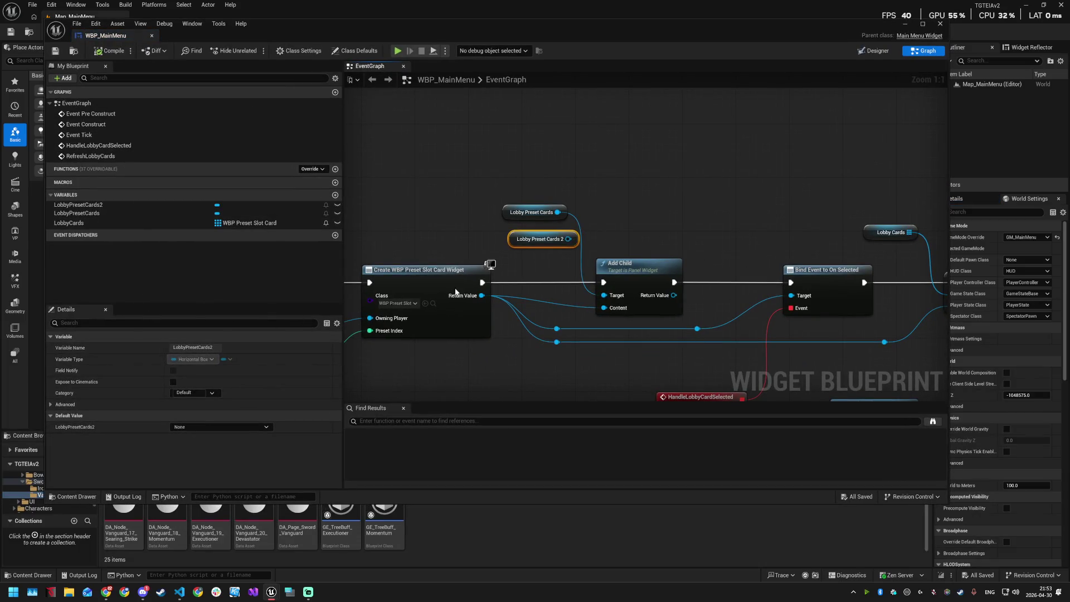
left_click(874, 51)
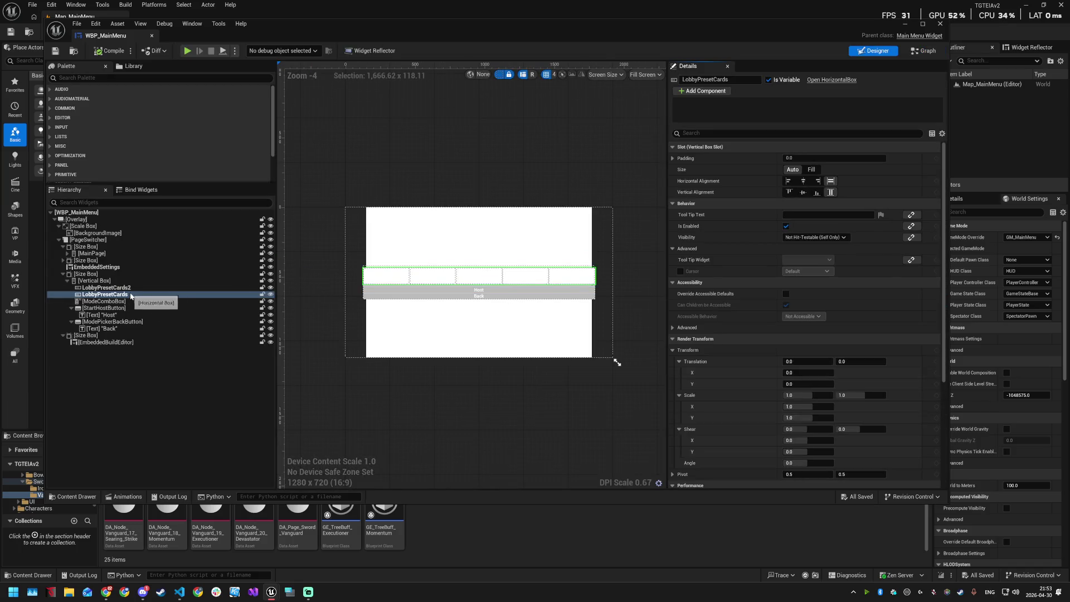
Step: Add a Vertical Box from the Palette and place it directly below LobbyPresetCards in the Hierarchy
left_click(128, 294)
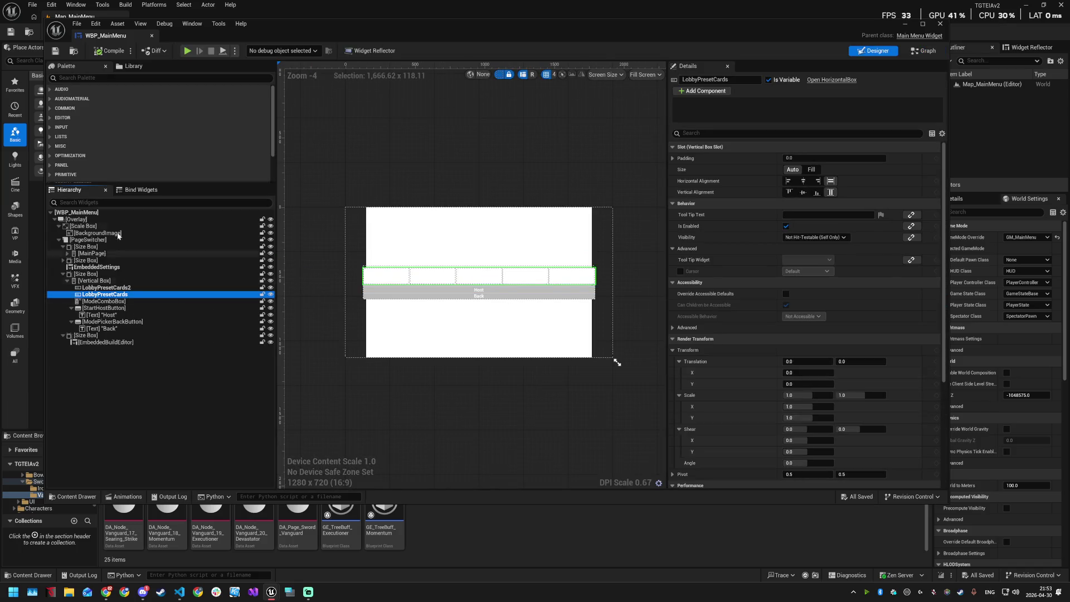
left_click(111, 78)
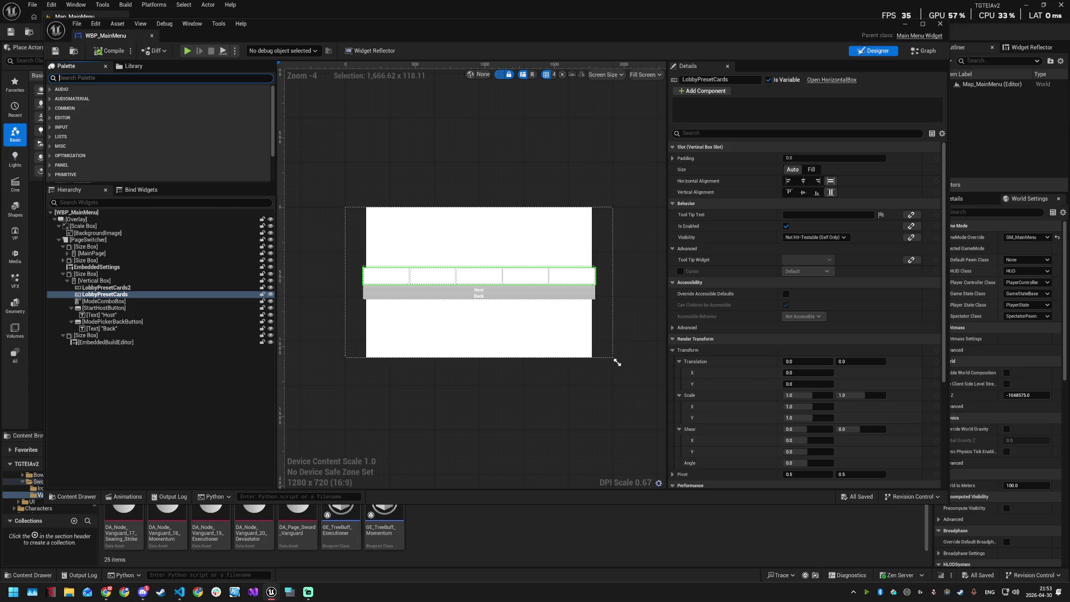
type("verti")
left_click_drag(103, 97, 118, 288)
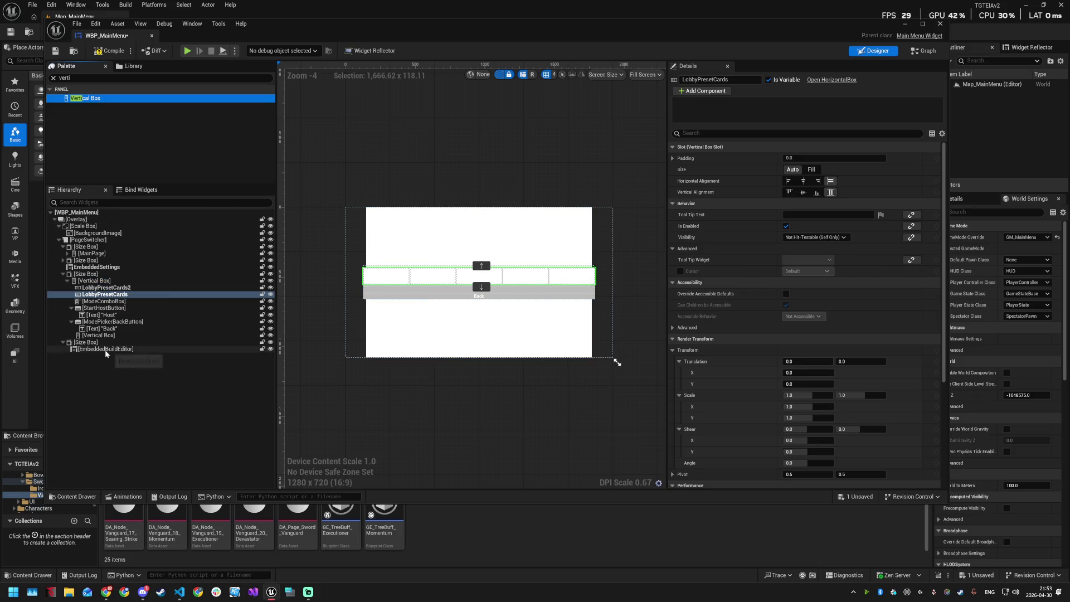
left_click_drag(98, 335, 103, 302)
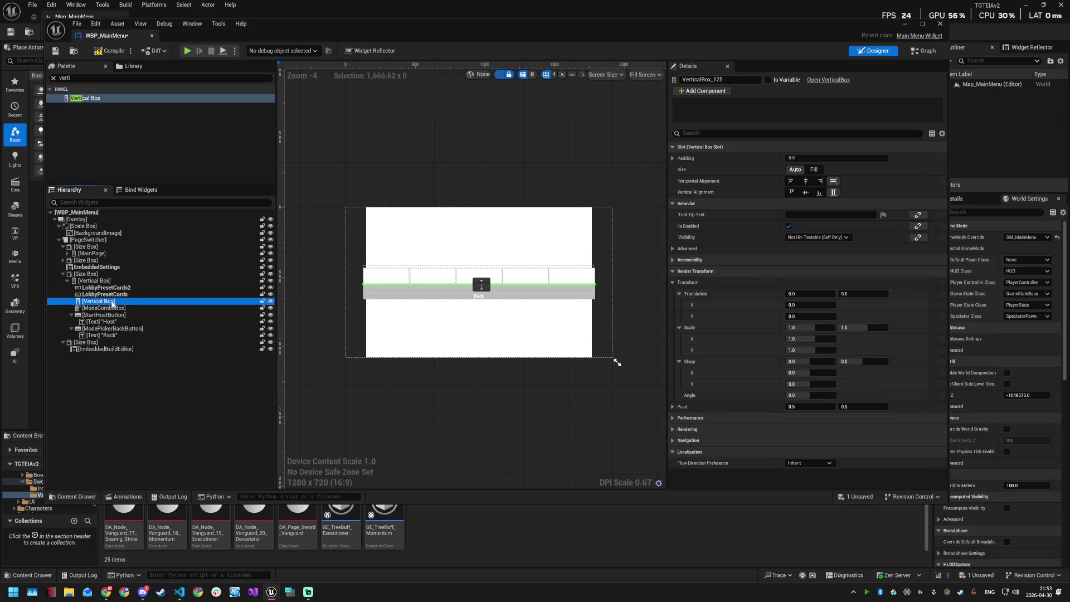
Step: Rename the new vertical box to LobbyPresetCards1 and switch to the Graph view
key("F2")
type("LobbyPresetCards2")
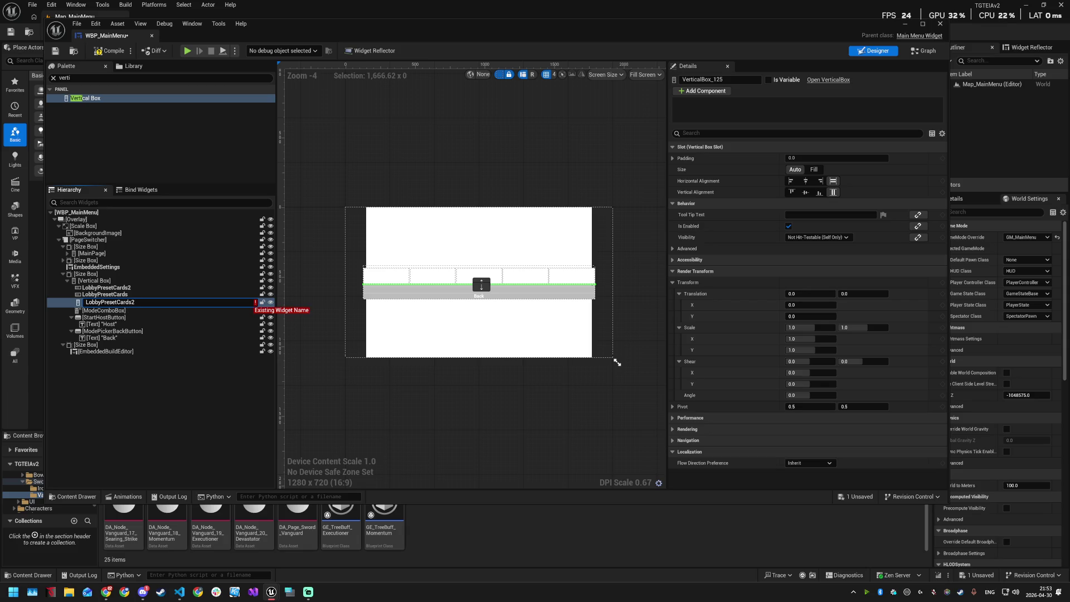
type("1")
key("Return")
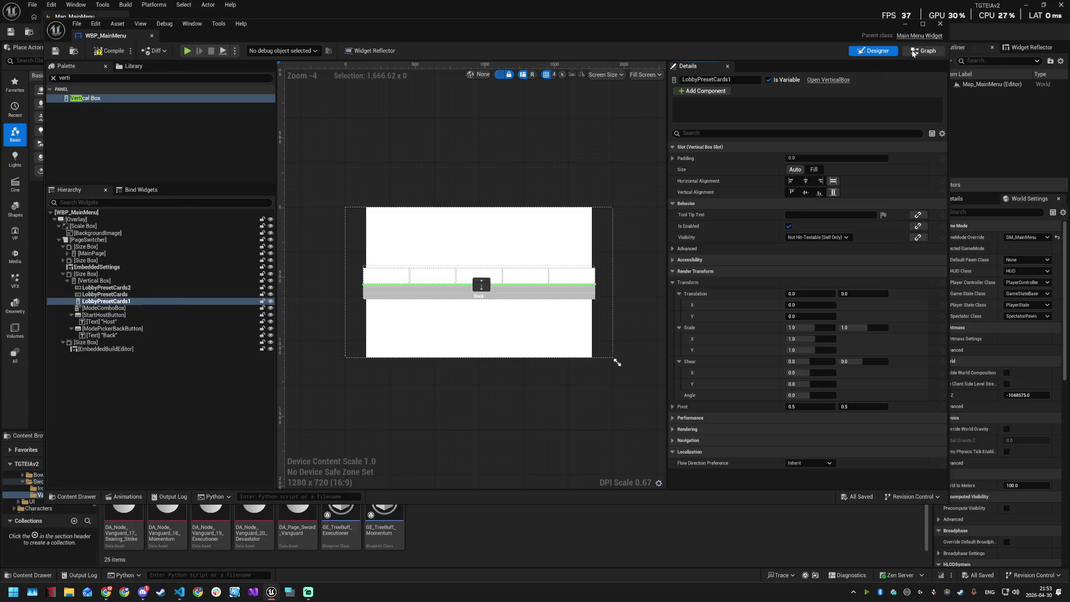
left_click(923, 51)
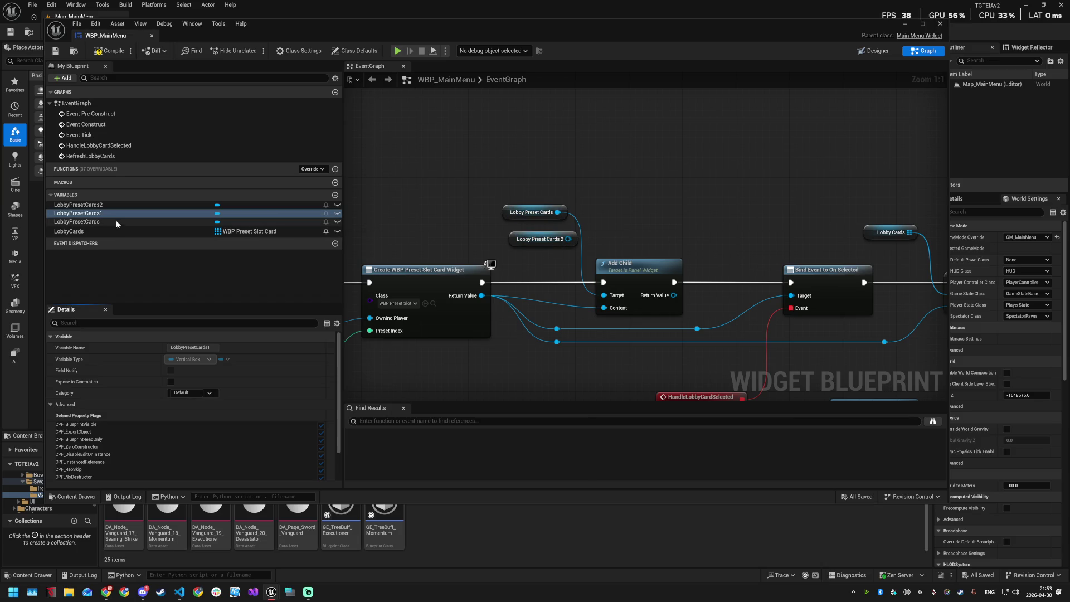
Step: Add a LobbyPresetCards1 getter and wire it into Add Child's Target pin
left_click_drag(105, 212, 489, 183)
left_click(551, 187)
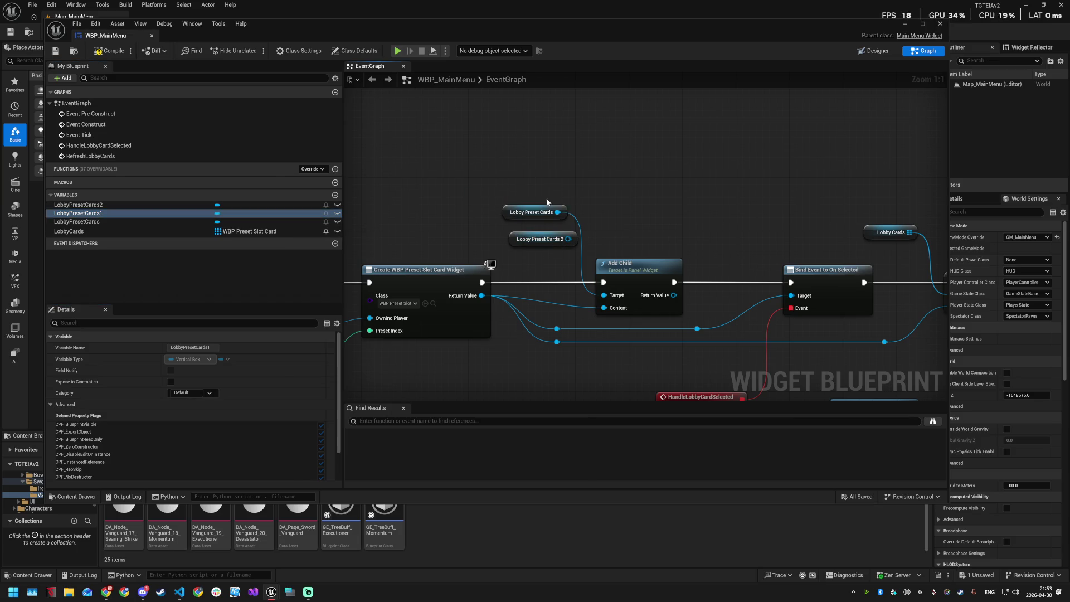
left_click_drag(555, 185, 604, 296)
Step: Save and compile WBP_MainMenu, then play-test and open the Host page
key("ctrl+s")
left_click(113, 54)
left_click(940, 25)
left_click(209, 32)
left_click(501, 214)
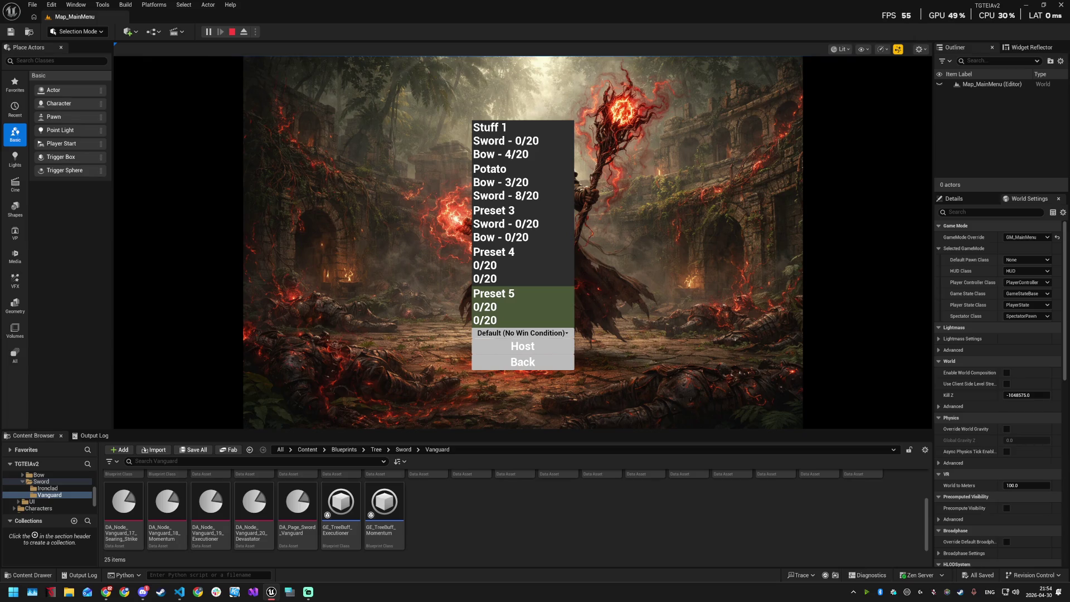
Step: Stop Play in Editor after viewing the vertically stacked preset cards
key("alt+Tab")
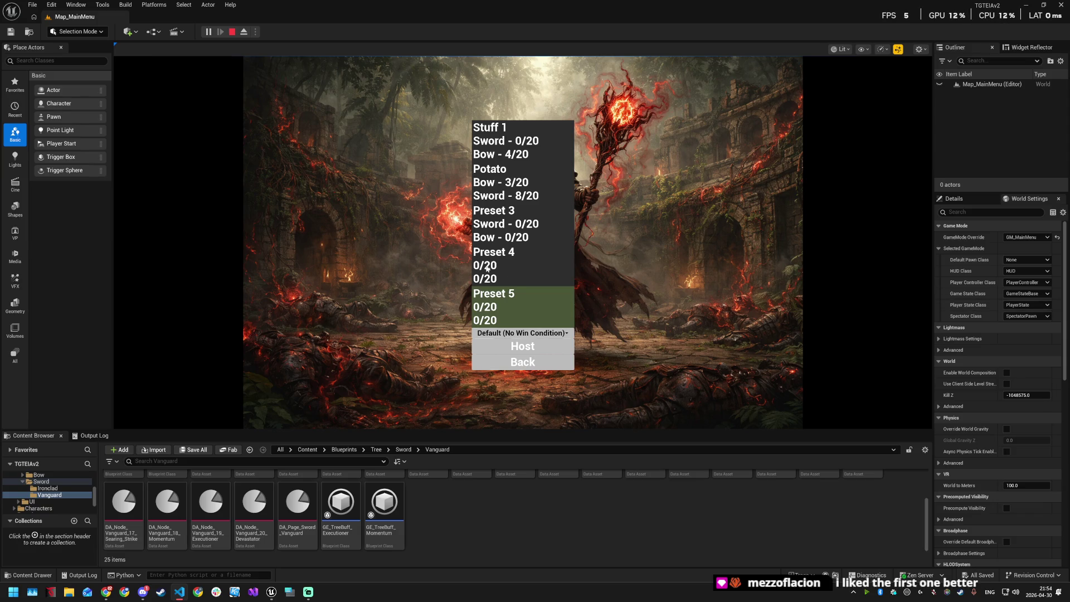
left_click(232, 31)
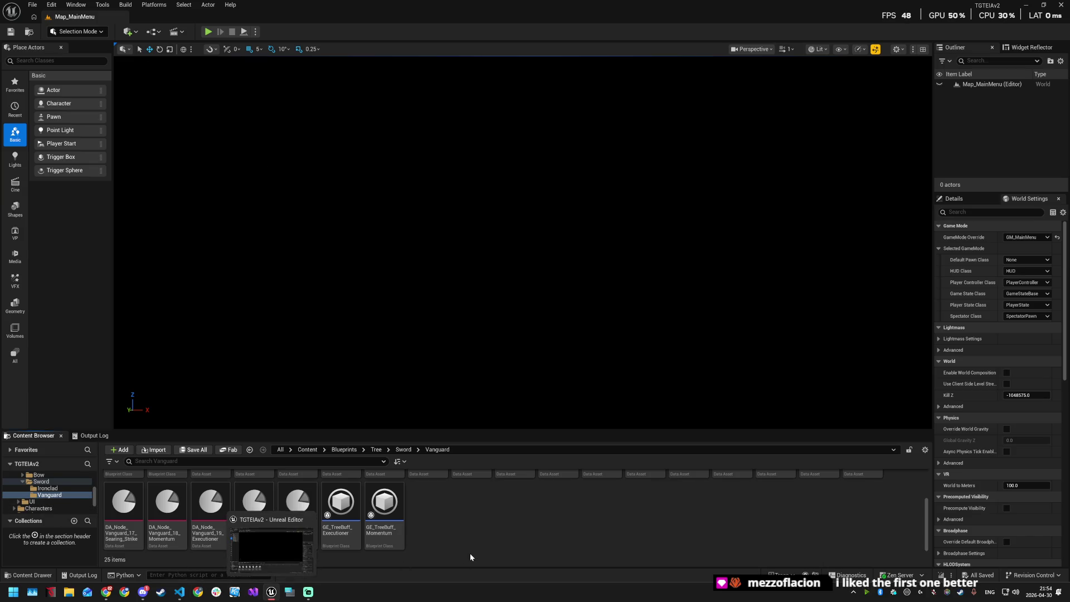
Step: Reopen WBP_MainMenu and rewire Add Child's Target back to LobbyPresetCards
left_click(34, 501)
left_click(338, 498)
double_click(338, 497)
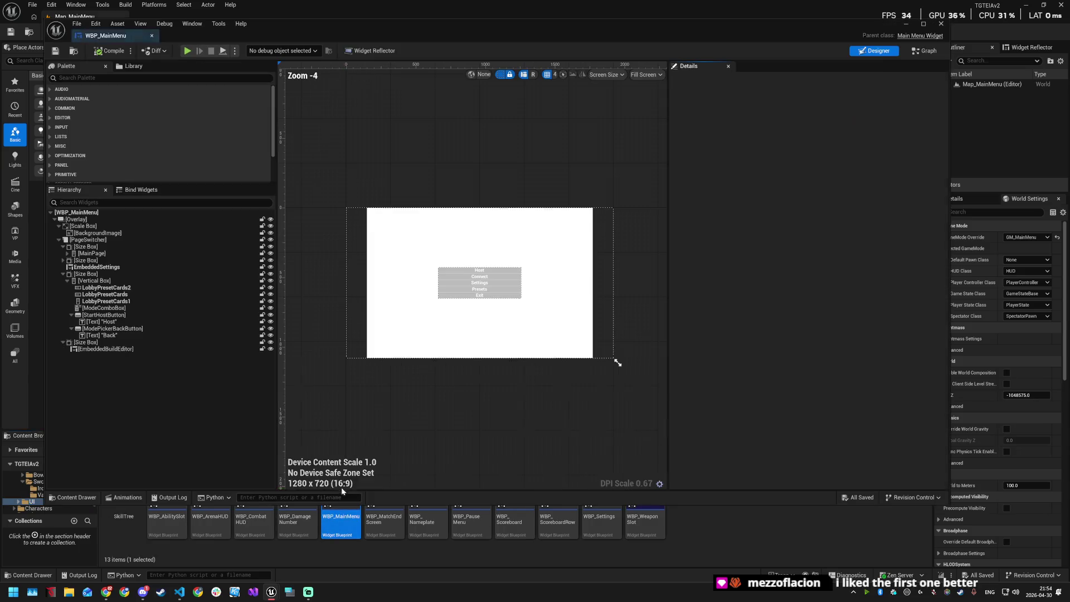
left_click(935, 54)
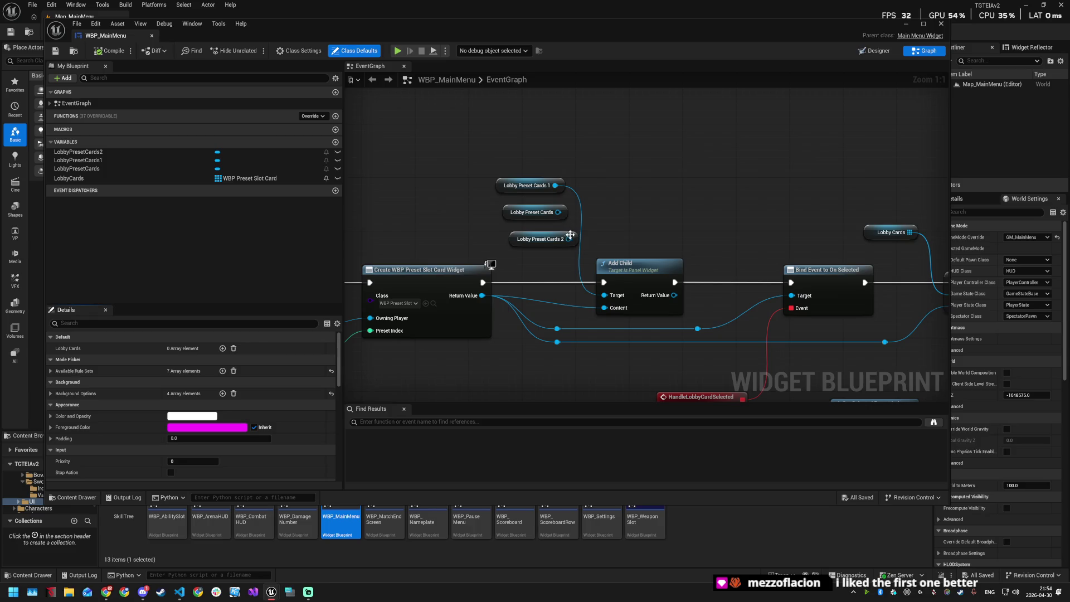
mouse_move(558, 213)
left_mouse_down()
mouse_move(597, 301)
mouse_move(604, 295)
left_mouse_up()
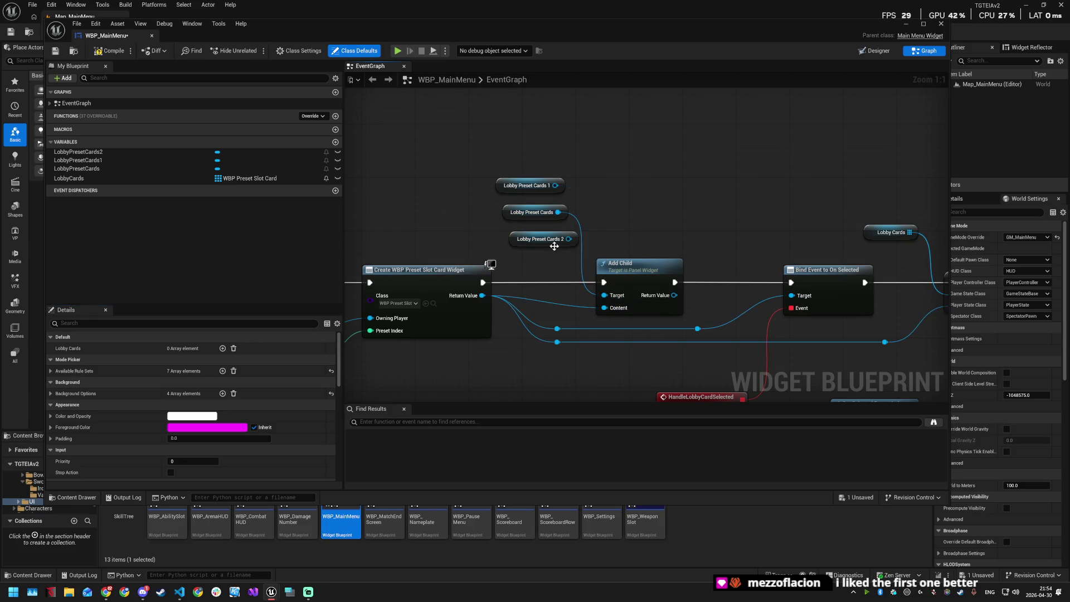
Step: Delete the unused LobbyPresetCards2 and LobbyPresetCards1 getter nodes and save the blueprint
left_click(543, 234)
key("Delete")
left_click(534, 184)
key("Delete")
key("ctrl+s")
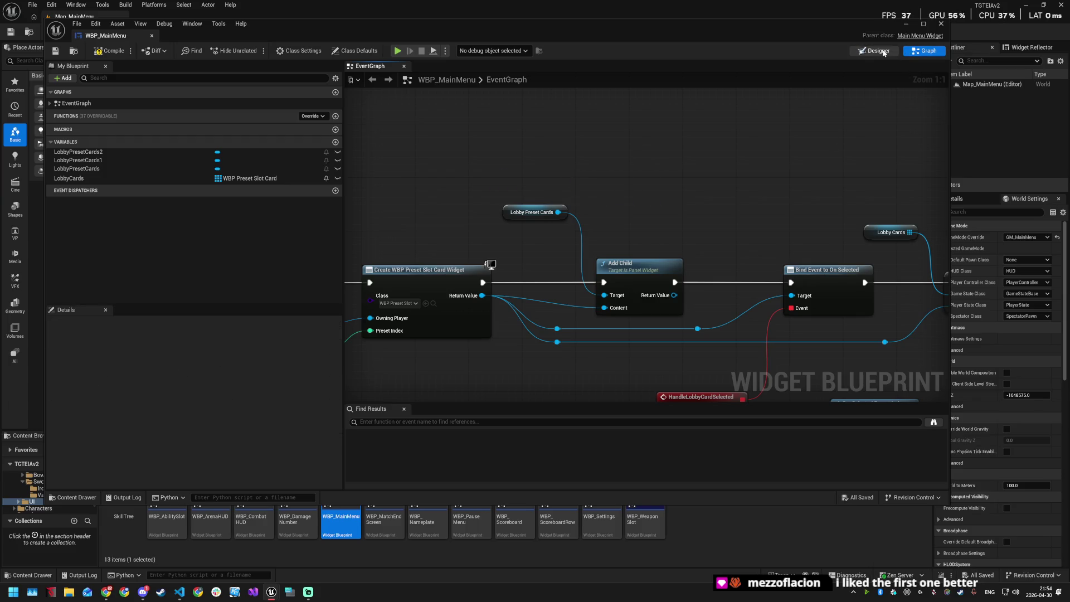
Step: Remove the LobbyPresetCards1 and LobbyPresetCards2 widgets from the Designer, save, and start Play
left_click(874, 50)
left_click(136, 301)
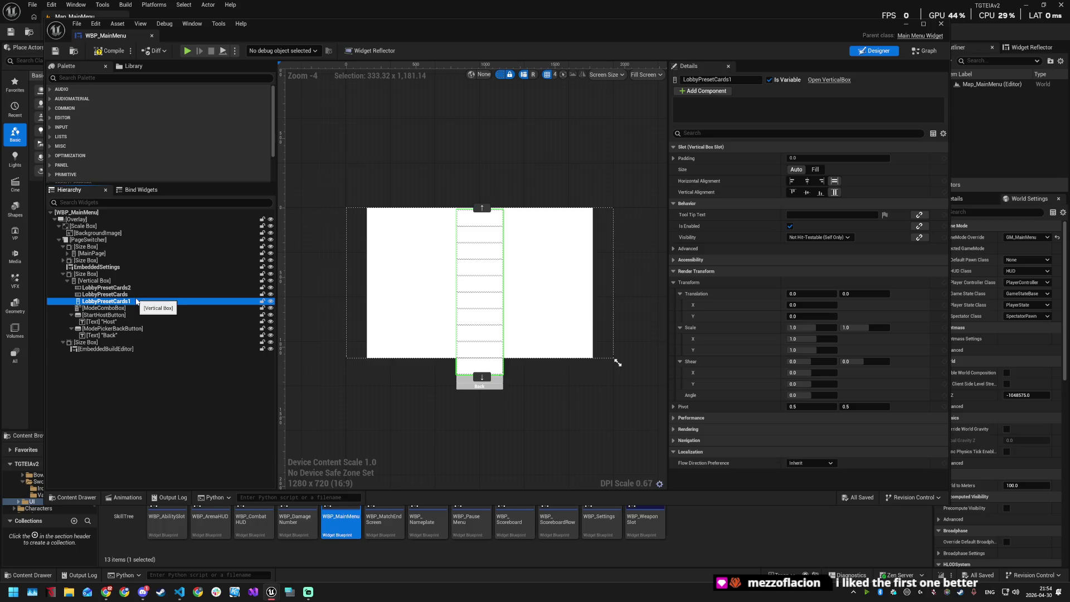
key("Delete")
left_click(132, 288)
key("Delete")
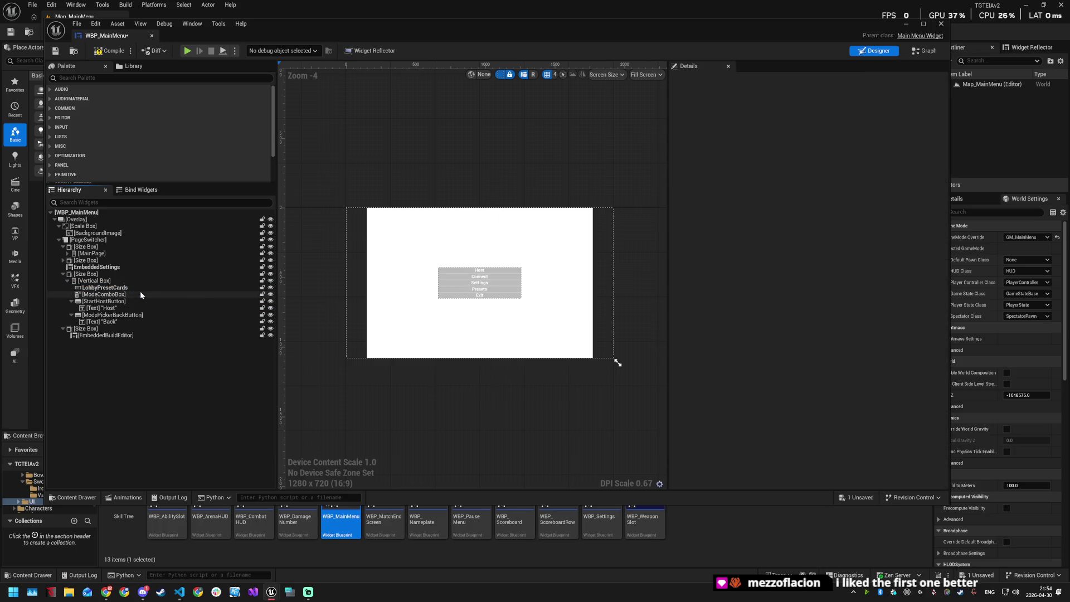
key("ctrl+s")
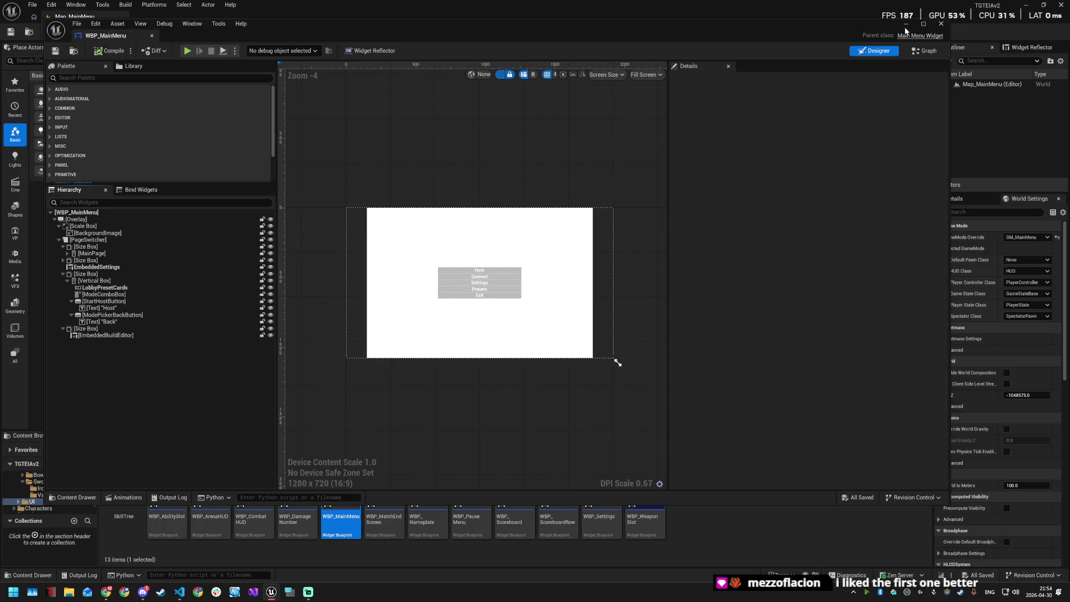
left_click(942, 25)
left_click(208, 31)
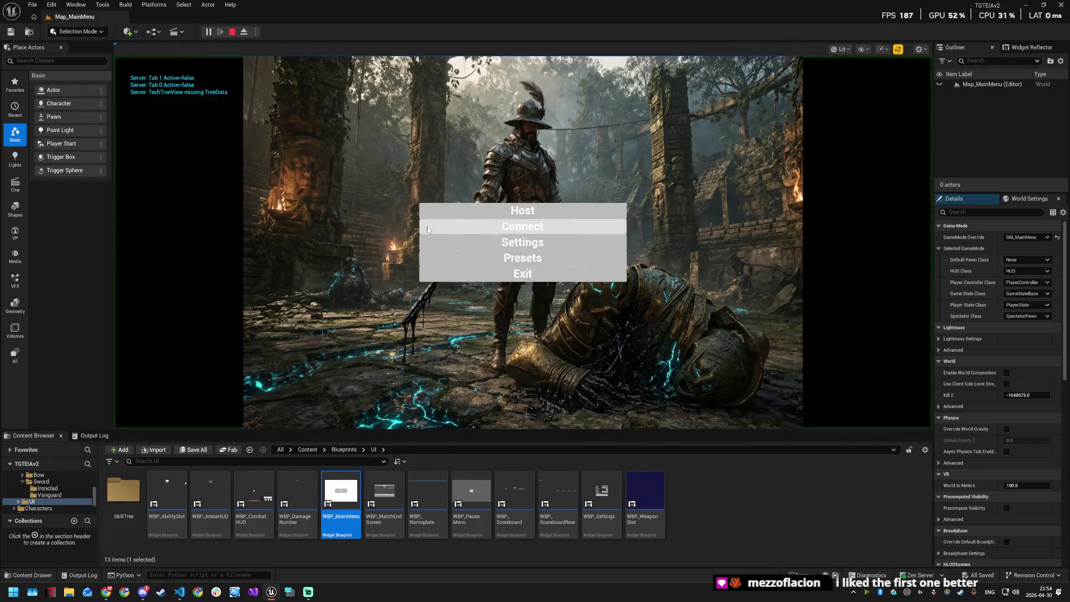
Step: Open the Host page to view five preset cards in one row, then switch to Discord
left_click(523, 212)
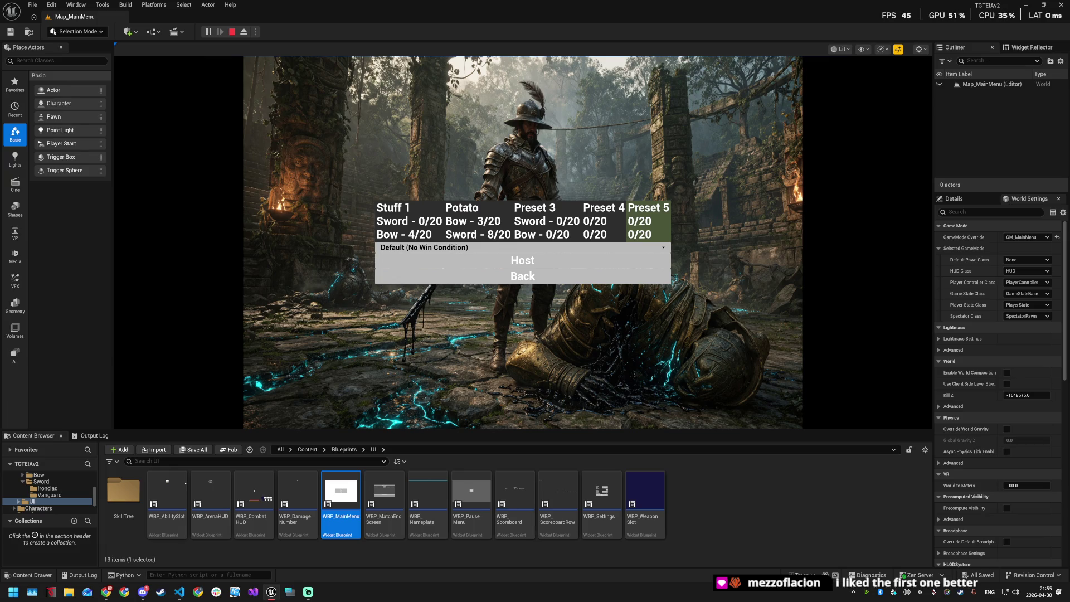
key("alt+Tab")
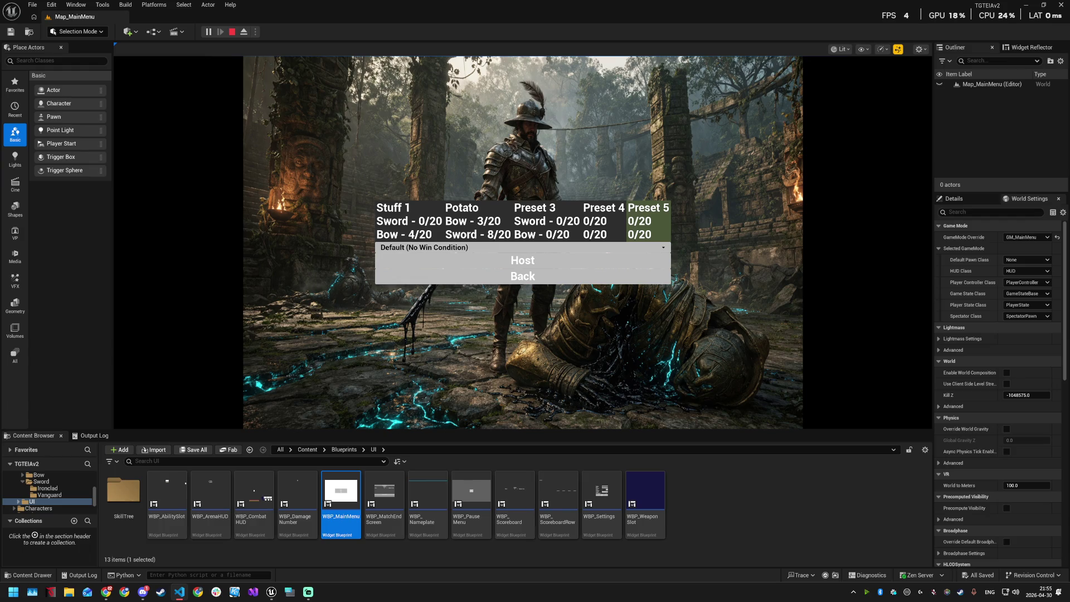
mouse_move(152, 595)
key("alt+Tab")
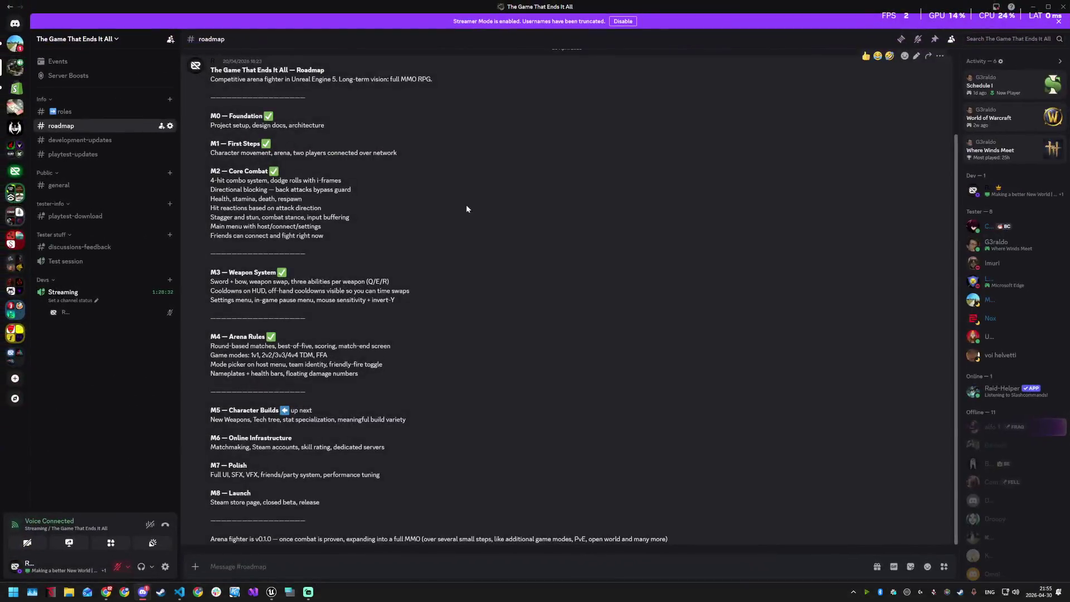
Step: Select and review the M0–M5 roadmap lines in the #roadmap channel
mouse_move(211, 115)
left_mouse_down()
mouse_move(323, 236)
mouse_move(335, 346)
mouse_move(211, 279)
mouse_move(211, 246)
left_mouse_up()
left_click(335, 347)
left_click_drag(284, 412, 361, 420)
left_click(285, 412)
left_click_drag(252, 411, 210, 410)
double_click(215, 410)
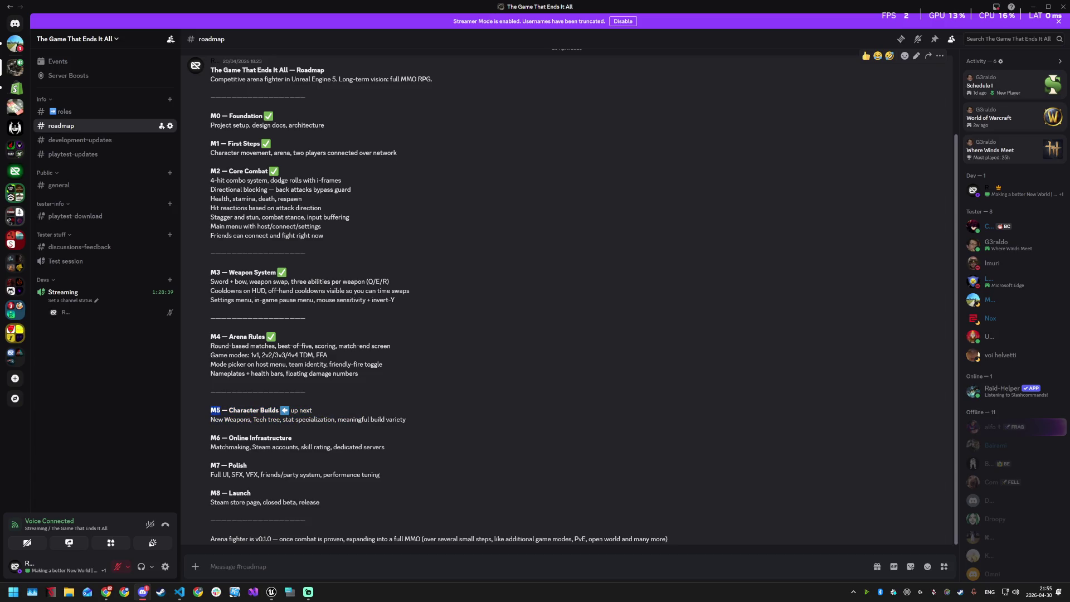
left_click(216, 410)
Step: Type 'Phase A -> H,I' and 'Phase H -> I -> 8-9' as two message lines
left_click(269, 566)
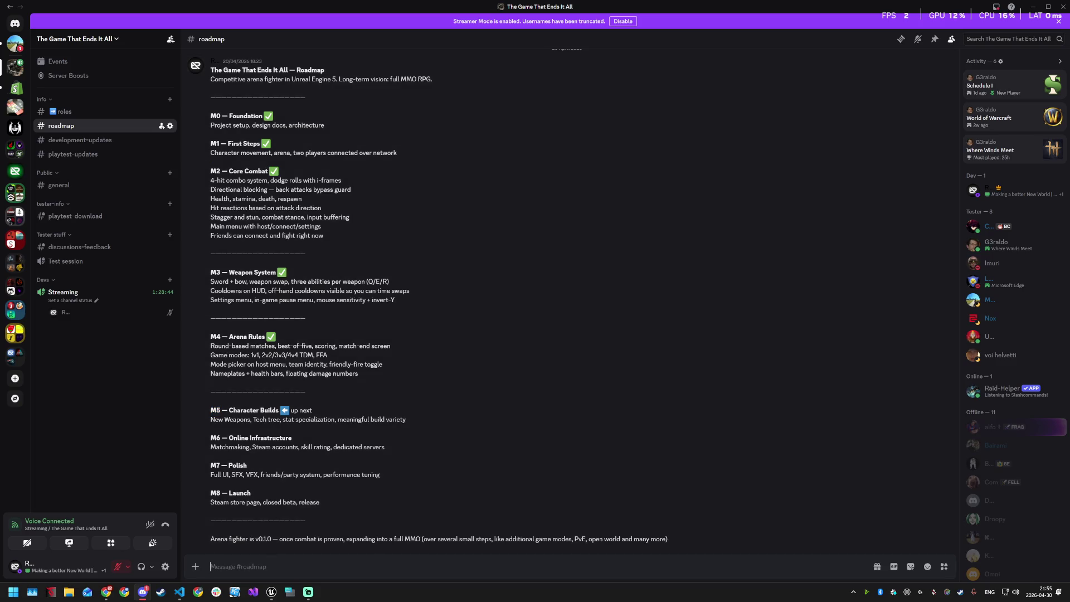
type("Phase")
type(" A -")
type(">")
type(" H,")
type("I")
key("shift+Return")
type("H")
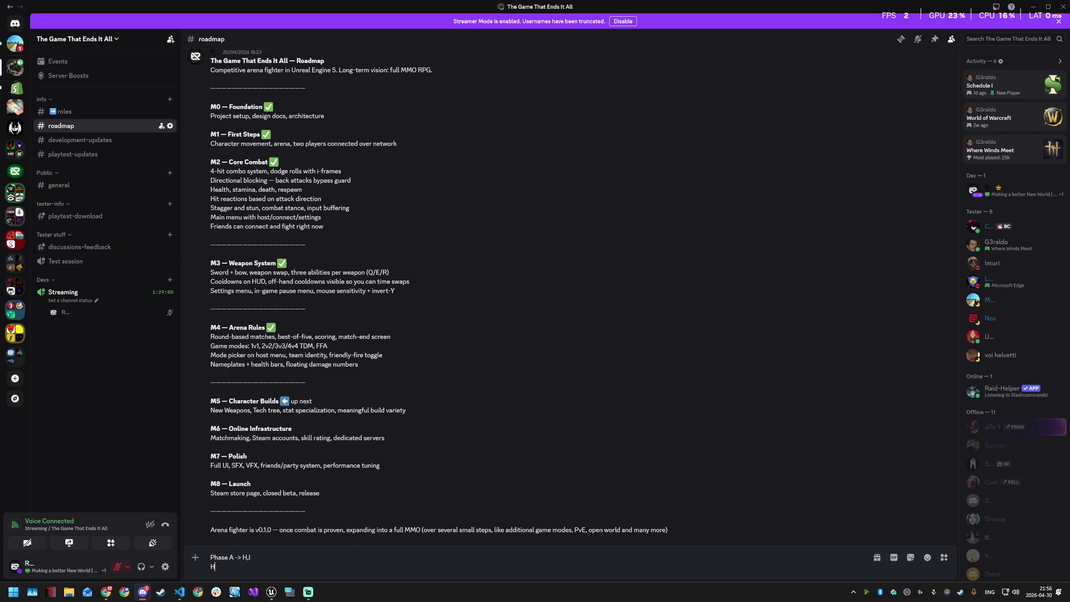
key("BackSpace")
type("Pha")
type("se H")
type(" -> ")
type("I")
type(" ->")
type(" 8-0")
key("BackSpace")
type("9")
Step: Add a third line reading '5.0 -> 5.10 5.8' to the unsent draft
key("shift+Return")
type("5.0")
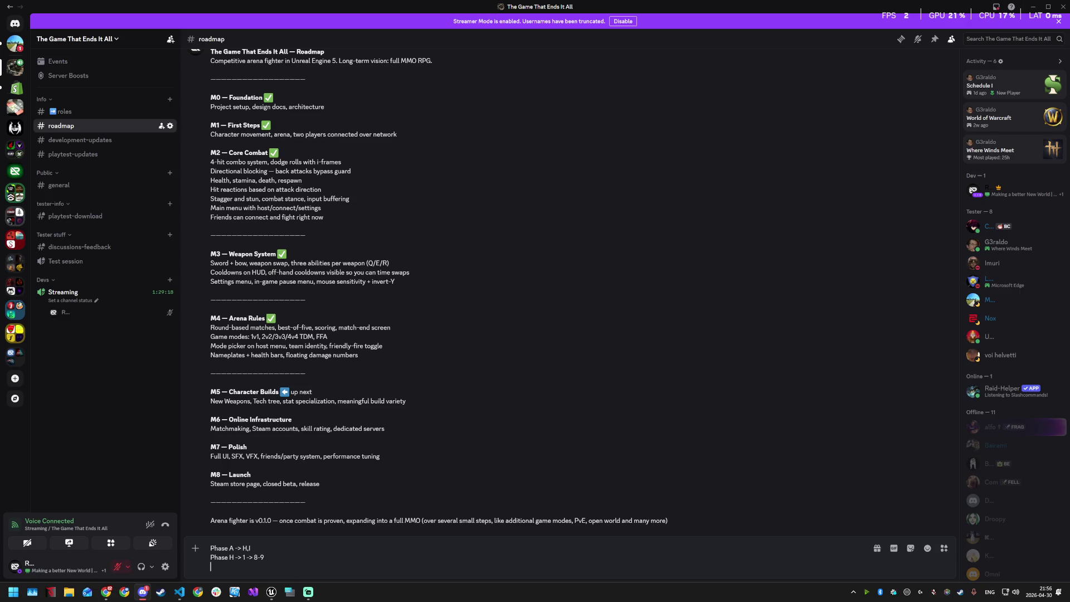
type(" ->5.10")
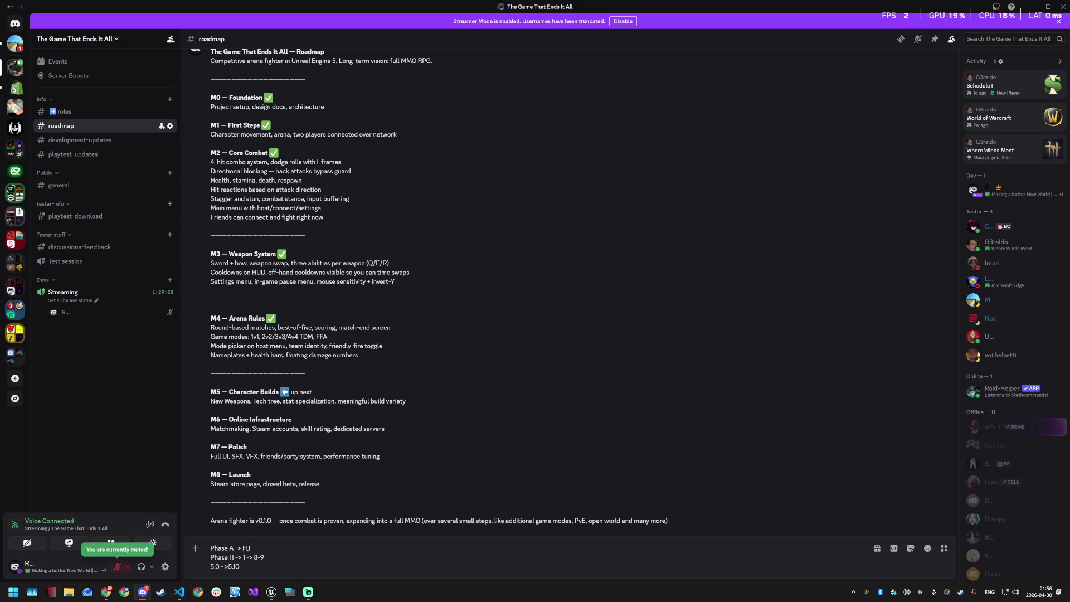
type("5.")
type("8")
key("ctrl+shift+Left")
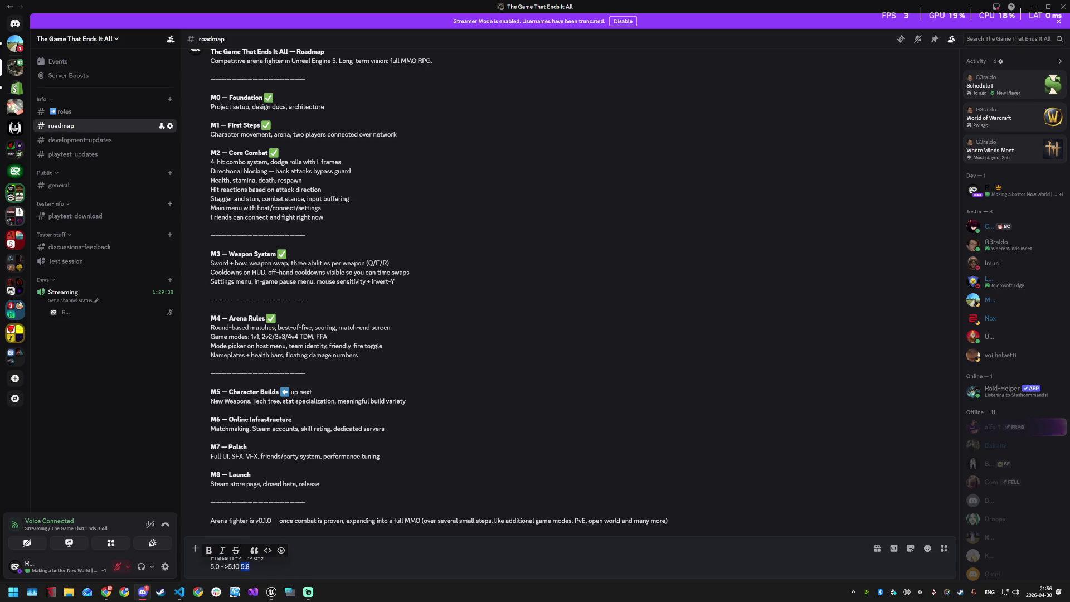
key("Right")
key("super")
Step: Launch Calculator via the calc search and move it to the right
type("calc")
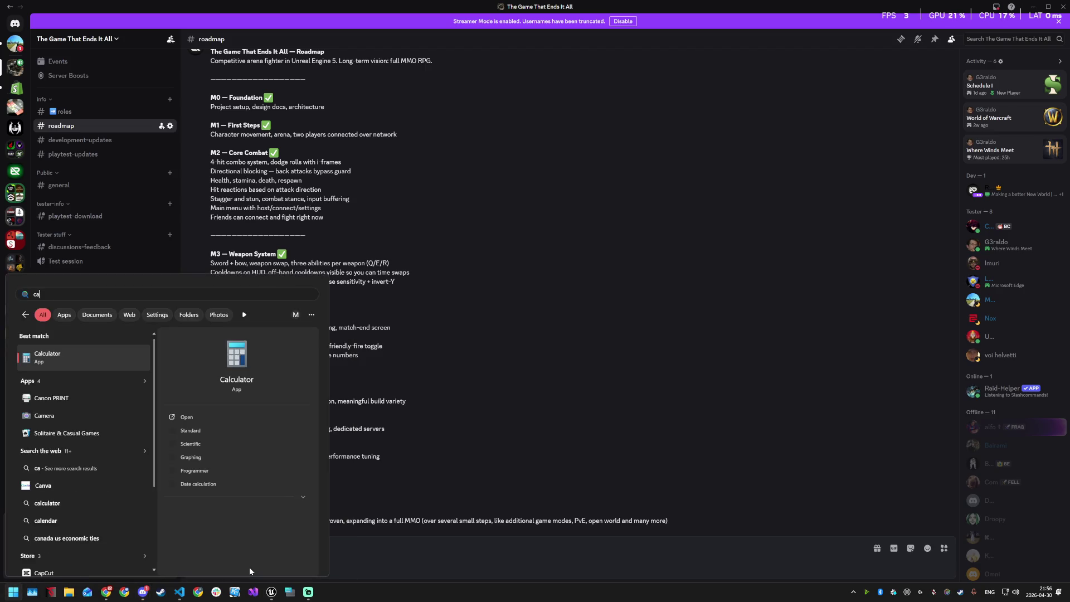
key("Return")
left_click_drag(330, 132, 699, 107)
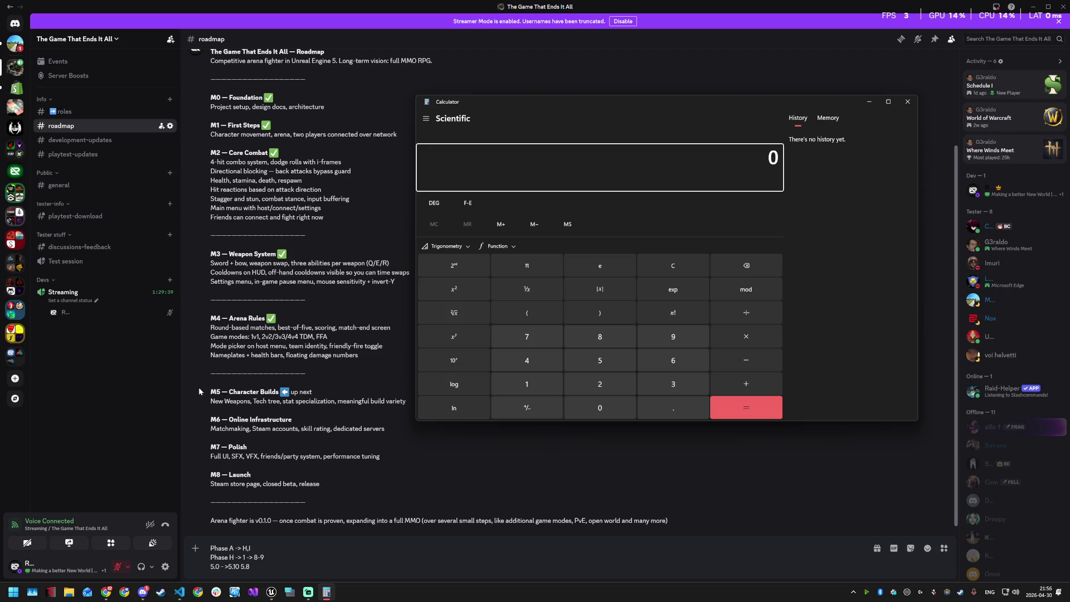
left_click(636, 161)
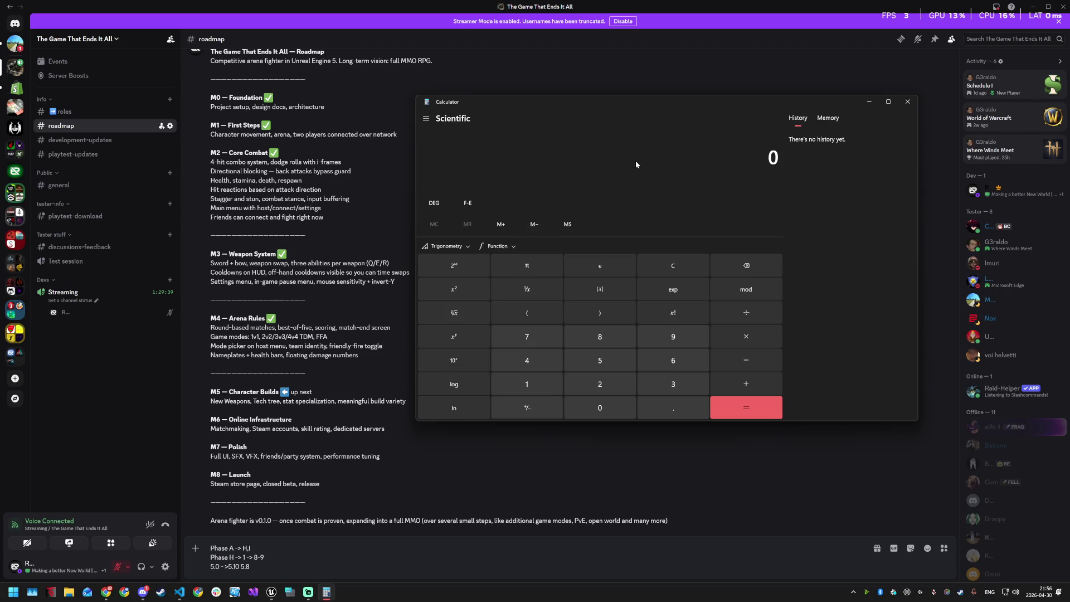
Step: Calculate 10×10 = 100, 8×10 = 80 and 80×10 = 800
type("10*10")
key("Return")
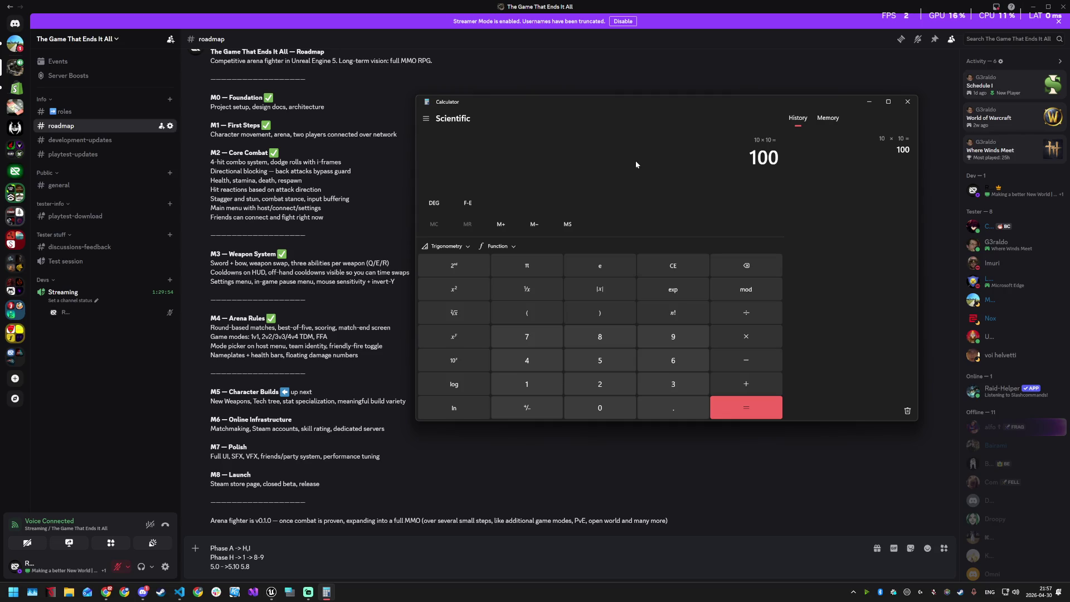
type("8")
key("Return")
type("*10")
key("Return")
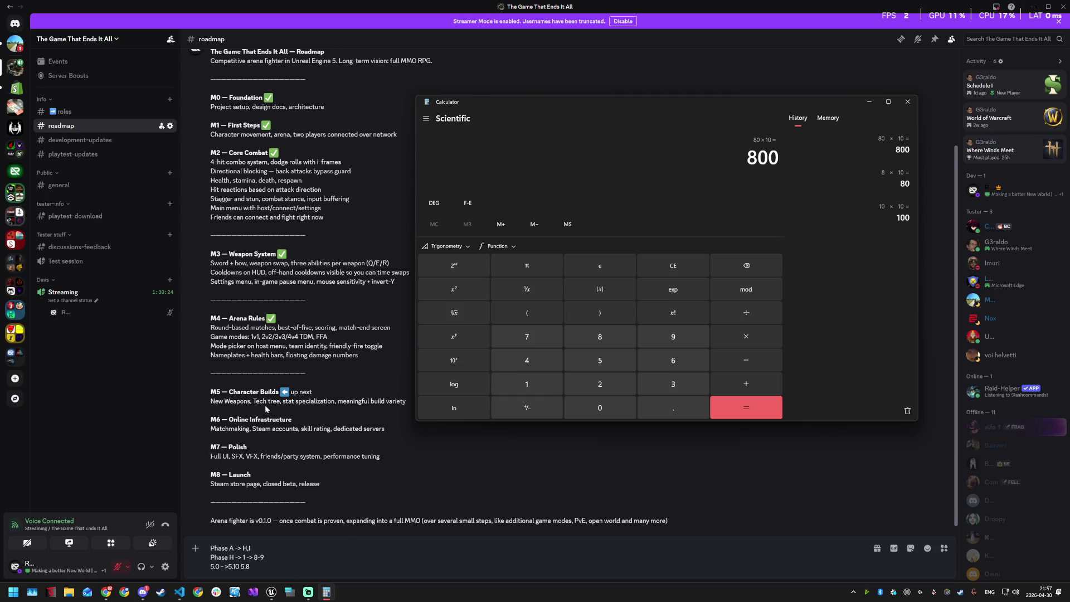
scroll(308, 241, "up", 2)
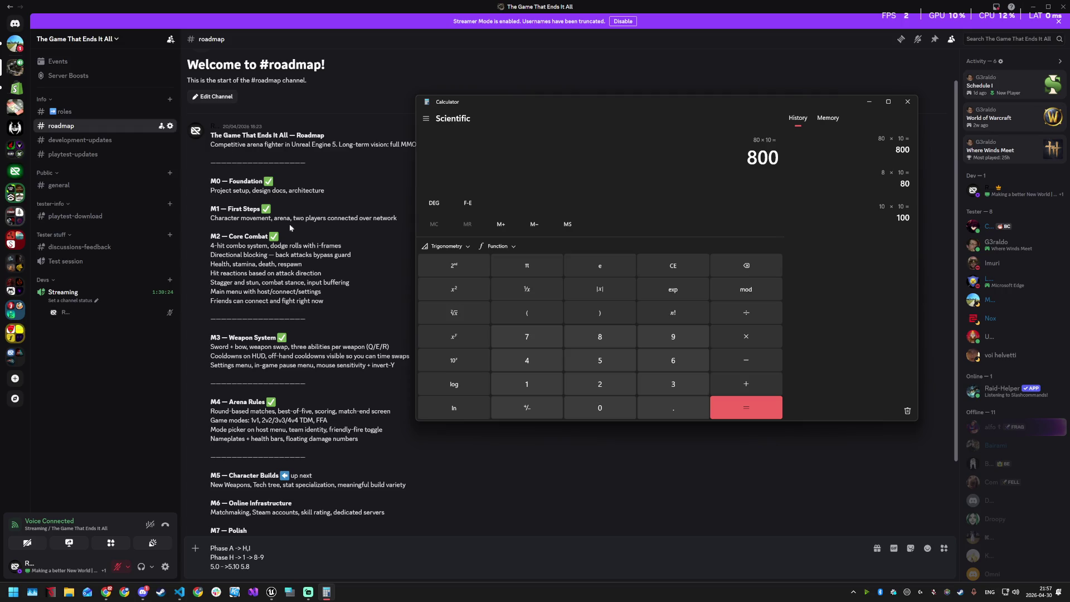
scroll(301, 278, "down", 2)
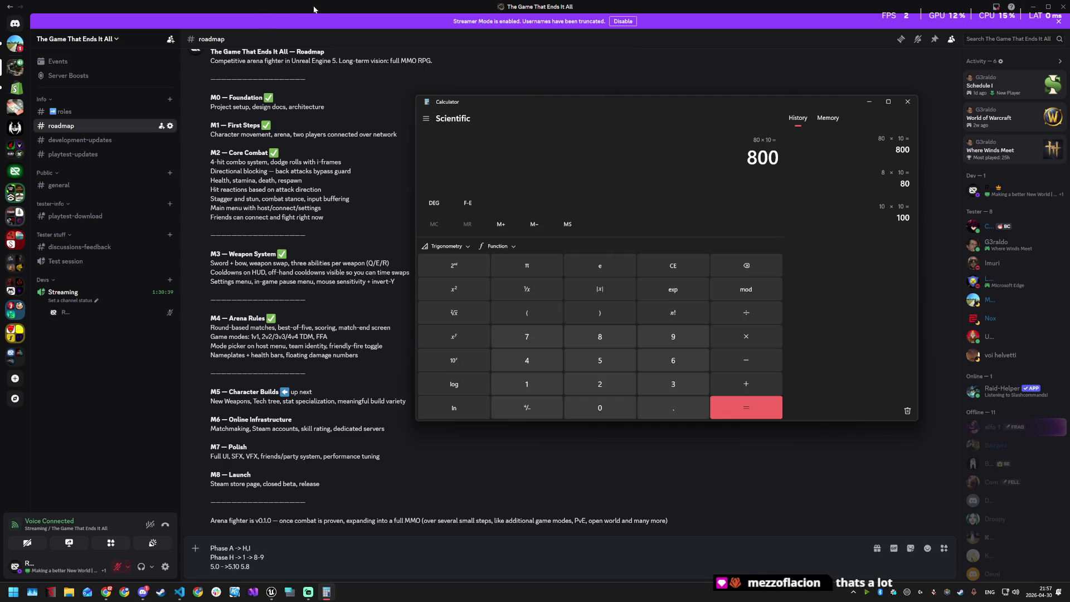
key("super+Down")
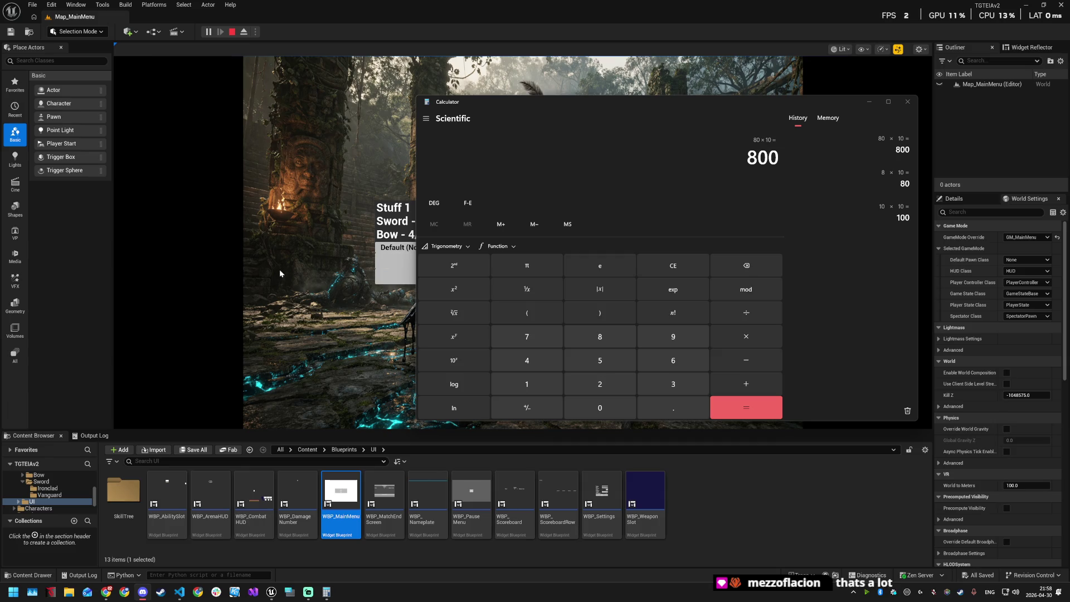
Step: Close Calculator and open the Fab window from the Content Browser, moving it to the centre
left_click(907, 102)
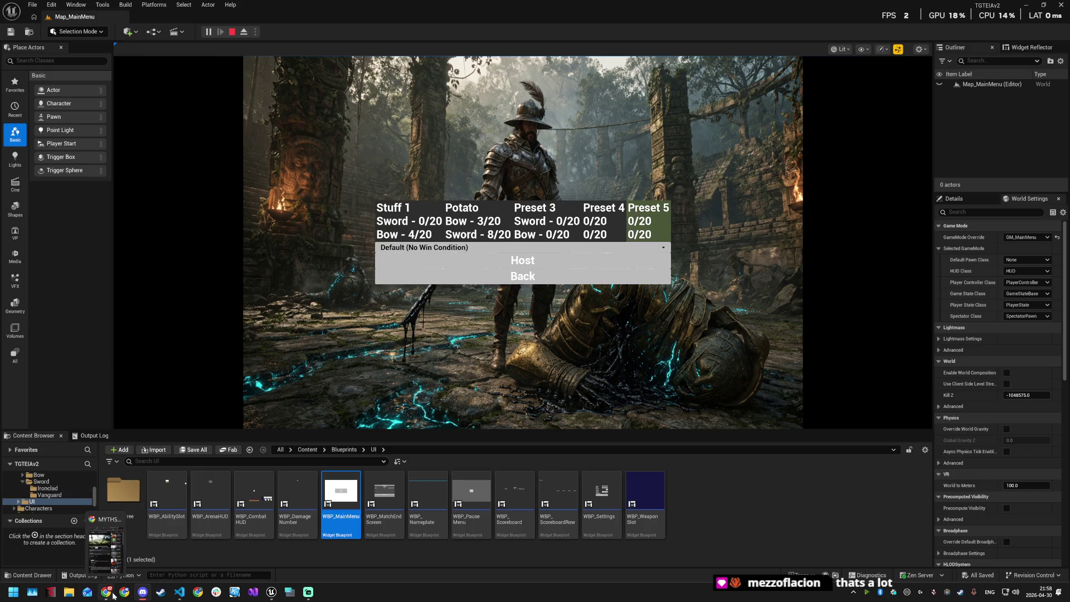
left_click(229, 449)
mouse_move(186, 32)
left_mouse_down()
mouse_move(339, 77)
mouse_move(353, 92)
left_mouse_up()
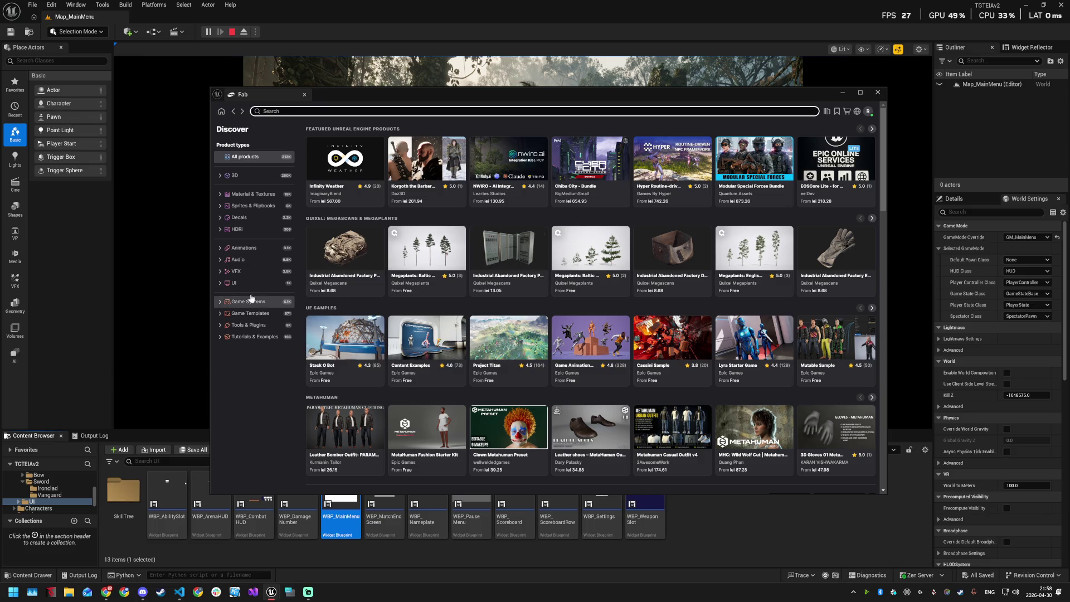
Step: Open the Modular Medieval Environment product page from Fab's My Library
left_click(827, 112)
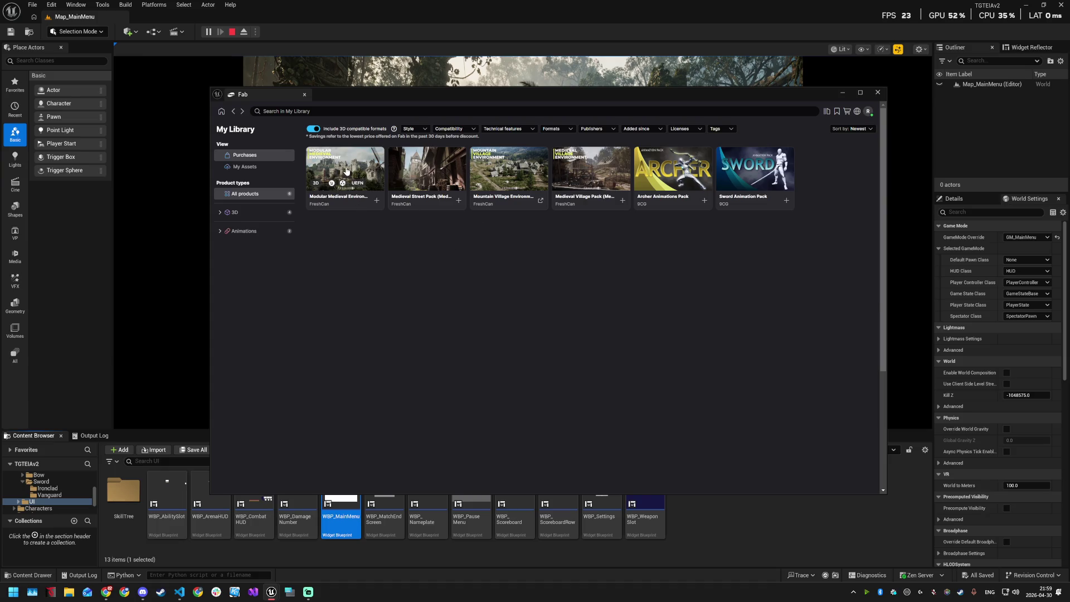
left_click(346, 171)
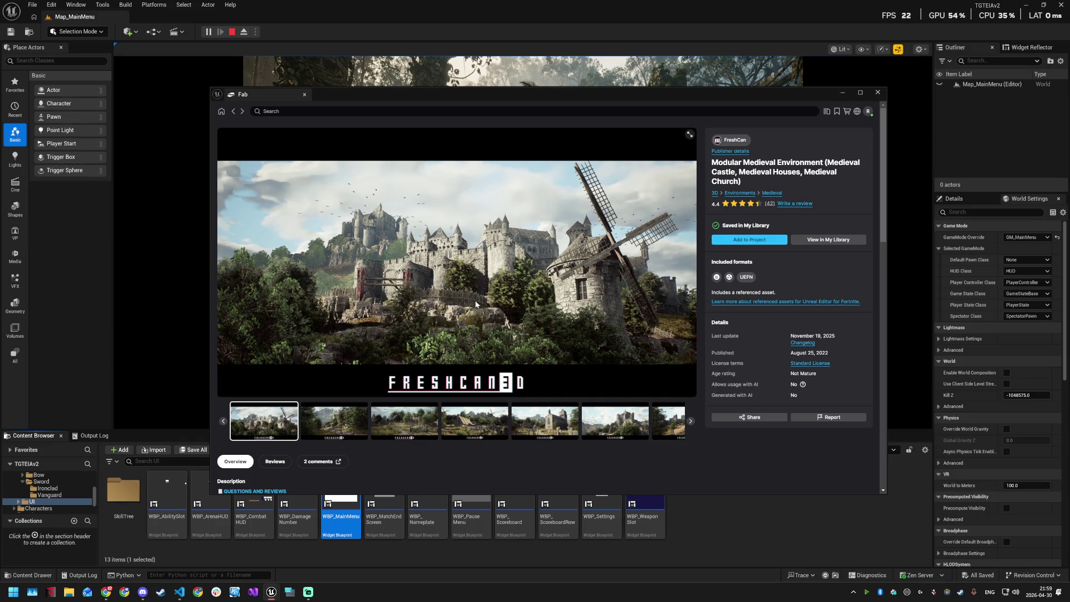
scroll(359, 363, "down", 3)
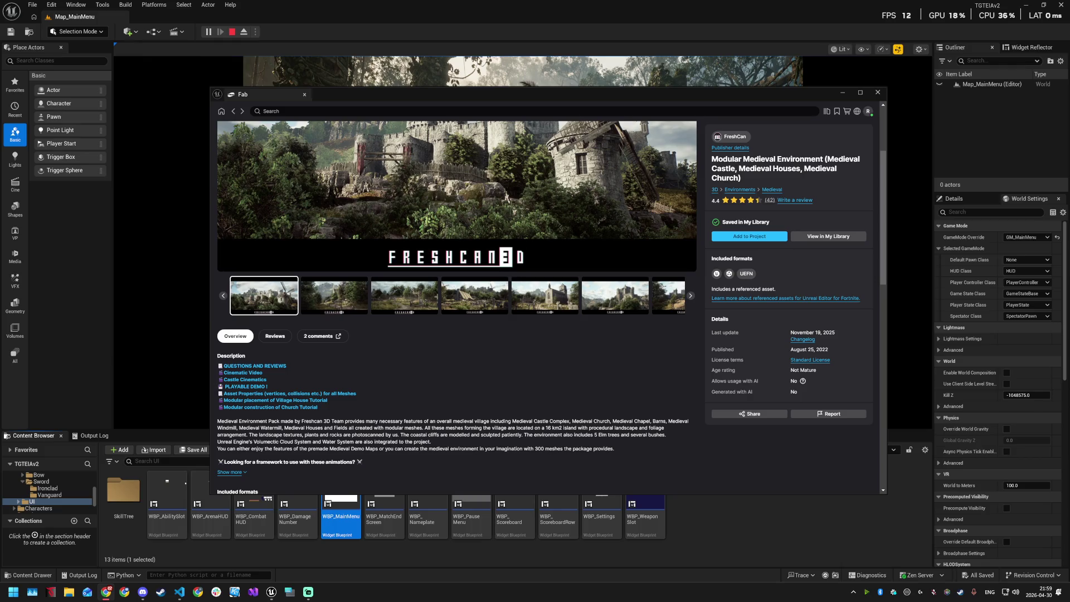
Step: Bring up the Chrome YouTube video, maximize the browser and play it full screen
left_click_drag(60, 220, 534, 11)
left_click(815, 501)
left_click(518, 357)
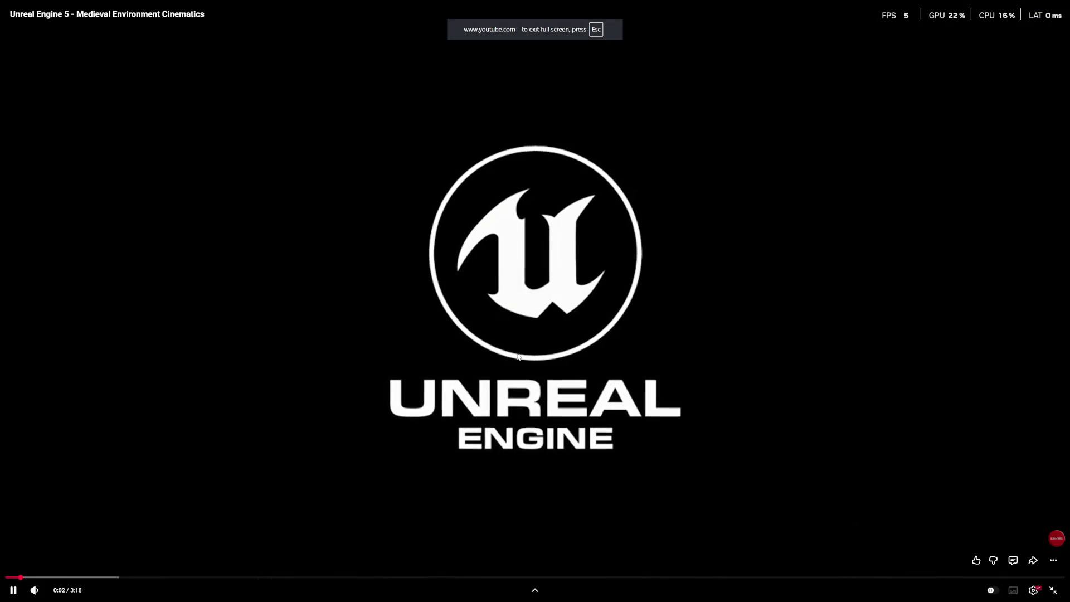
Step: Set the Medieval Environment Cinematics playback quality to 2160p in the player settings
left_click(1033, 590)
left_click(1034, 592)
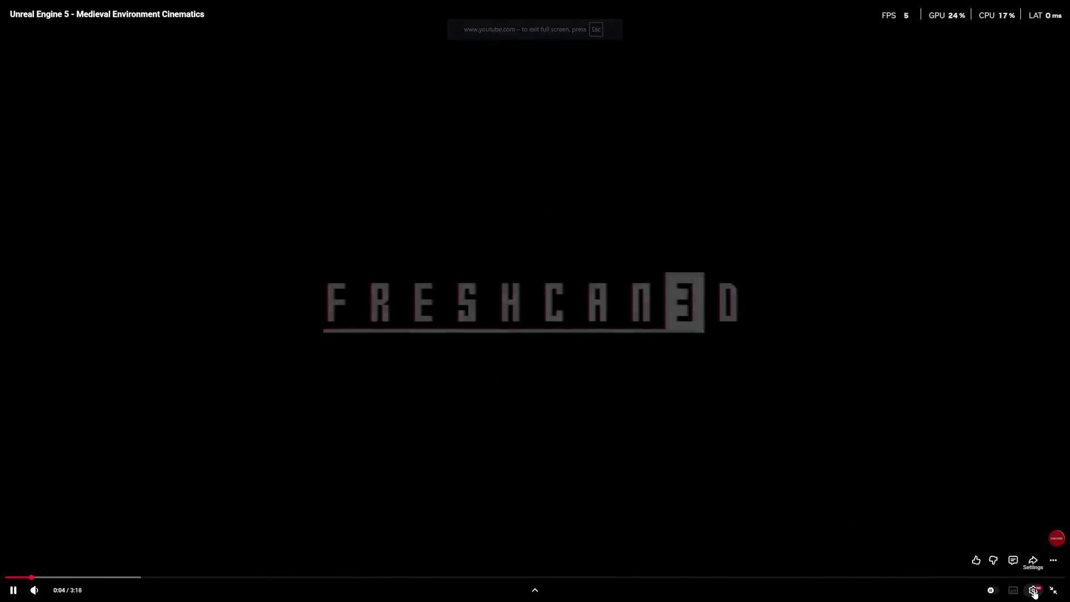
left_click(1034, 591)
left_click(1035, 568)
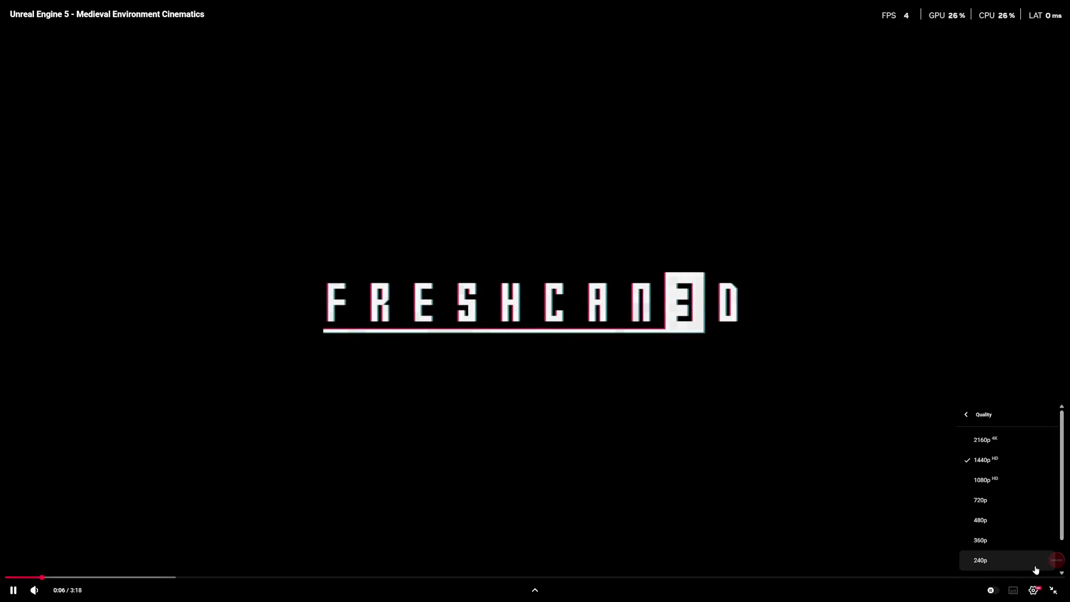
left_click(1009, 443)
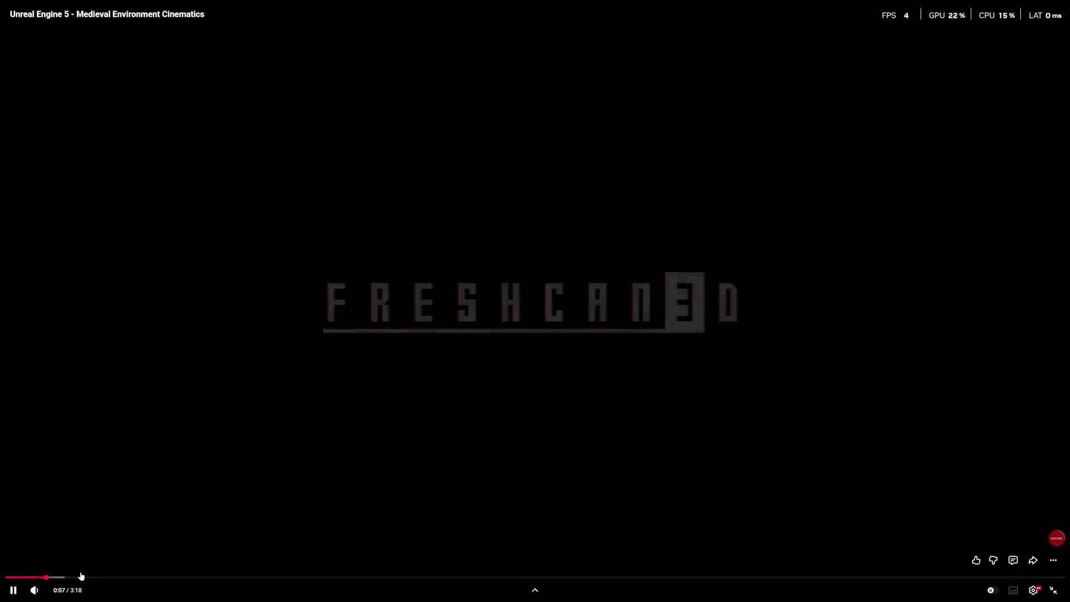
mouse_move(34, 589)
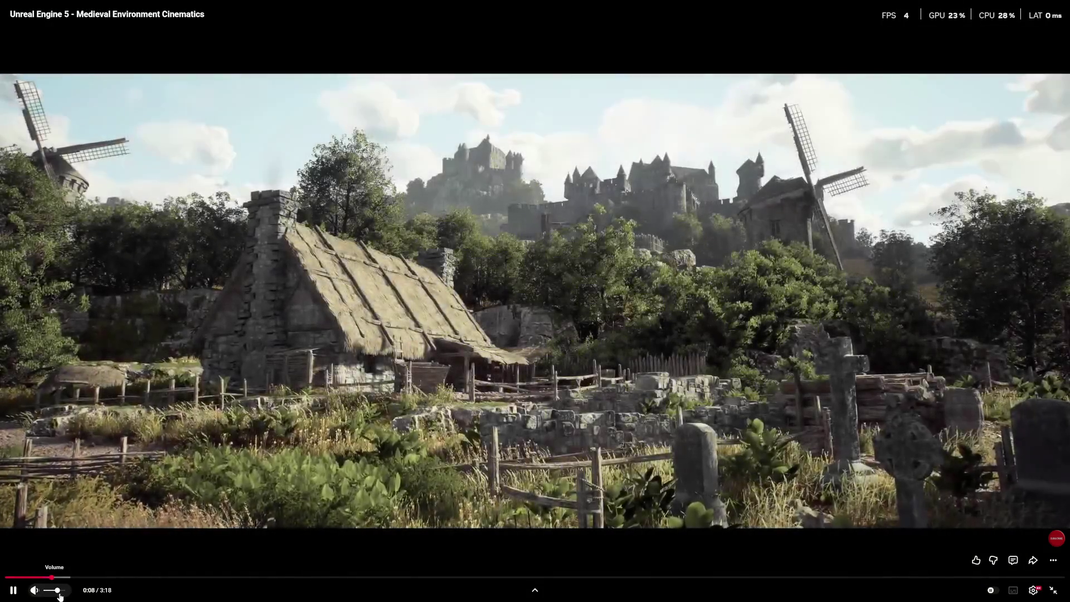
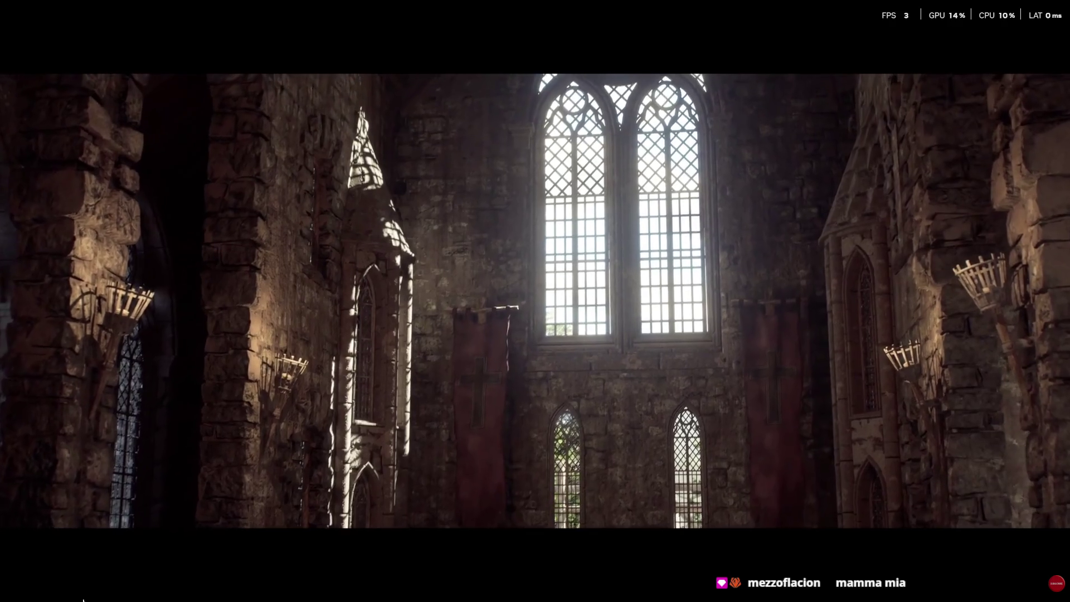
Step: Pause the Medieval Environment Cinematics video at 1:03 and exit full-screen playback
mouse_move(82, 601)
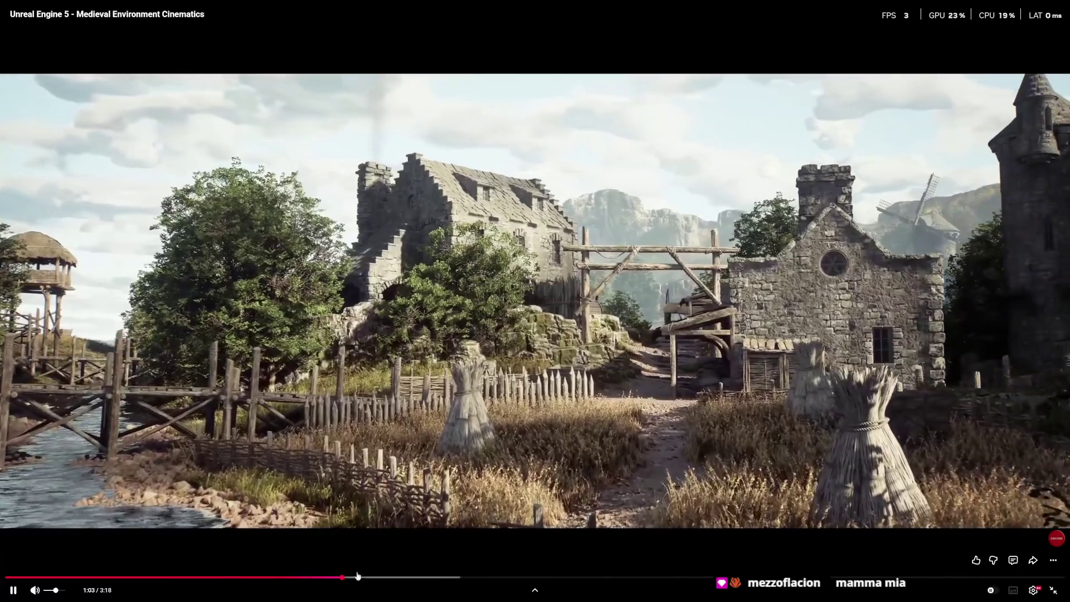
left_click(538, 411)
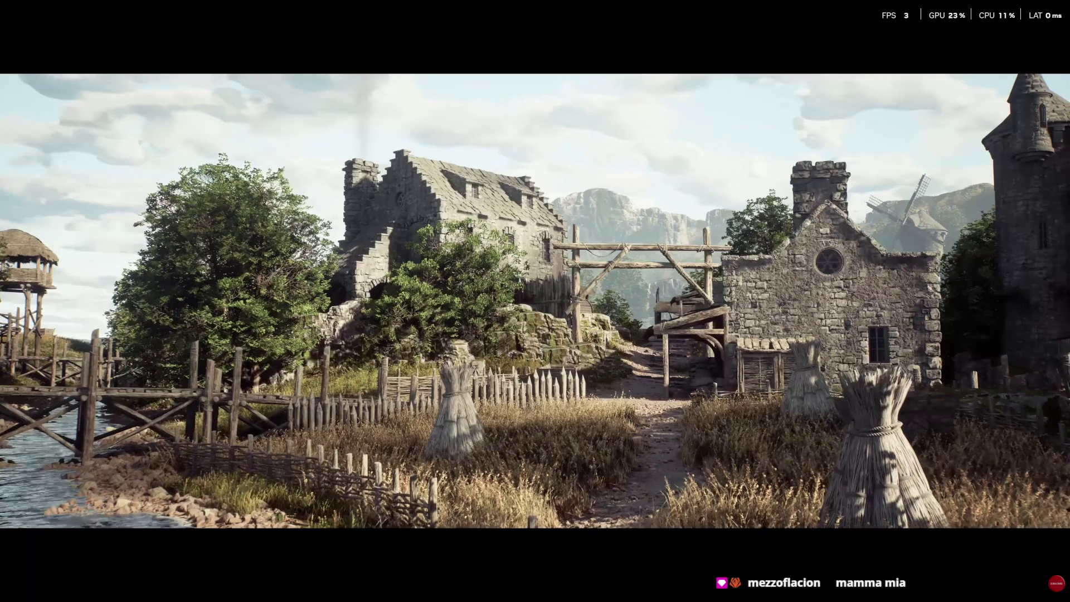
mouse_move(471, 382)
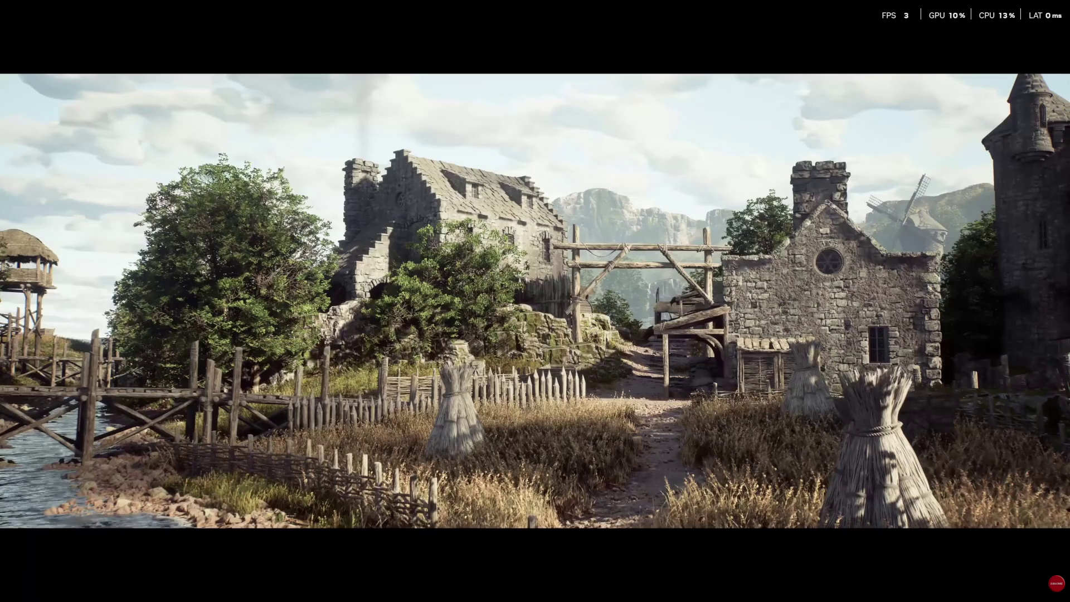
mouse_move(1048, 592)
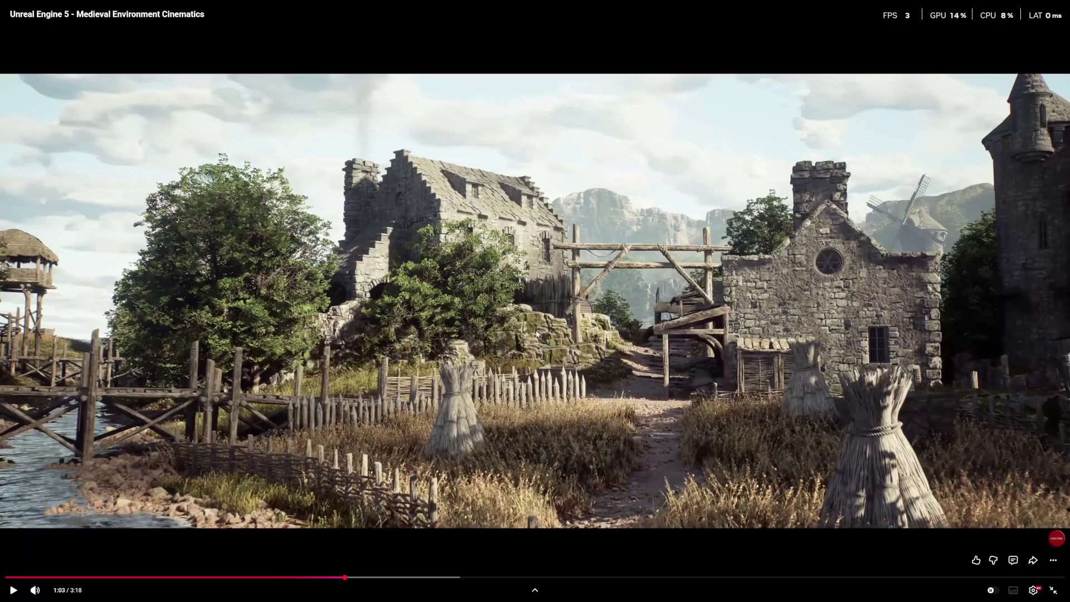
left_click(1052, 593)
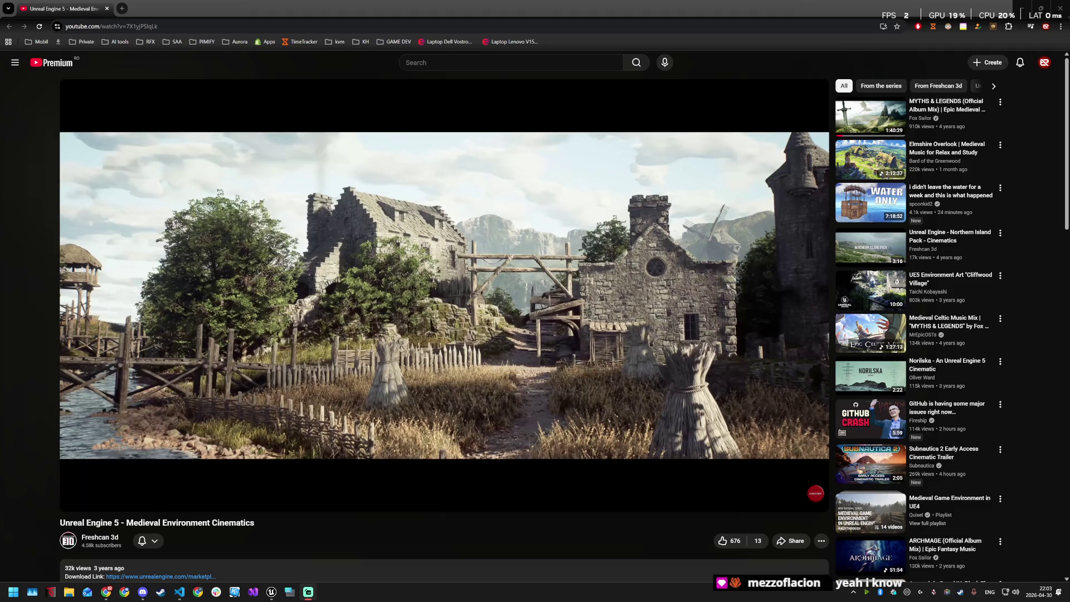
Step: Switch from YouTube back to the Unreal Editor window through the taskbar
key("alt+Tab")
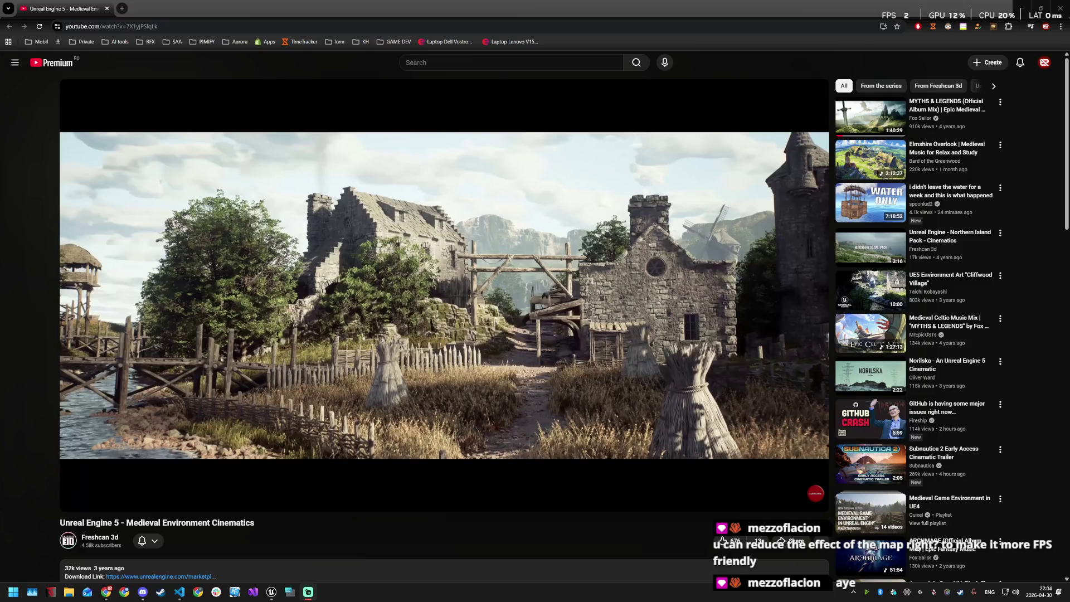
mouse_move(271, 592)
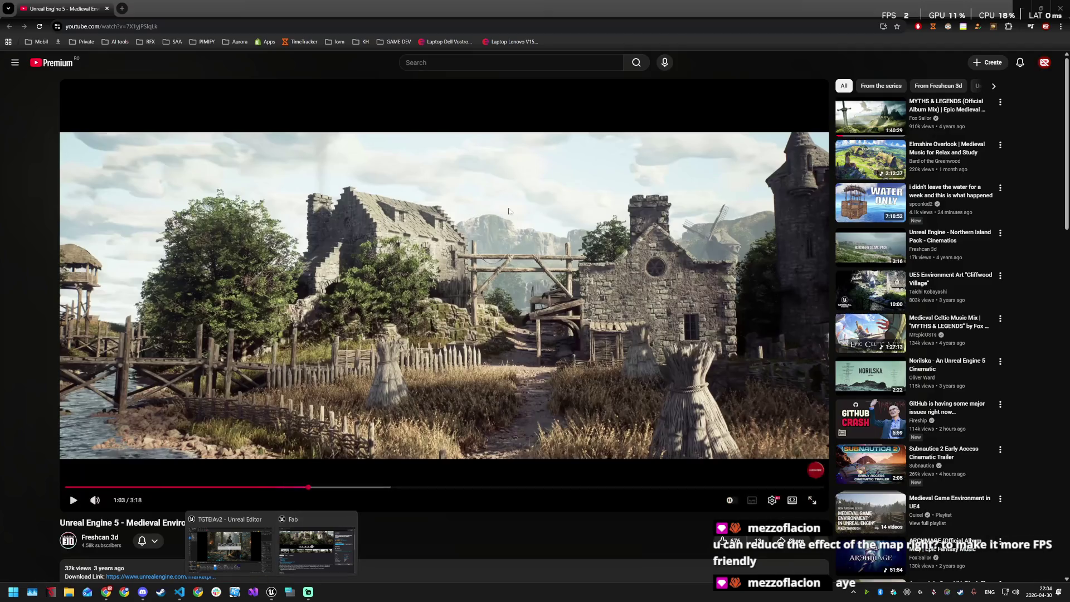
left_click(316, 551)
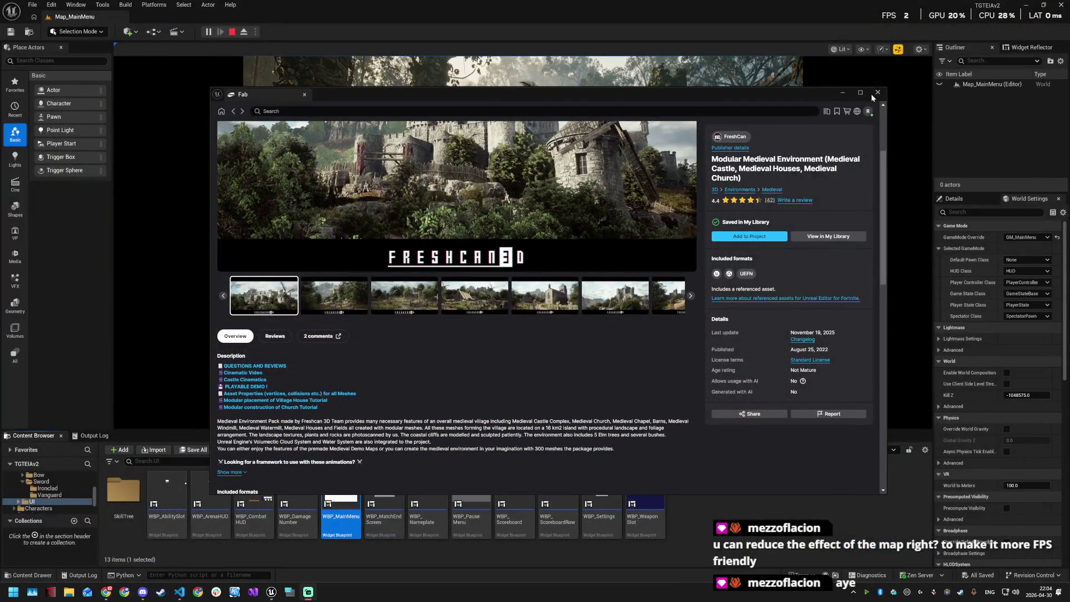
Step: Close the Fab store page and stop the running play-in-editor session
left_click(876, 93)
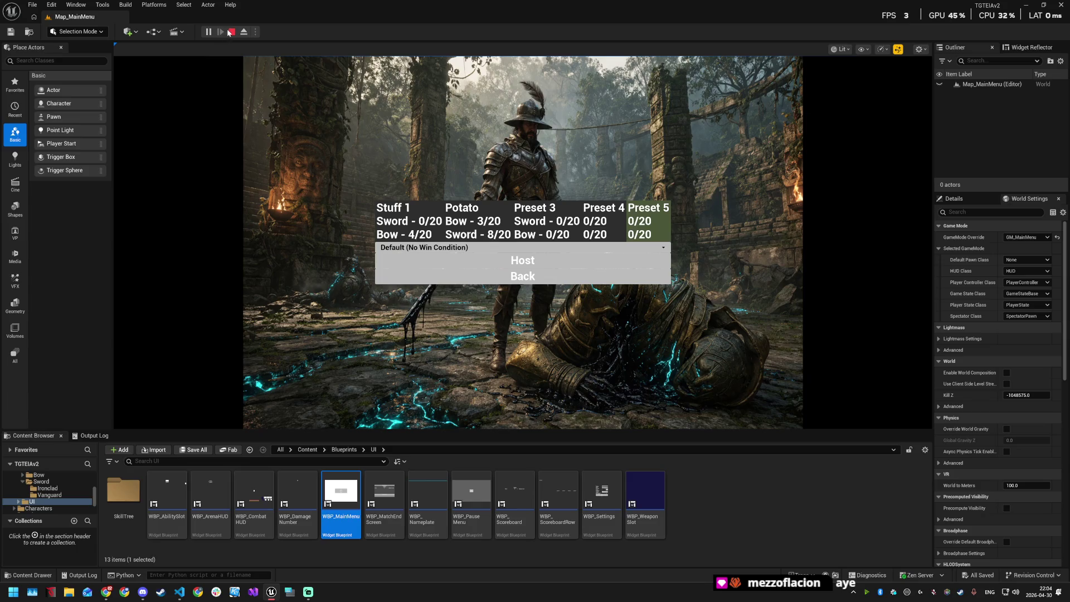
left_click(229, 33)
left_click(32, 5)
left_click(51, 4)
left_click(51, 4)
Step: Load Map_Arena from Recent Levels, add it to Favorites, and start playing it
left_click(32, 4)
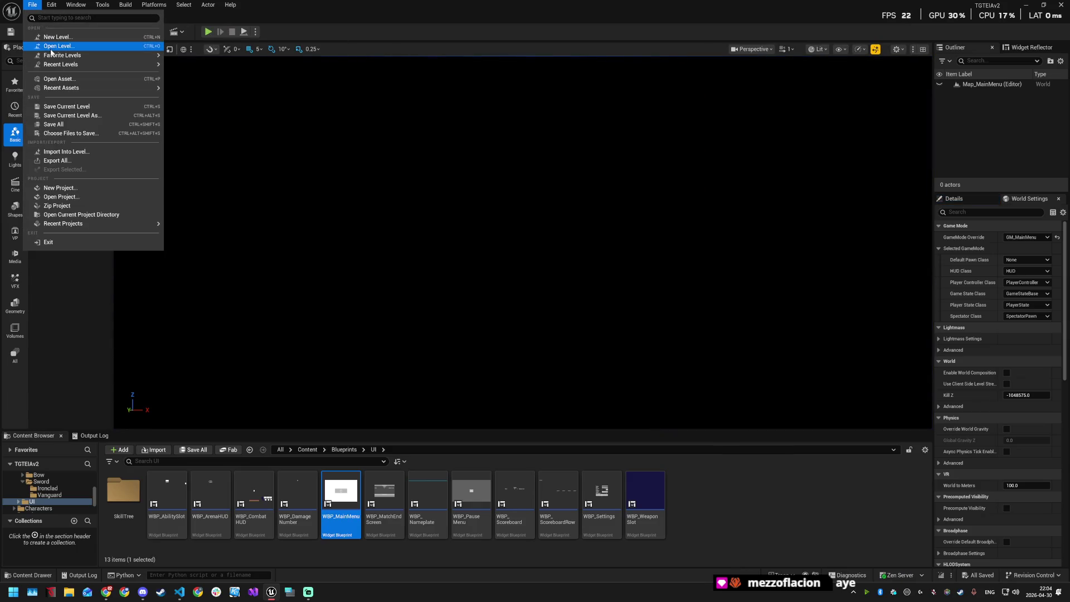
mouse_move(61, 56)
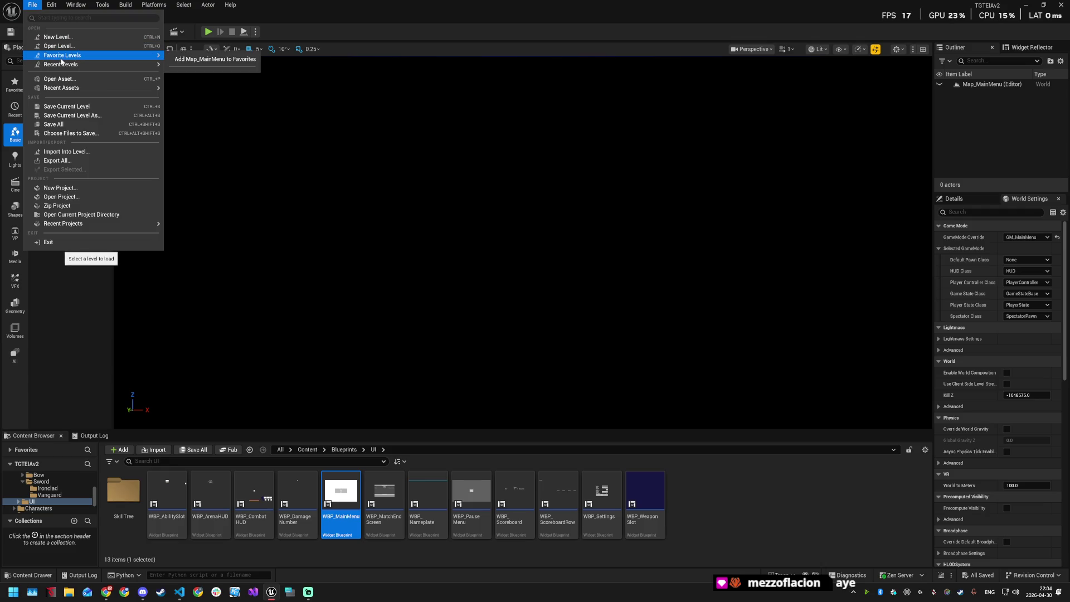
left_click(109, 48)
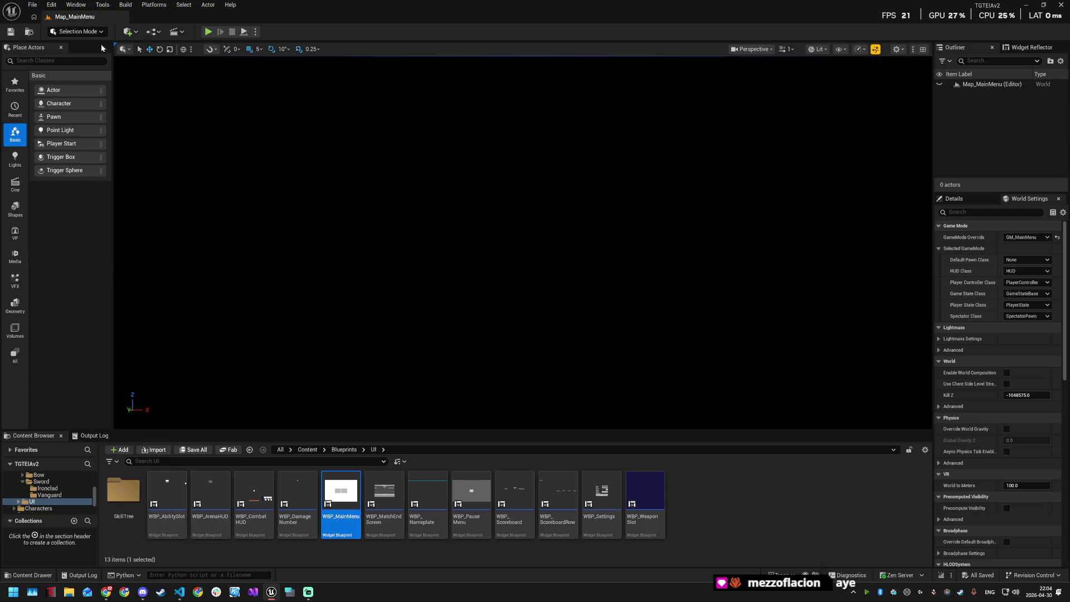
left_click(34, 5)
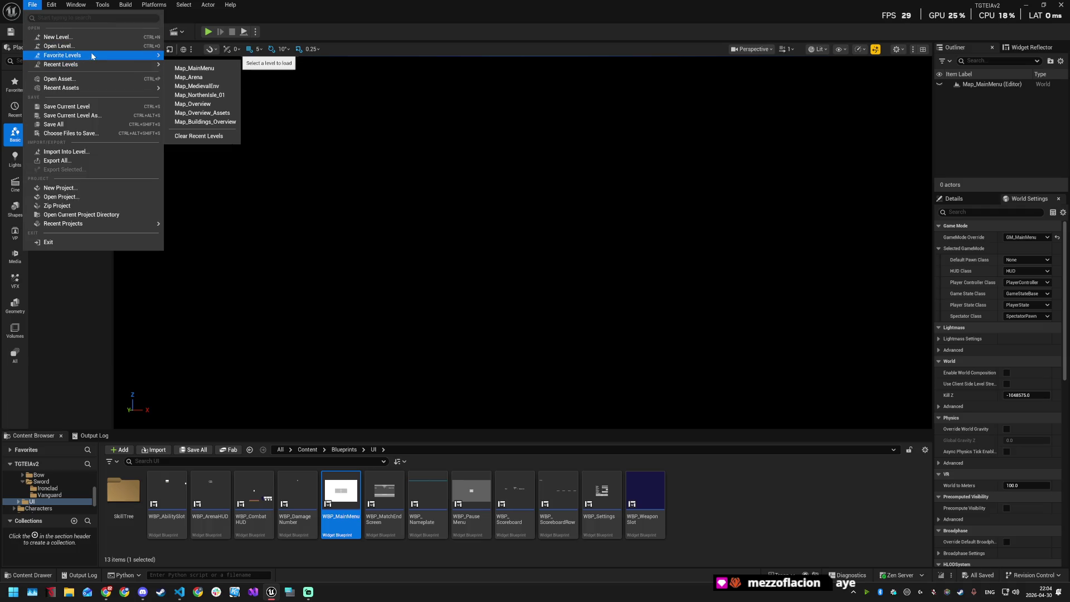
mouse_move(71, 54)
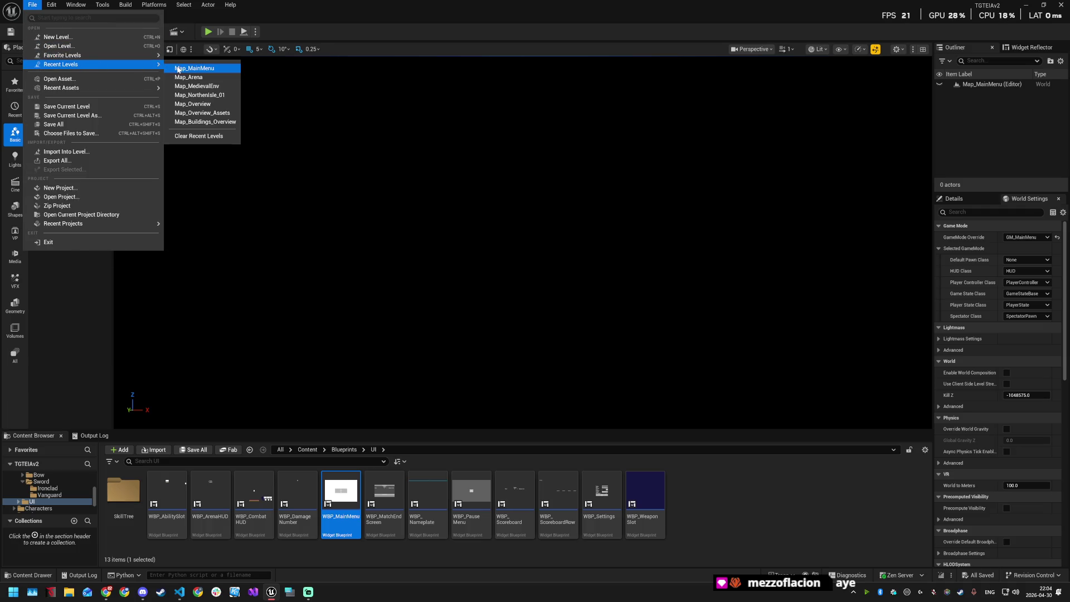
left_click(185, 78)
left_click(32, 4)
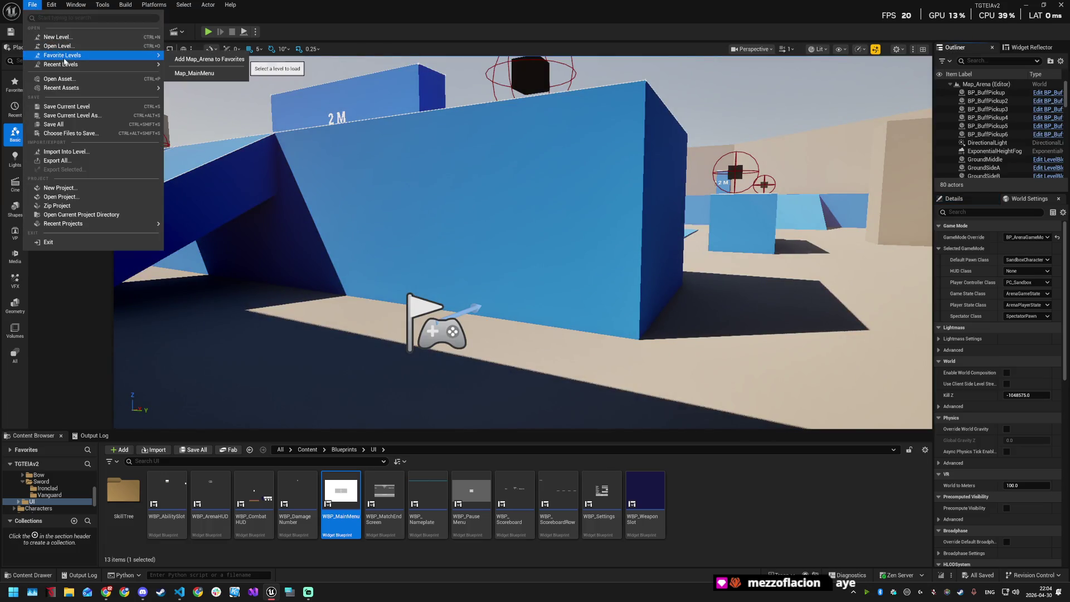
left_click(183, 59)
left_click_drag(485, 274, 288, 125)
left_click(208, 31)
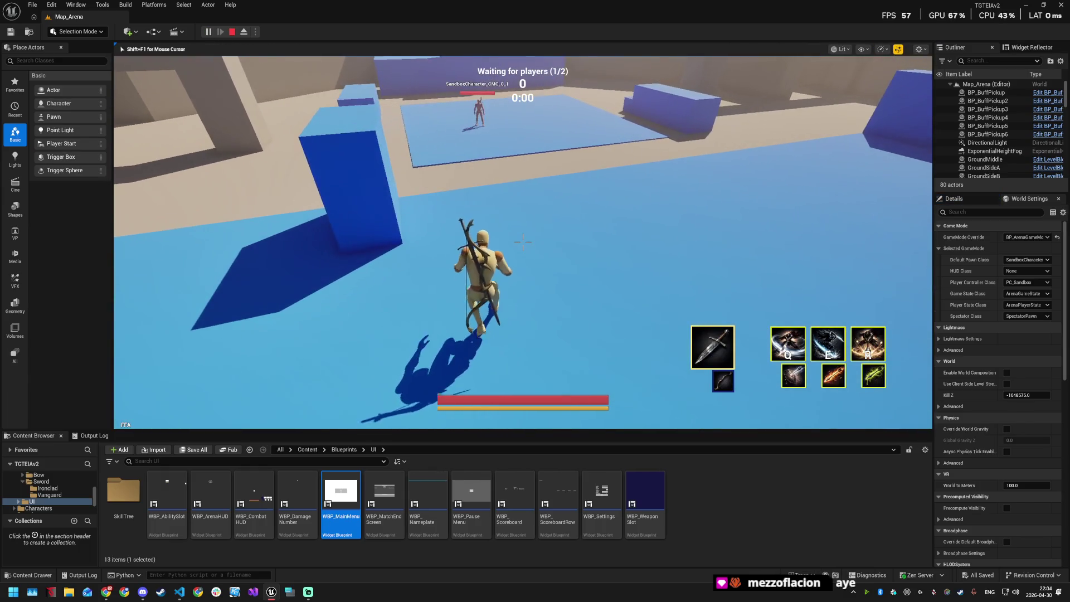
Step: Show the frame-rate counter with the 'stat fps' console command and run across the arena
key("shift+F1")
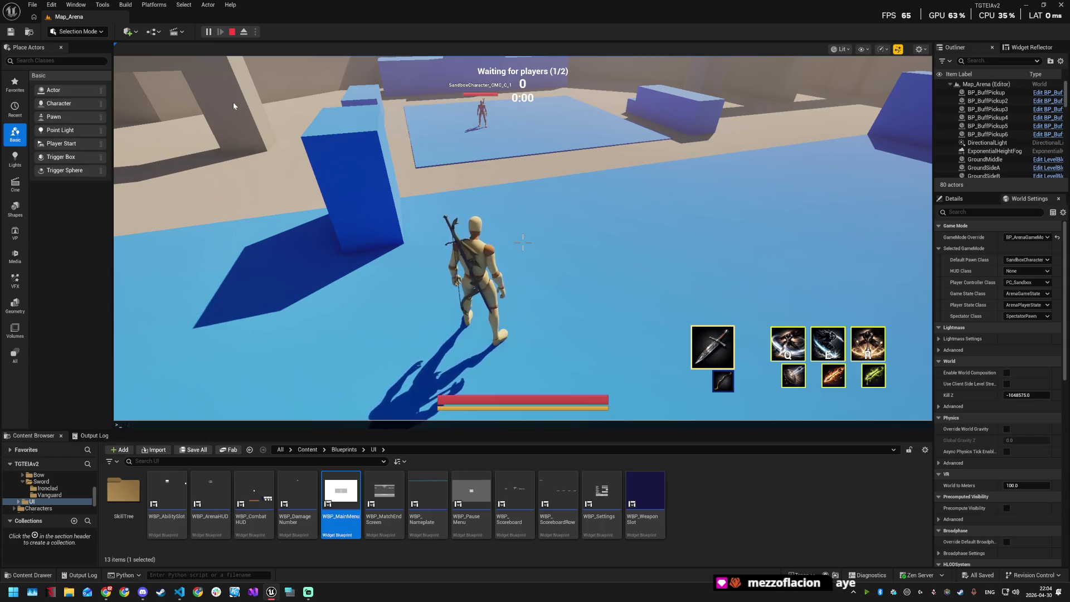
type("stat")
key("grave")
key("grave")
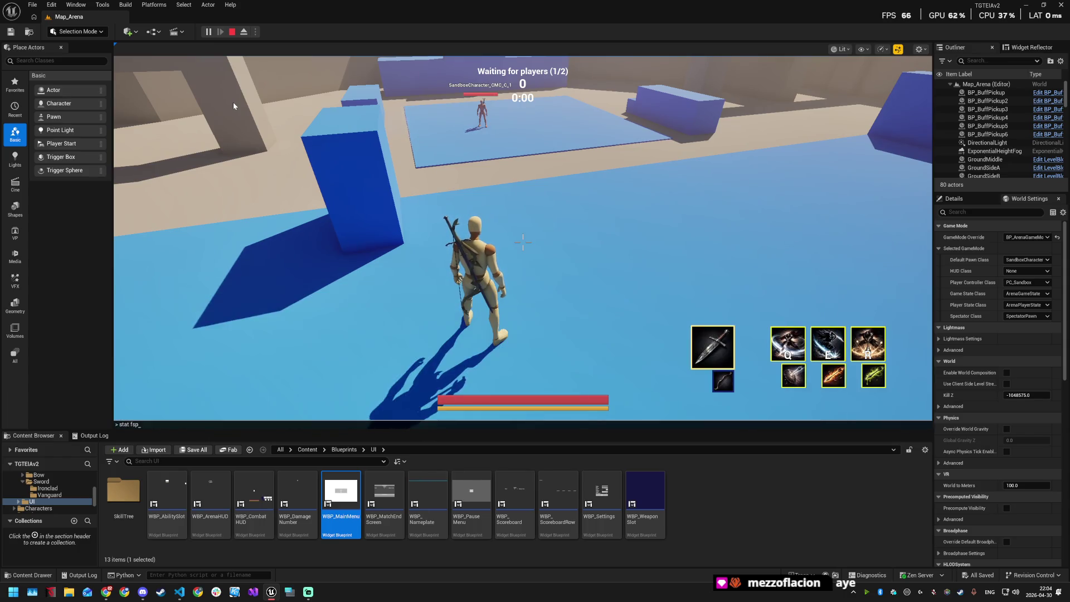
left_click(233, 102)
key("grave")
type("sta")
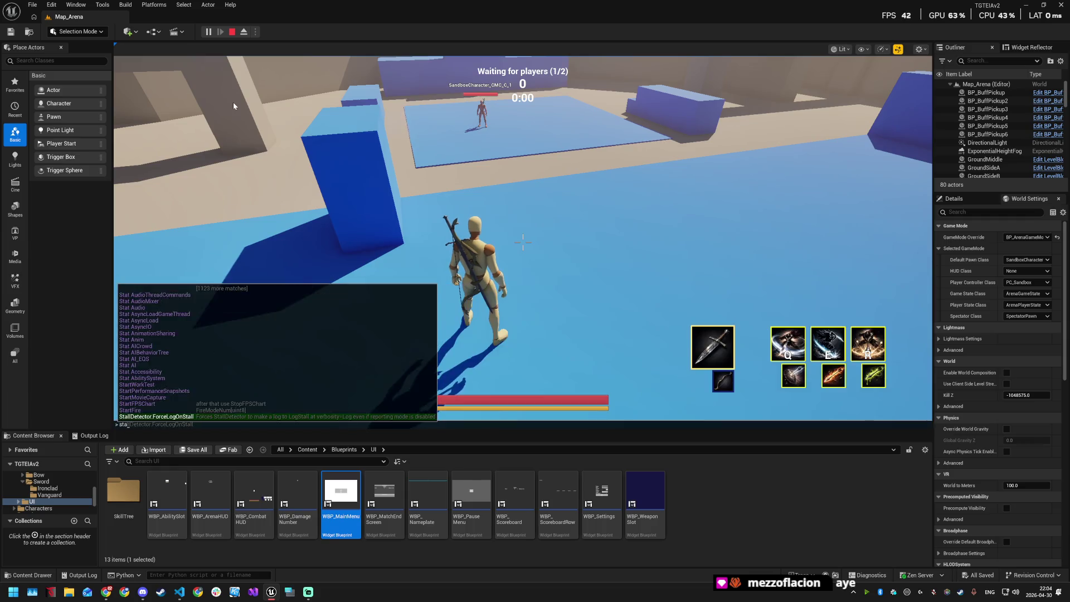
type("t fps")
key("Return")
left_click(233, 102)
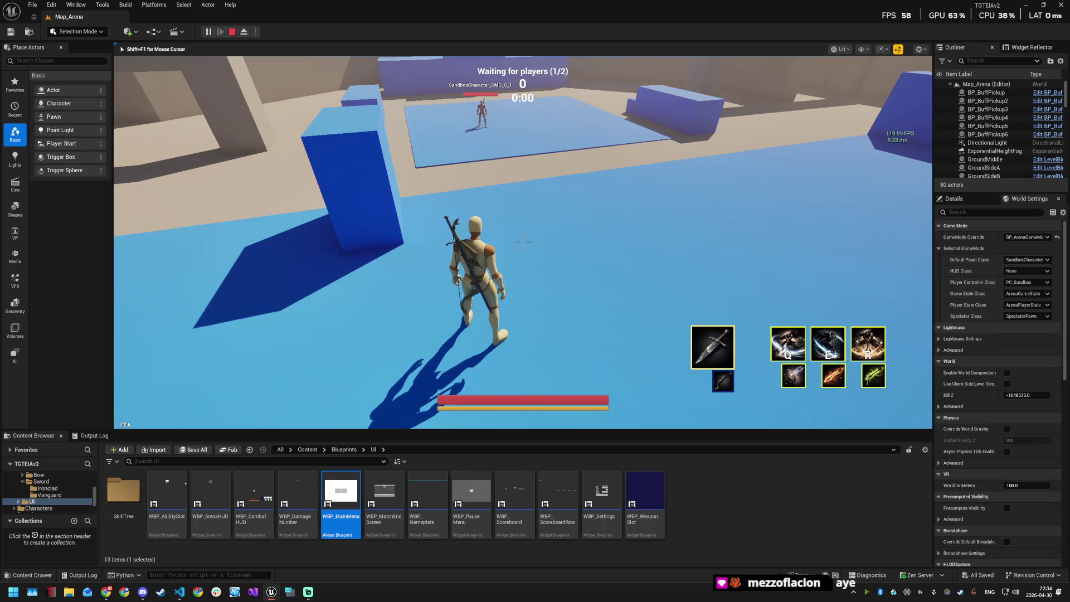
key("w")
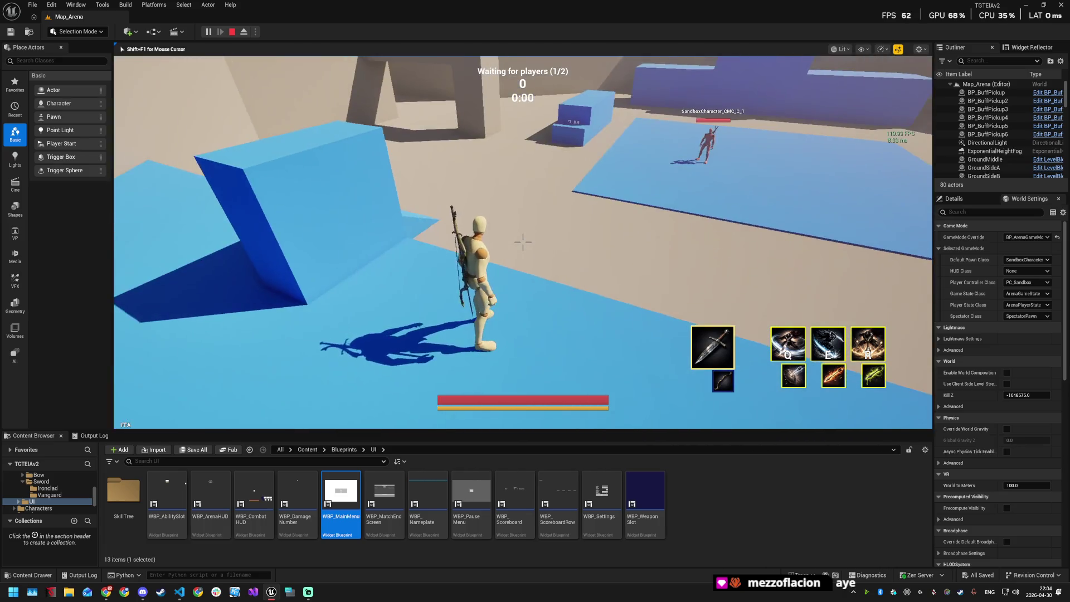
Step: End the in-editor session and switch the Play mode to Standalone Game
key("Escape")
left_click(255, 32)
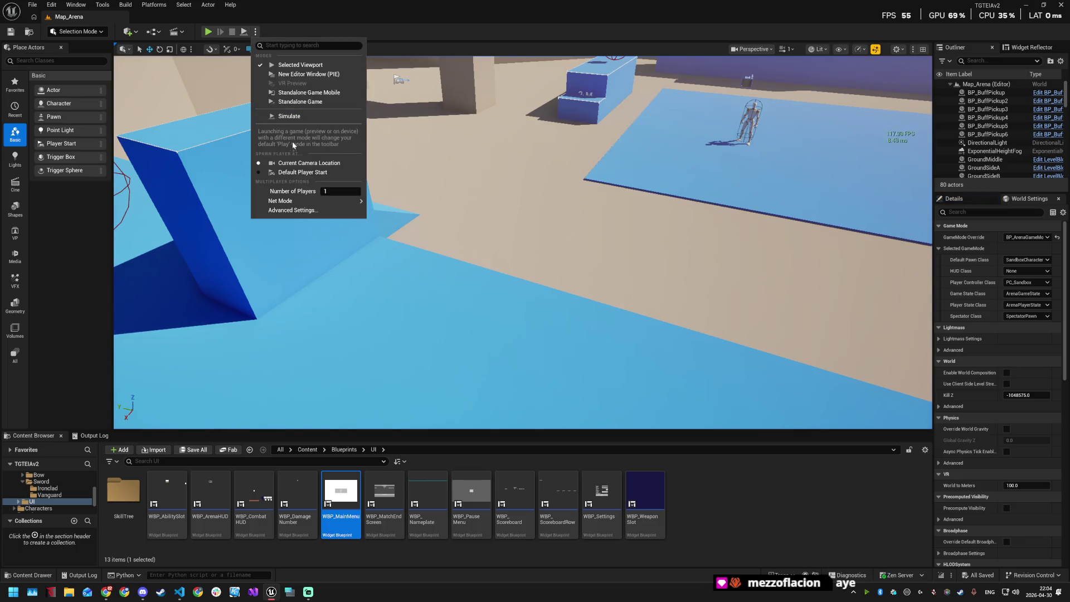
left_click(281, 102)
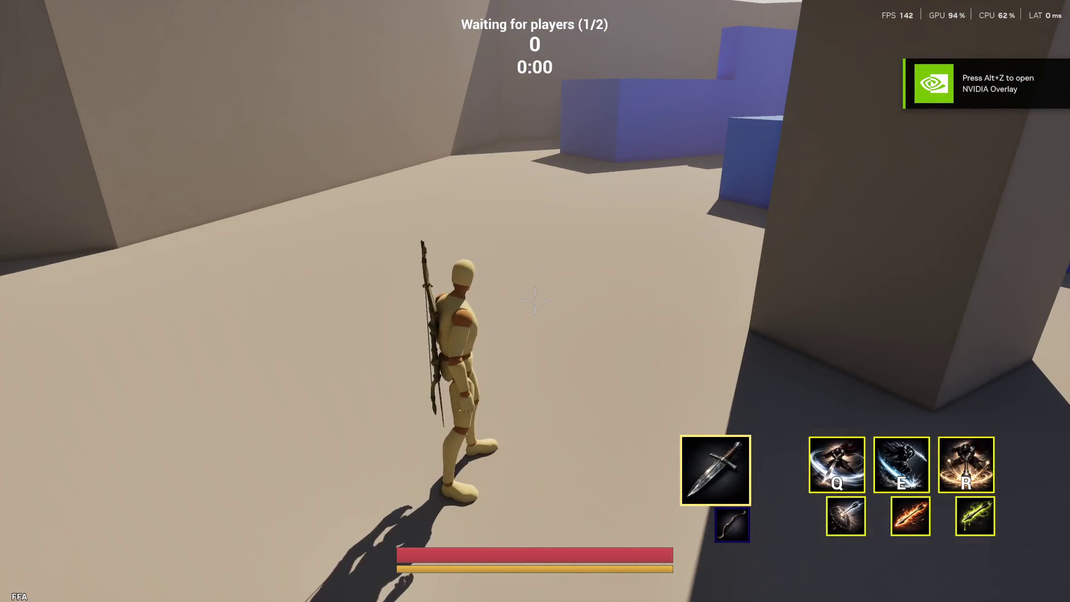
Step: Run the character across the blue arena floor and circle the training dummy
key("w")
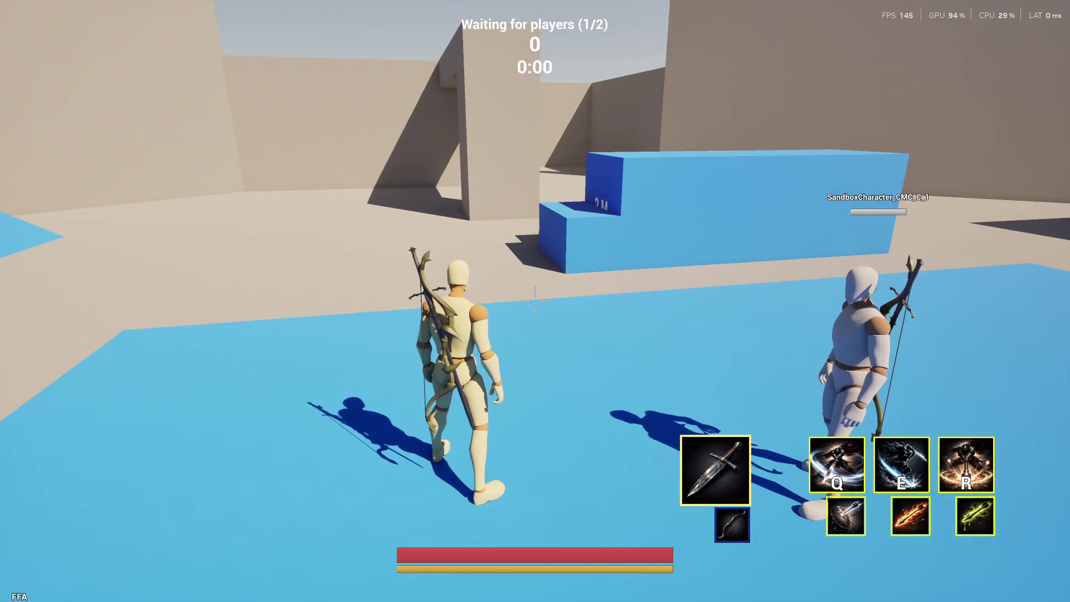
key("w")
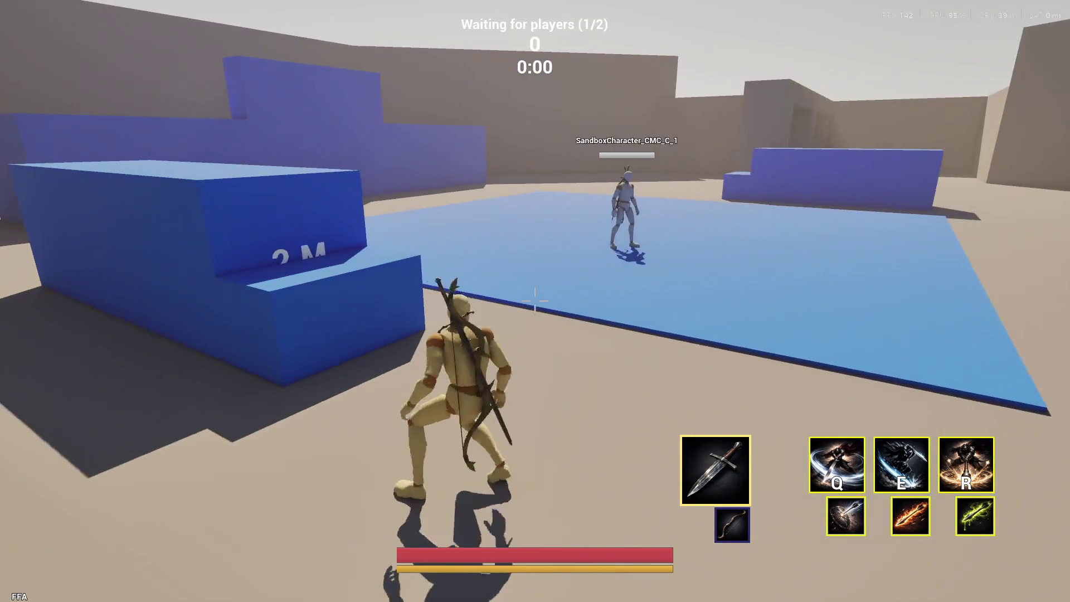
key("w")
key("w")
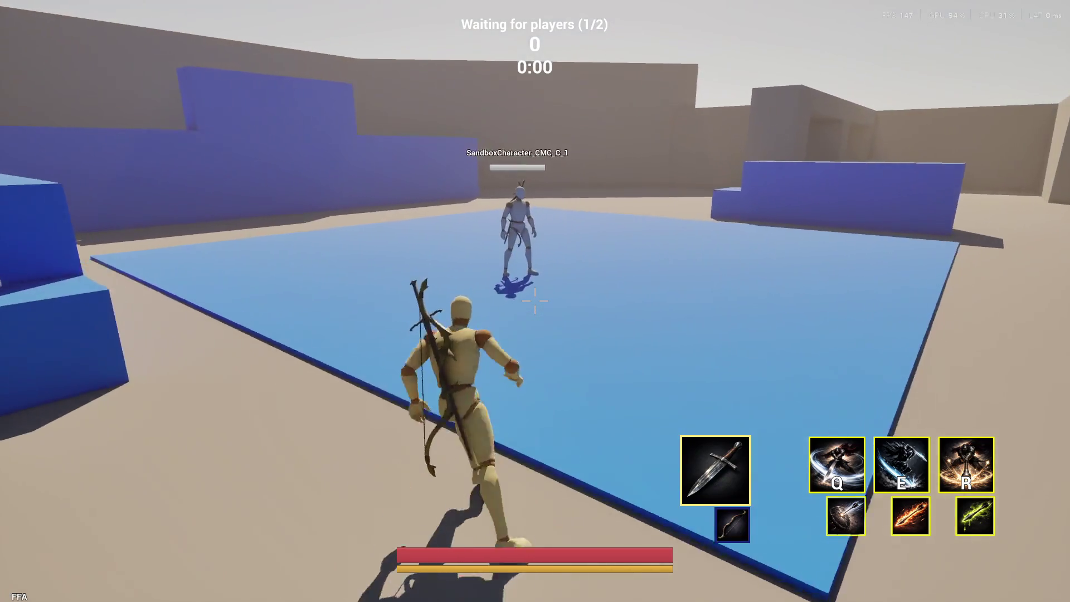
key("w")
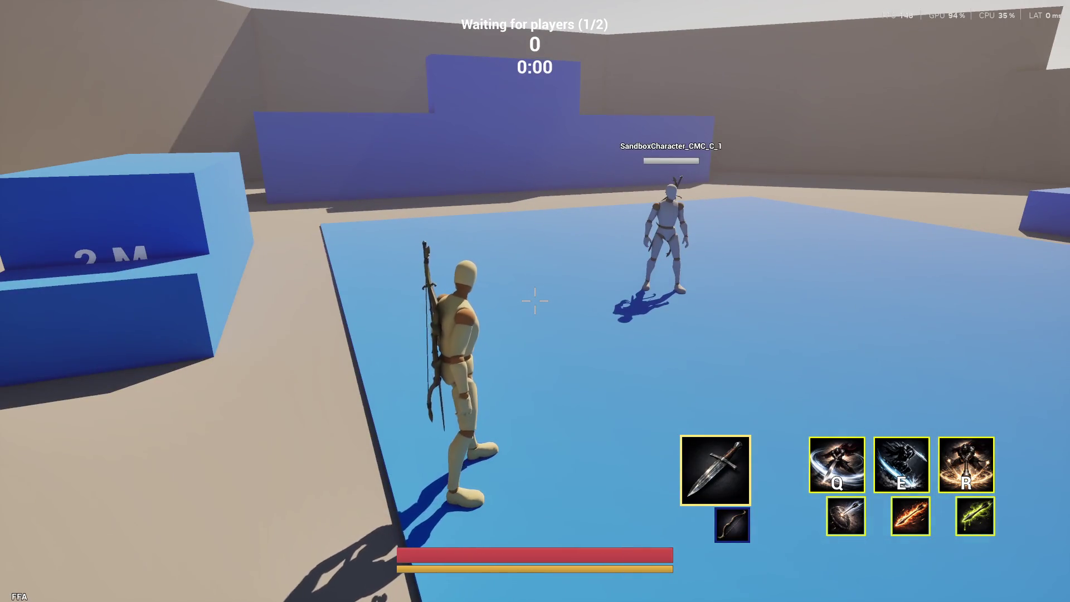
key("w")
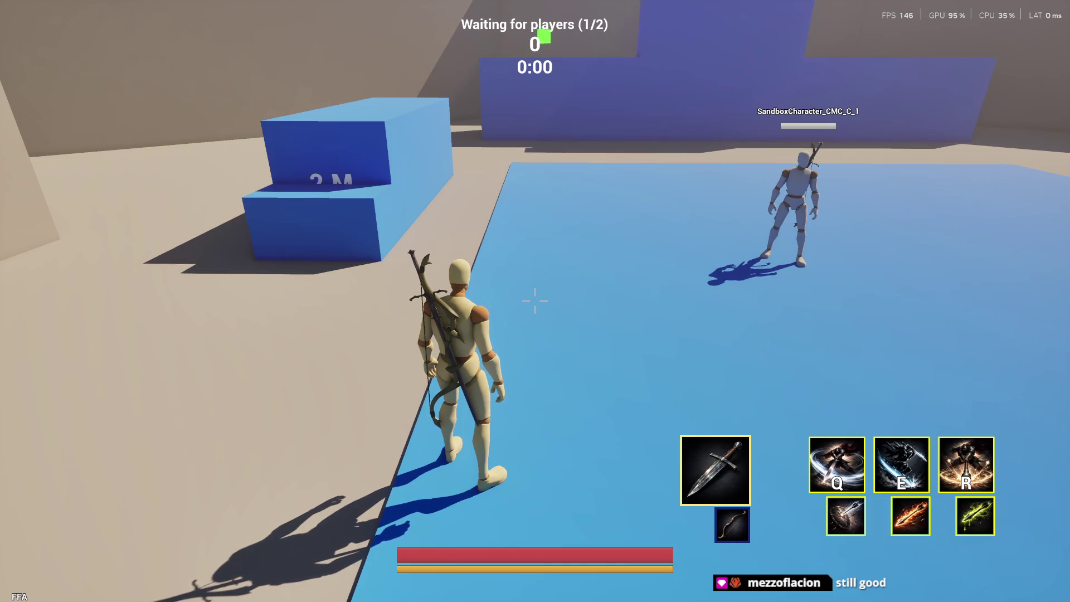
key("w")
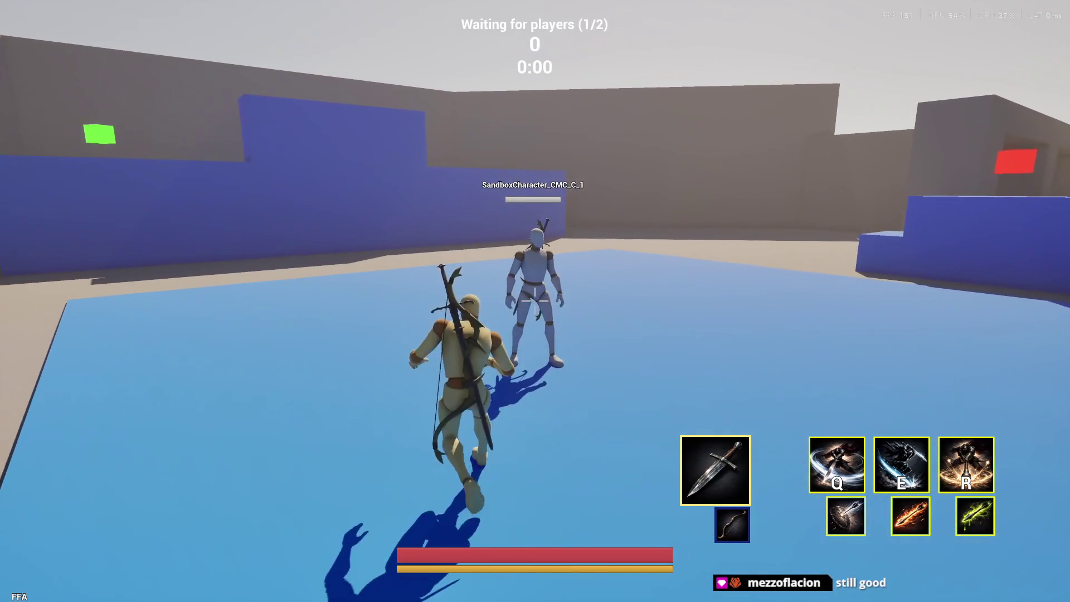
key("d")
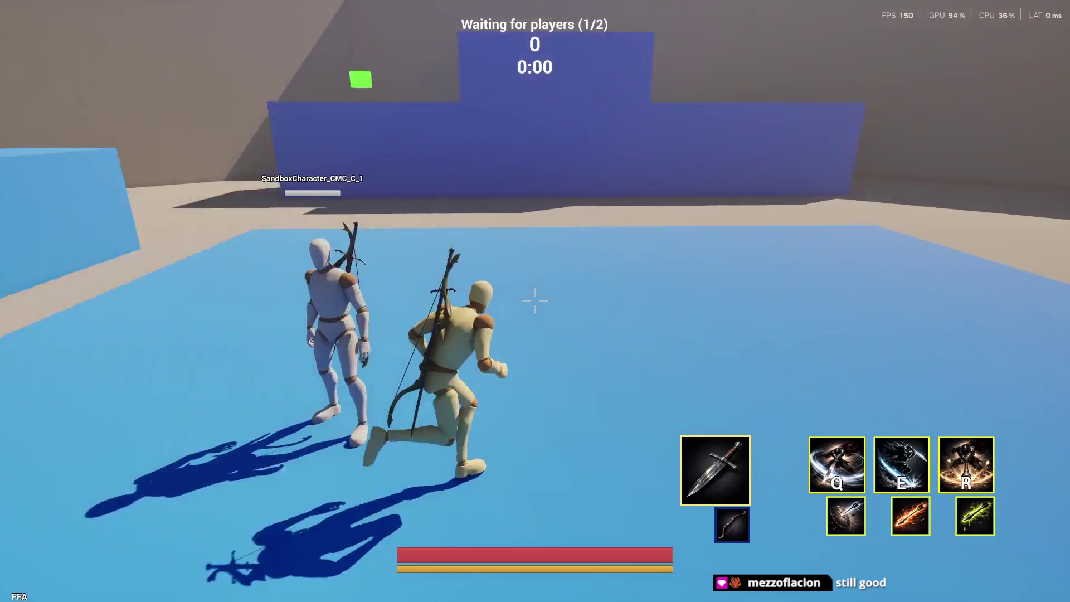
key("w")
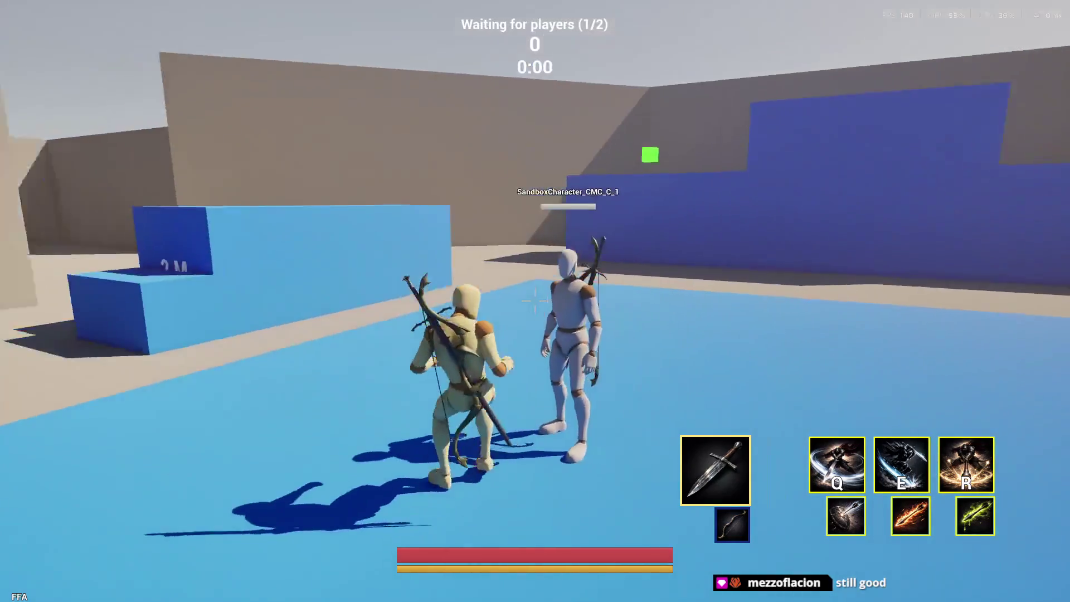
key("s")
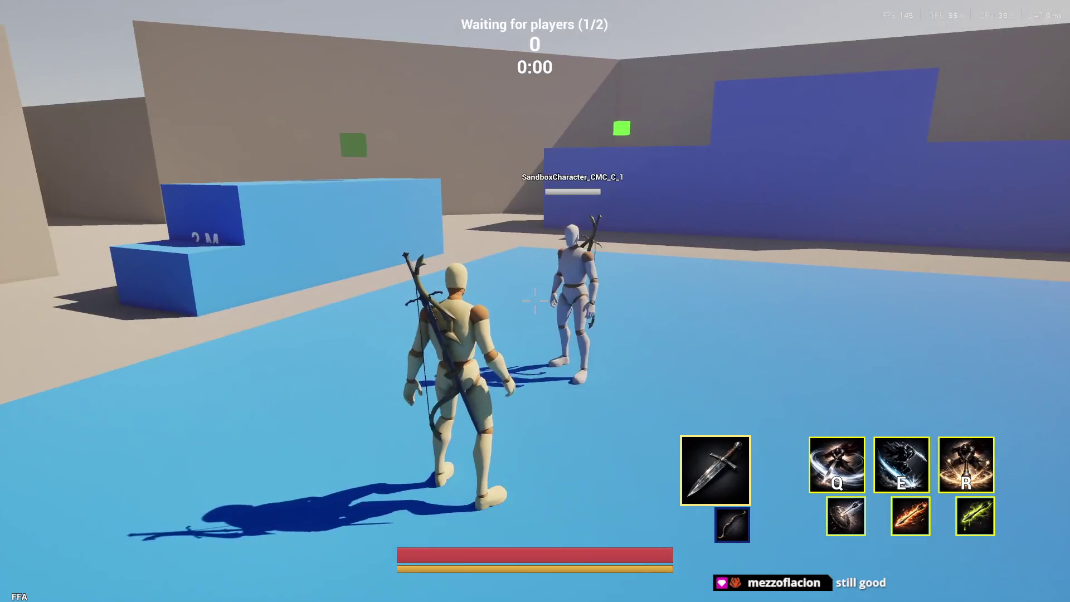
key("s")
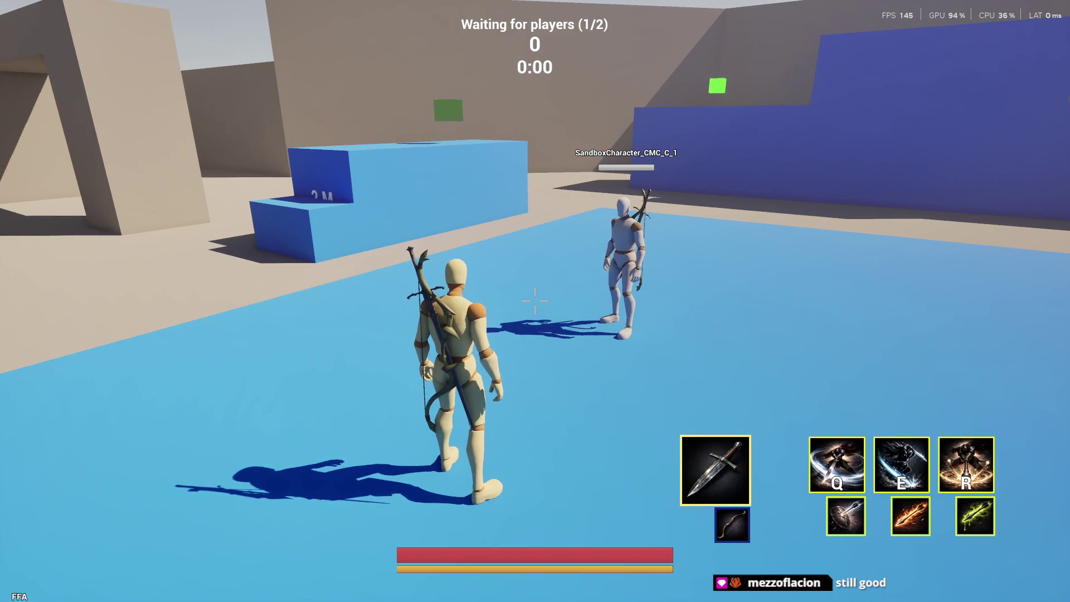
Step: Climb and jump off the 2 M boxes and the tall blue wall, then approach the dummy
key("w")
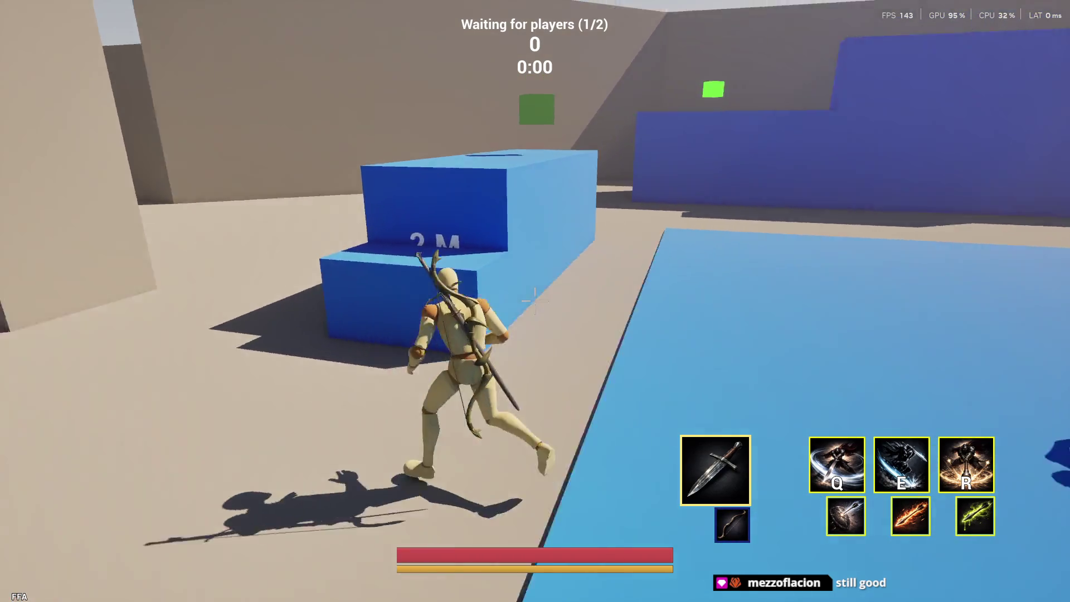
key("space")
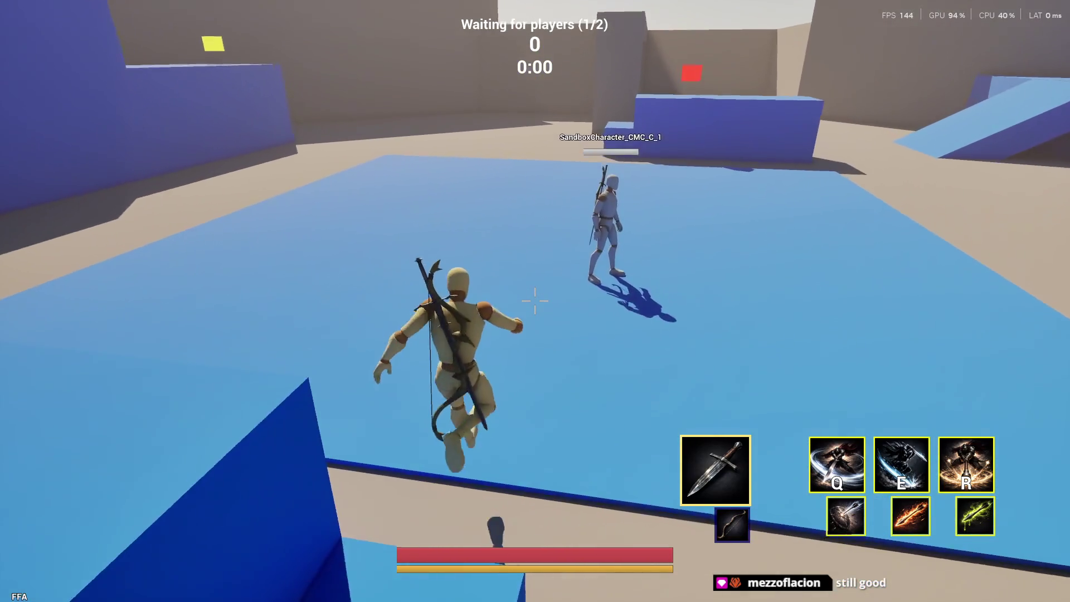
key("w")
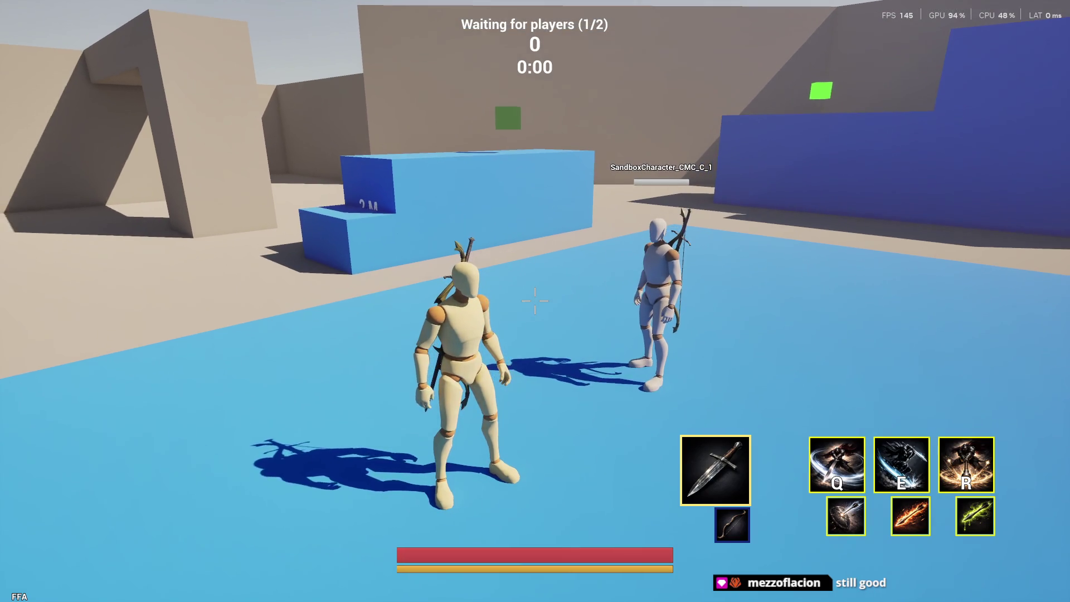
key("w")
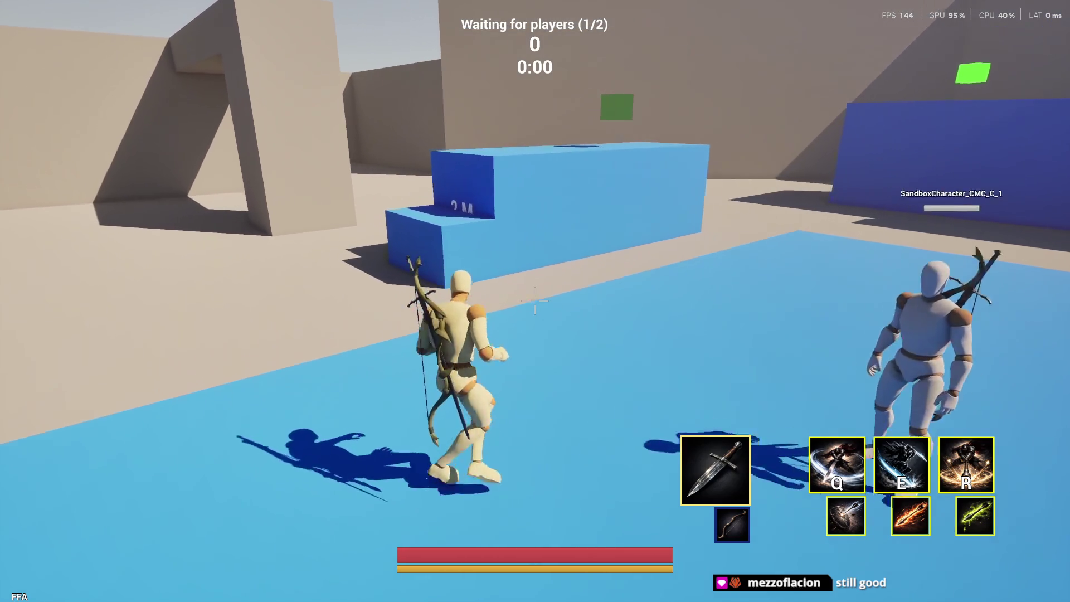
key("space")
key("w")
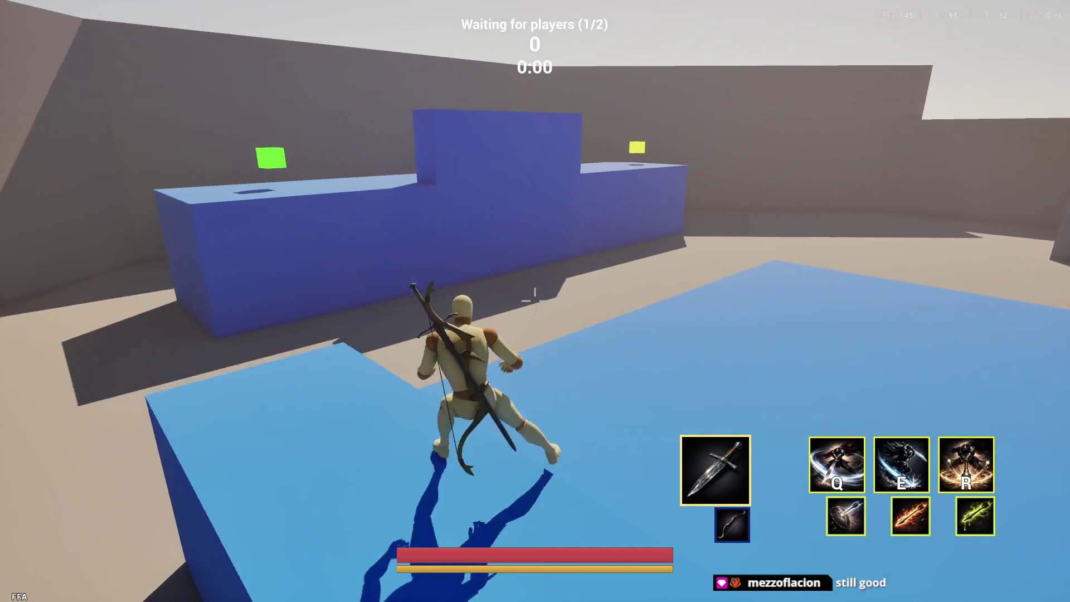
key("w")
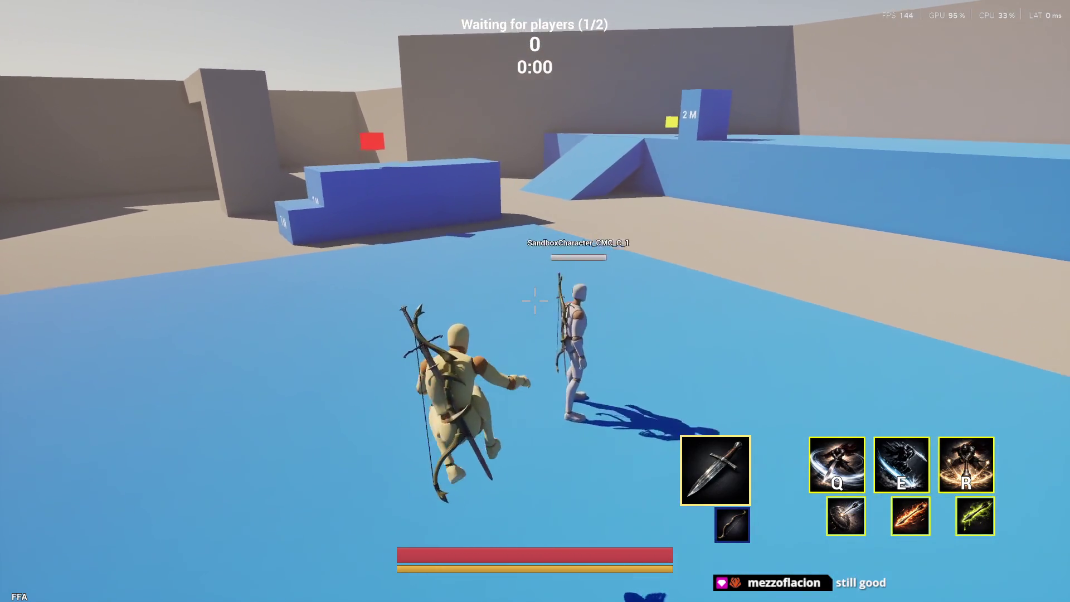
key("w")
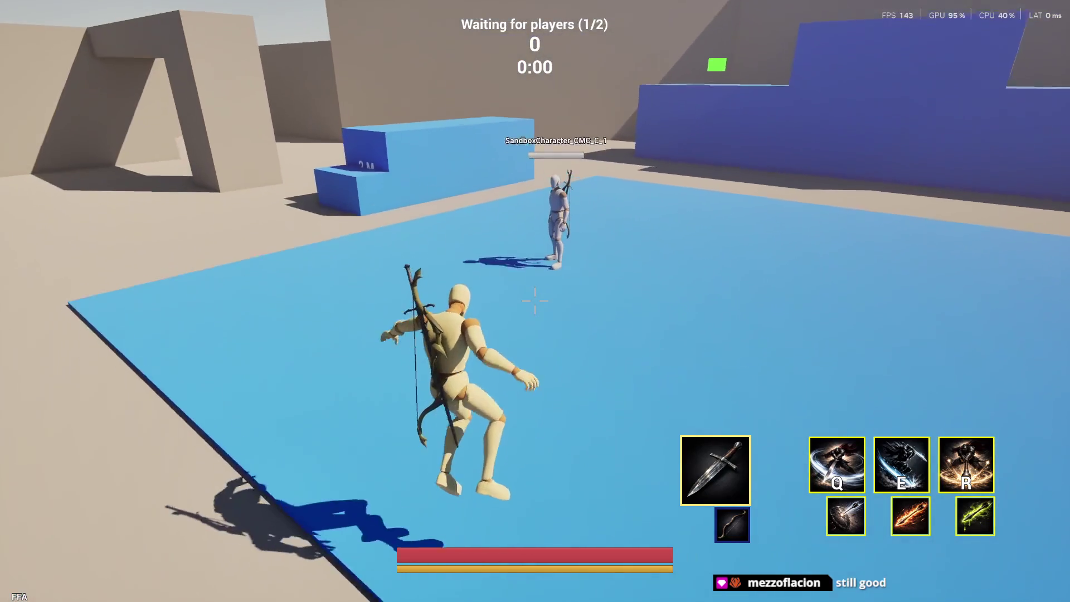
key("w")
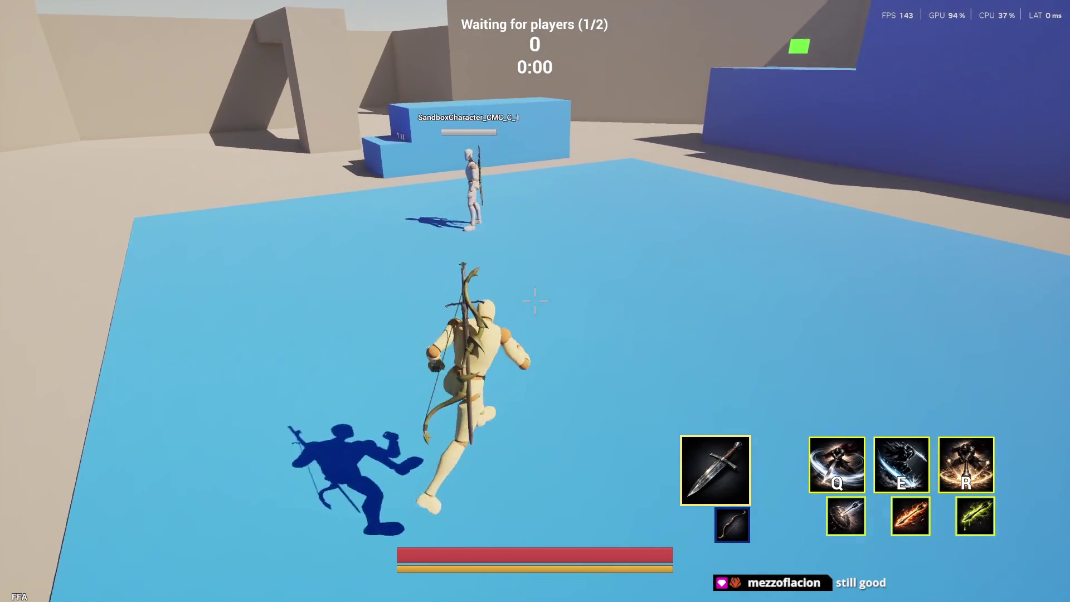
key("w")
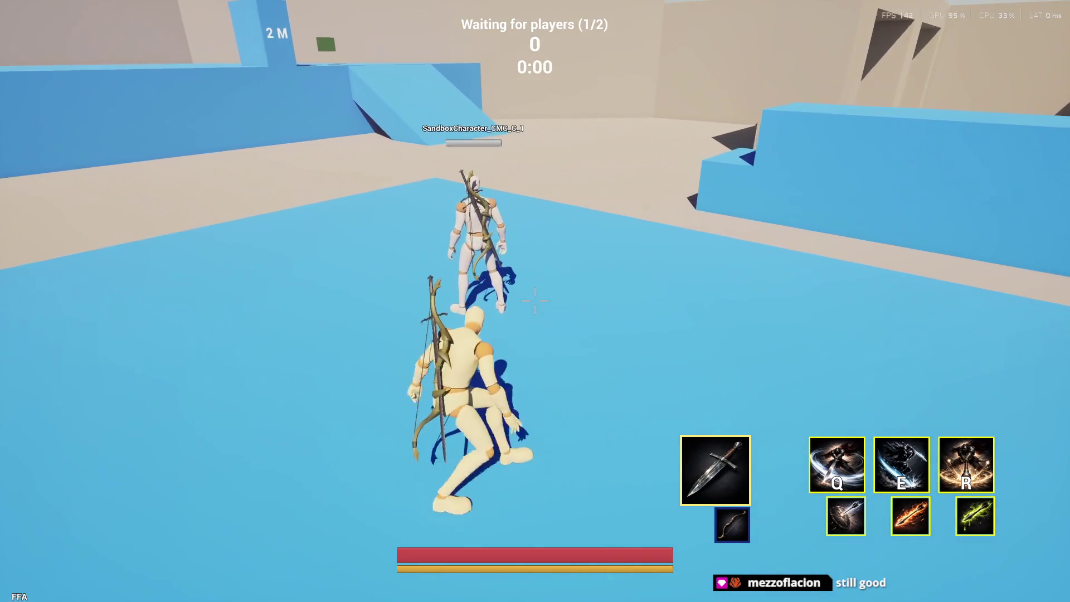
key("w")
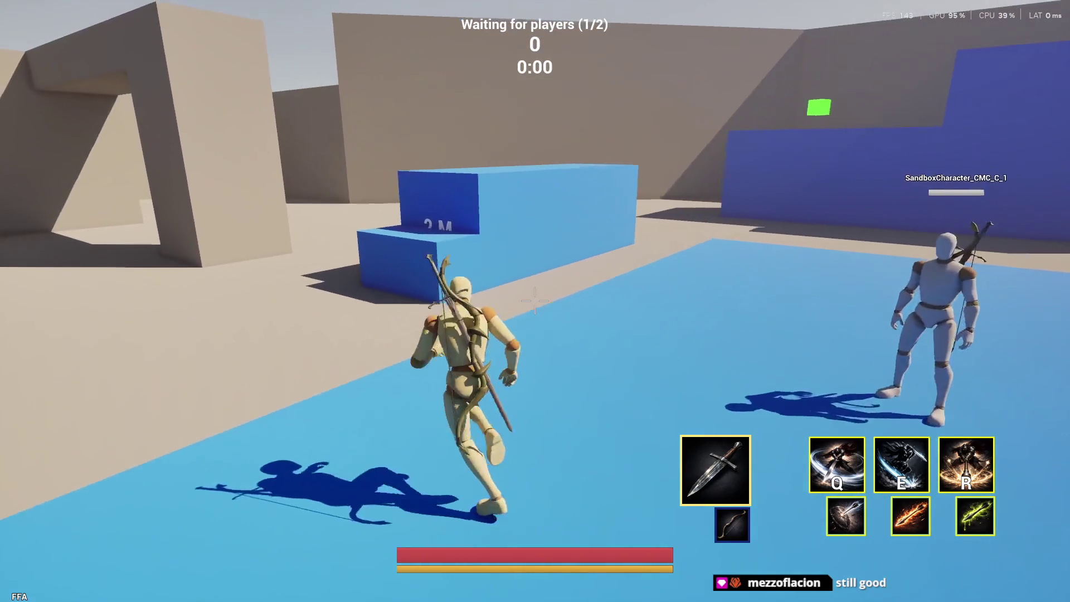
key("w")
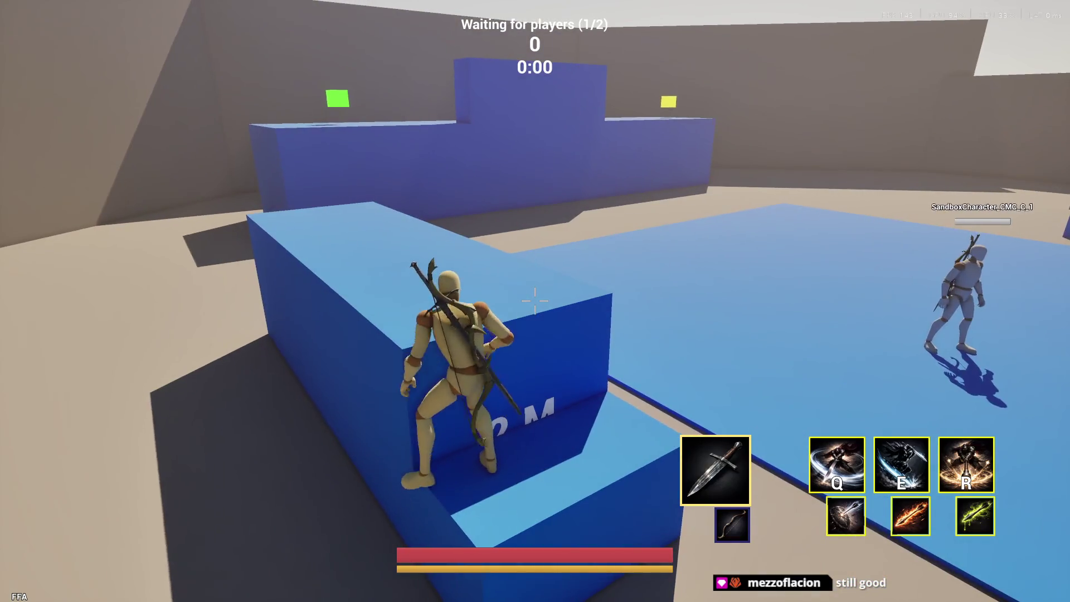
key("w")
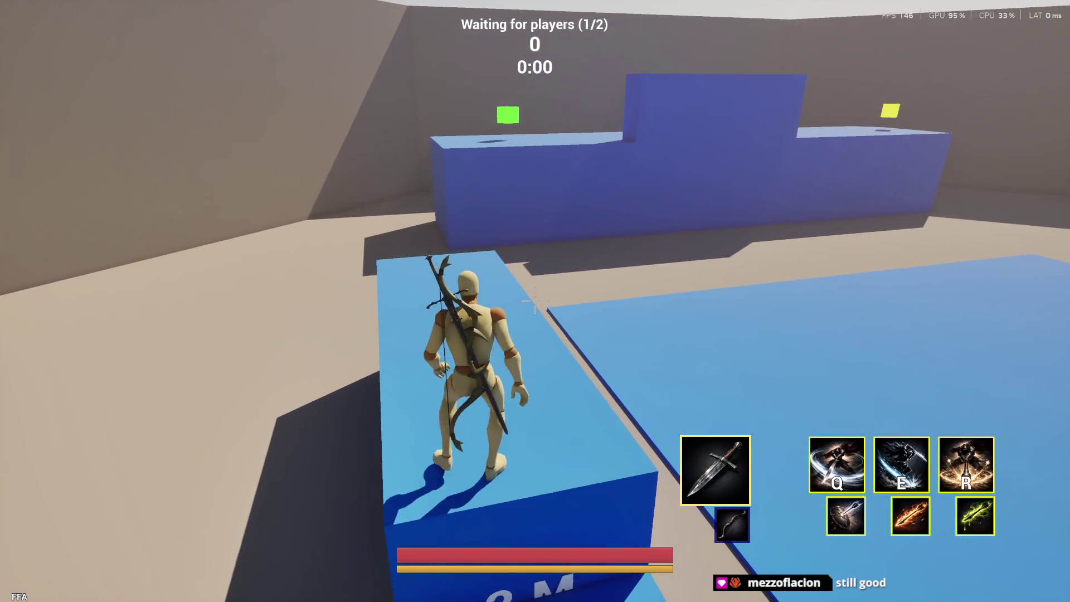
key("w")
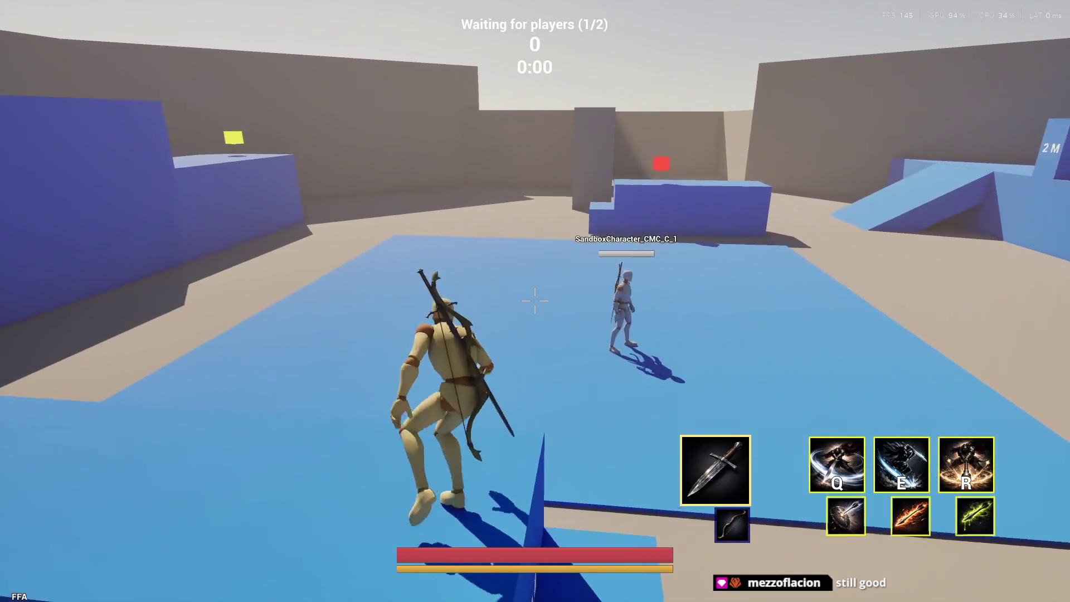
key("space")
key("w")
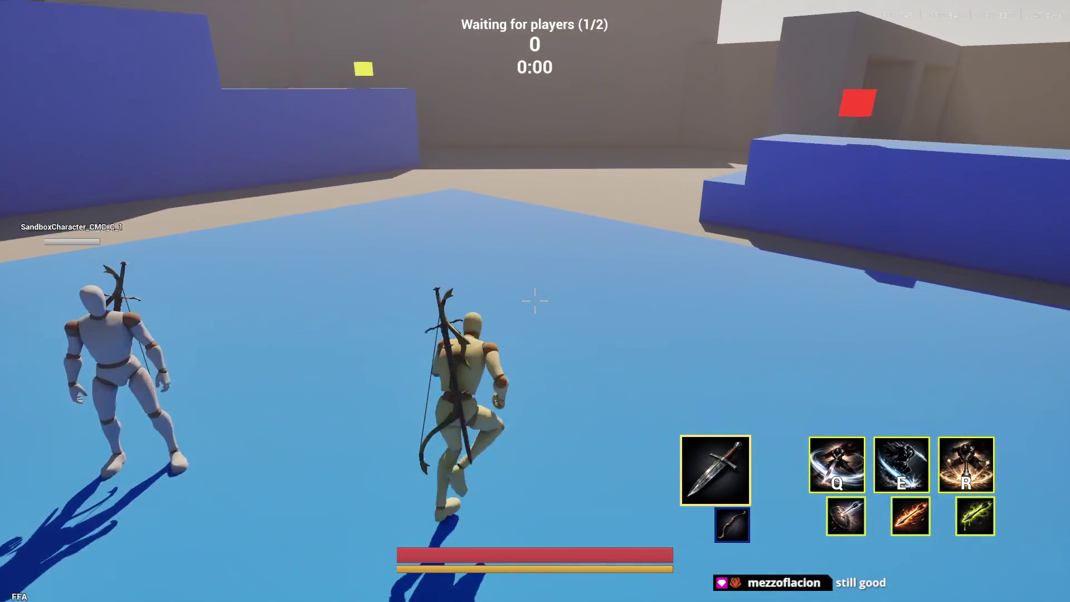
key("space")
key("w")
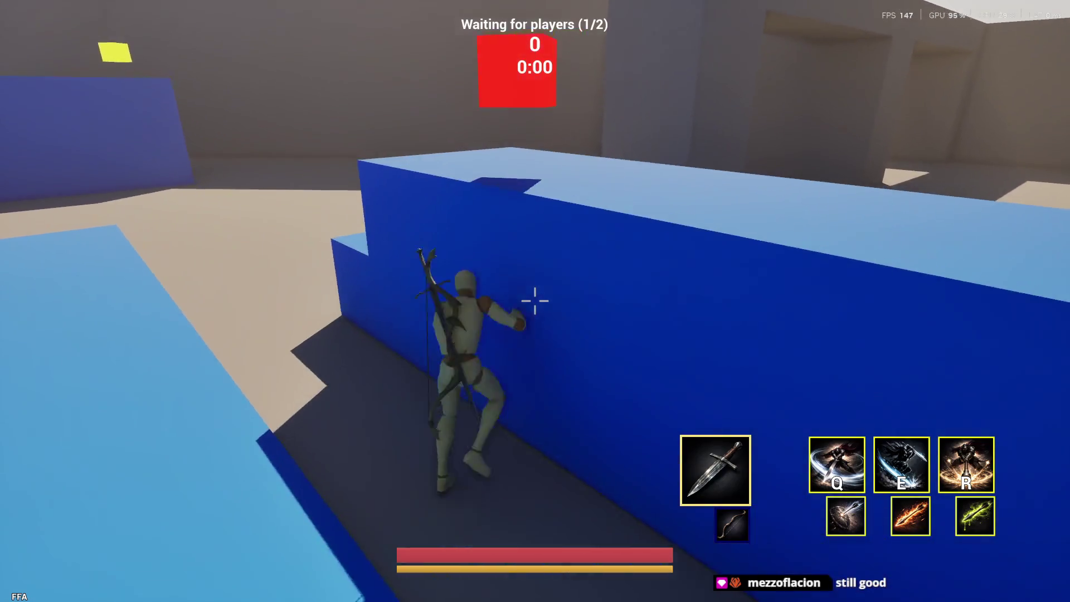
key("w")
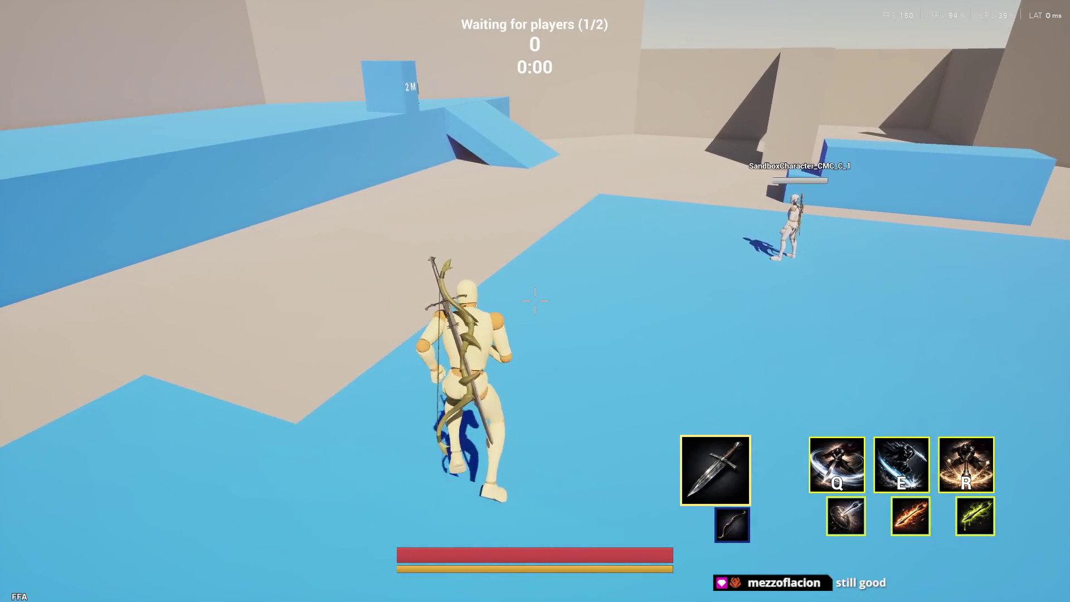
key("w")
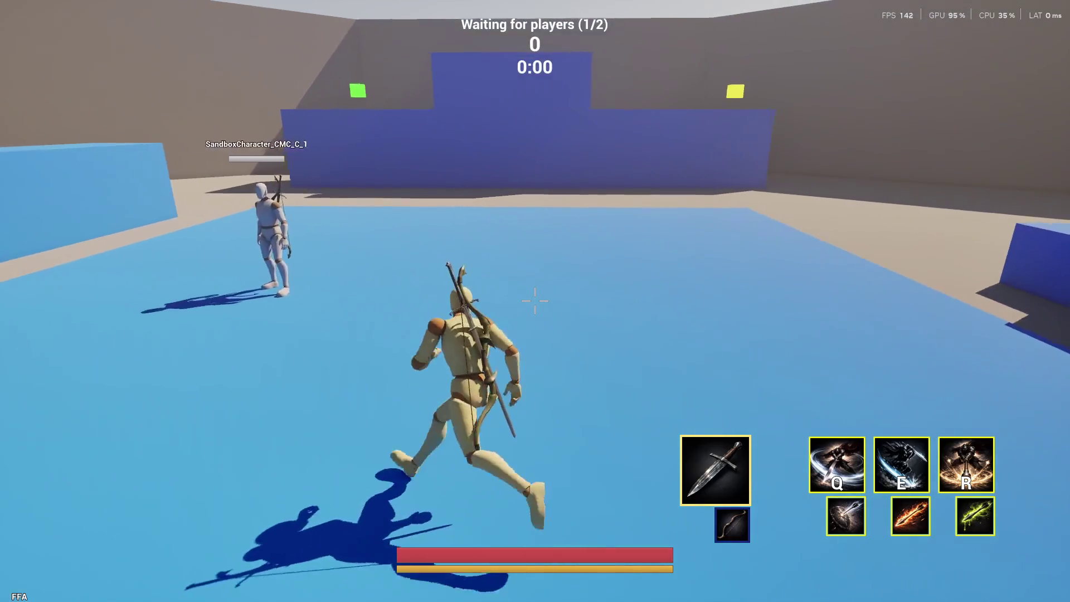
key("w")
Step: Attack the dummy with sword strikes and the Q and R abilities, then pause the game
left_click(535, 301)
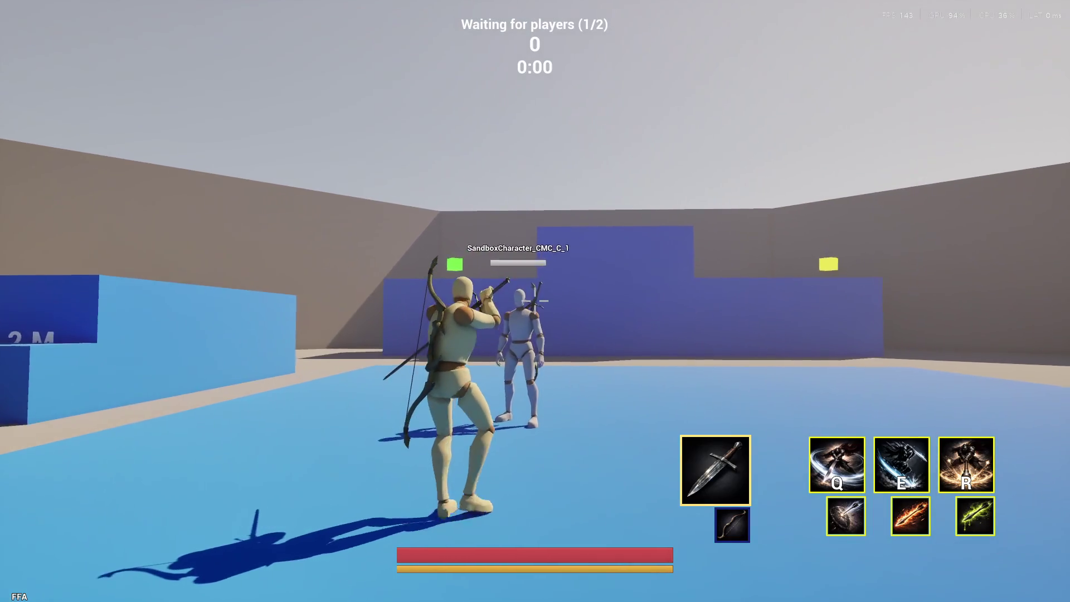
left_click(535, 301)
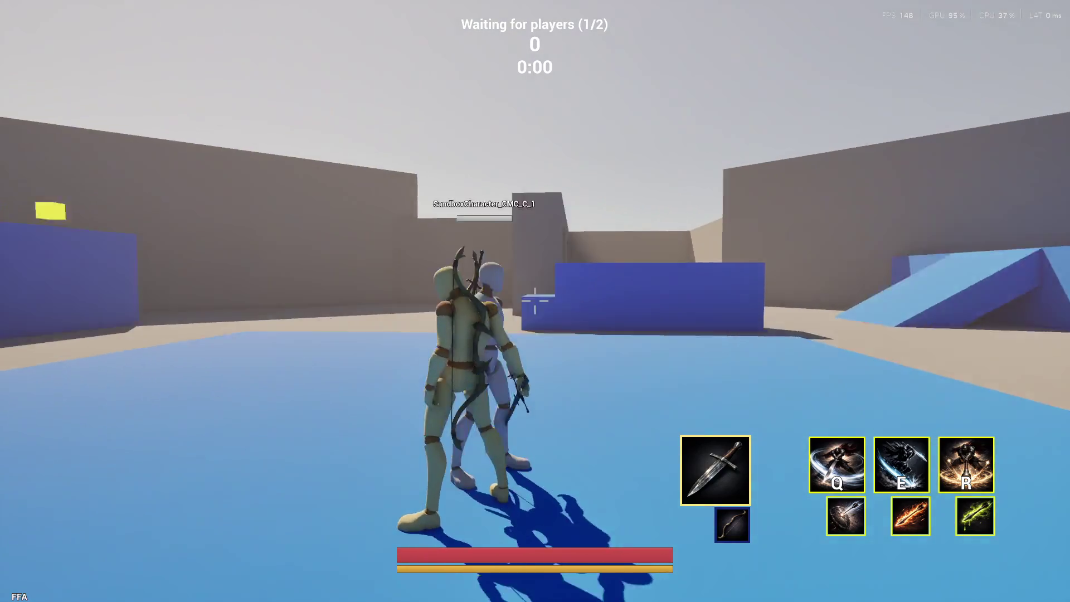
left_click(535, 301)
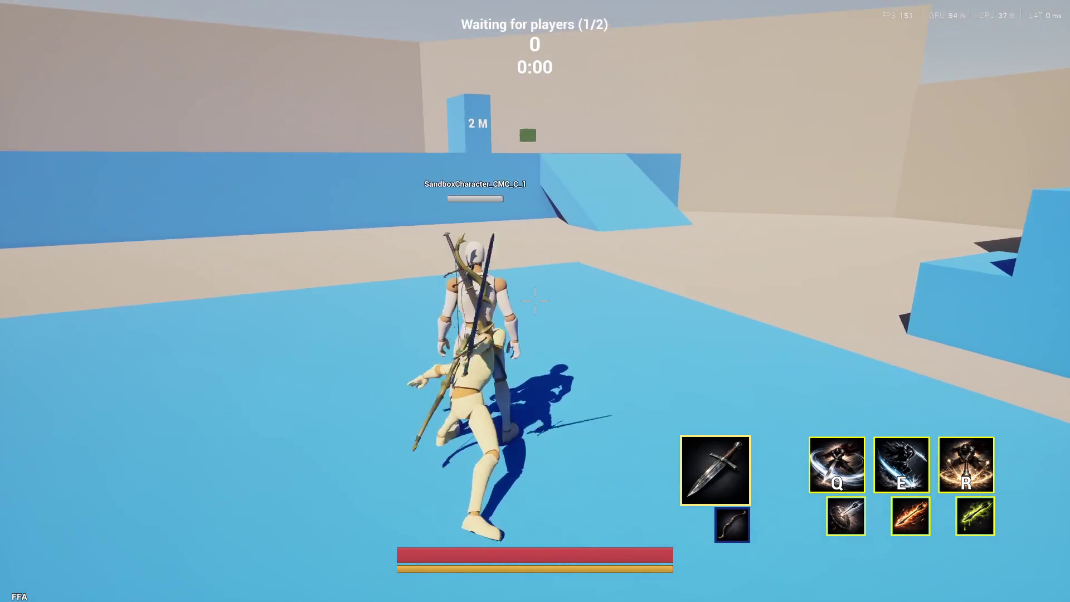
left_click(535, 301)
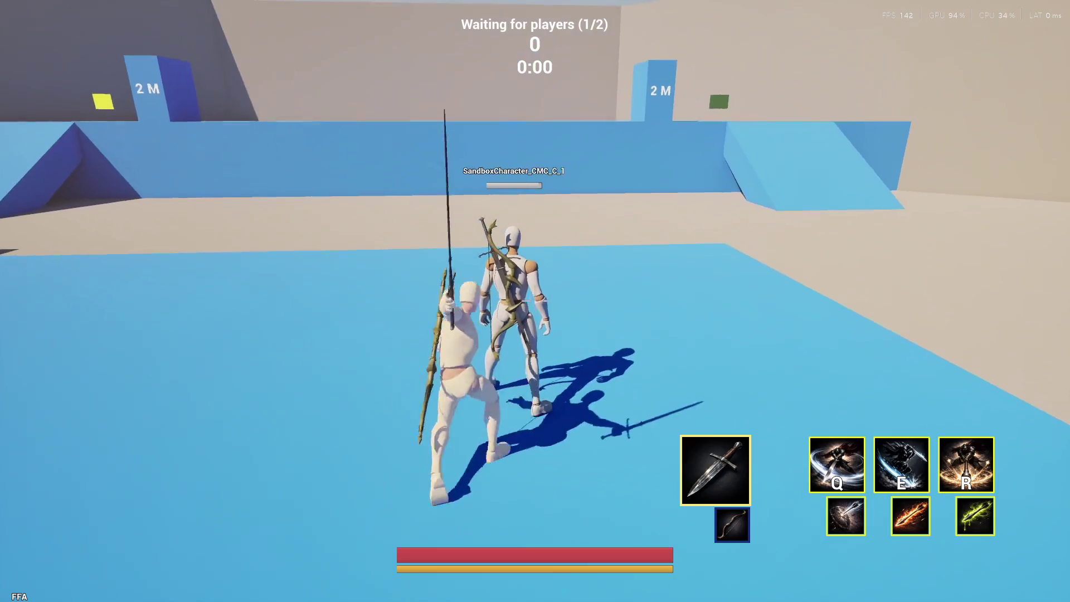
left_click(535, 301)
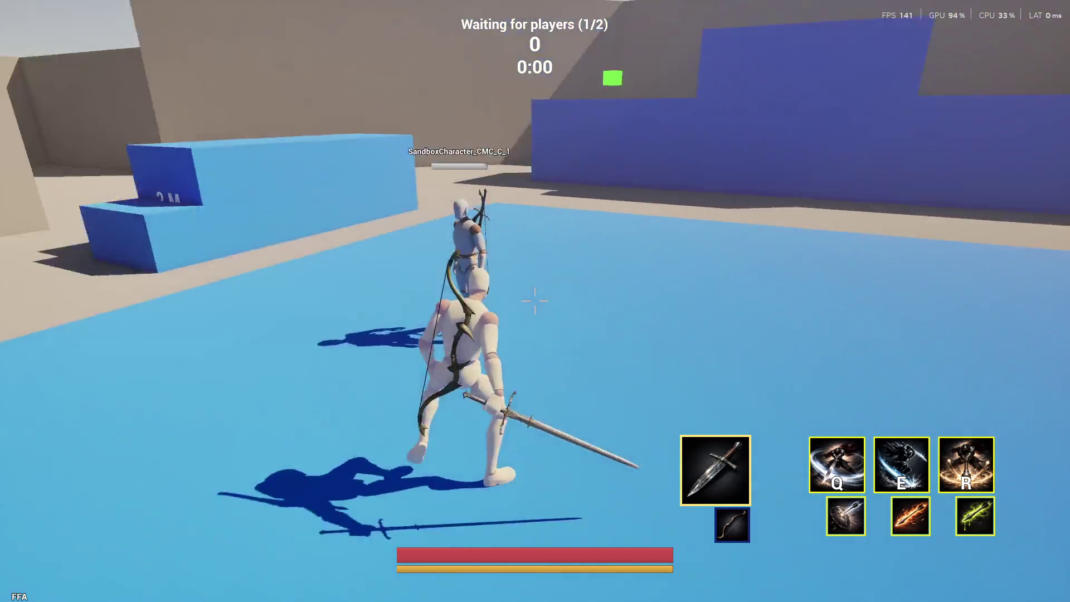
key("q")
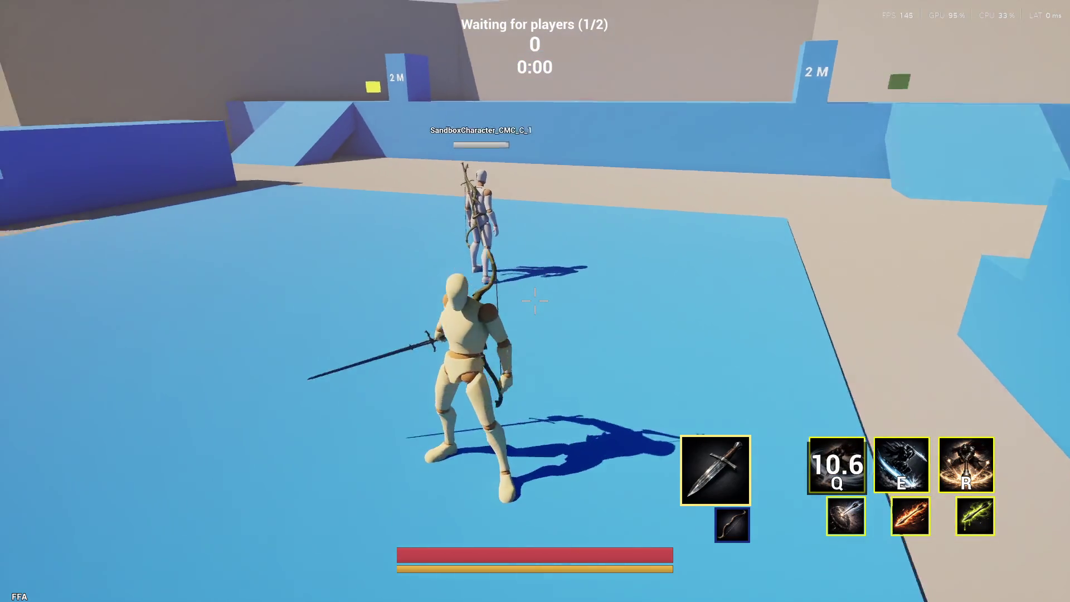
key("w")
key("w")
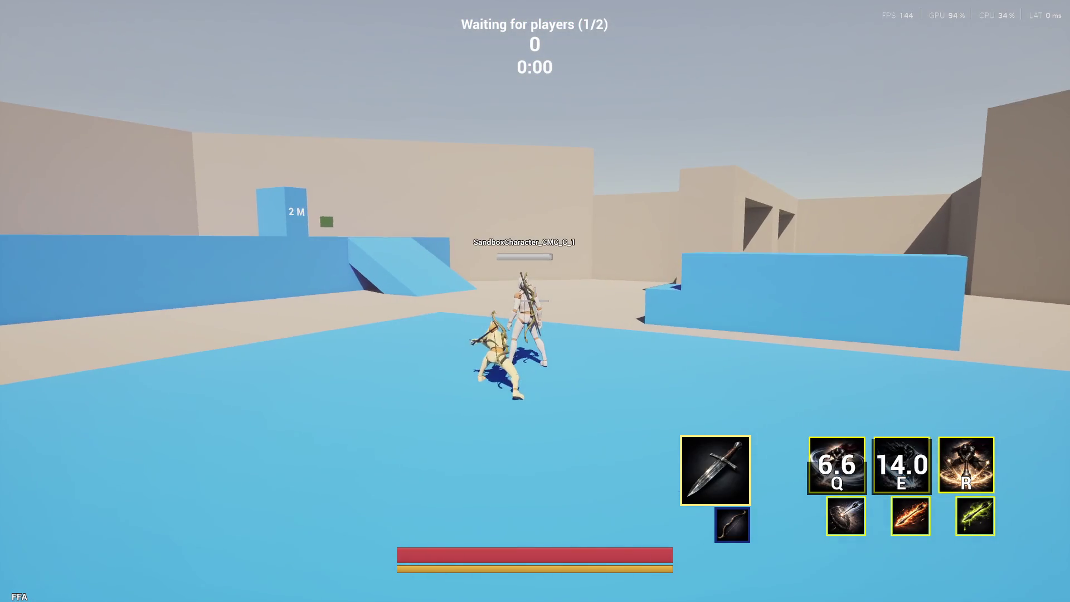
left_click(535, 301)
key("r")
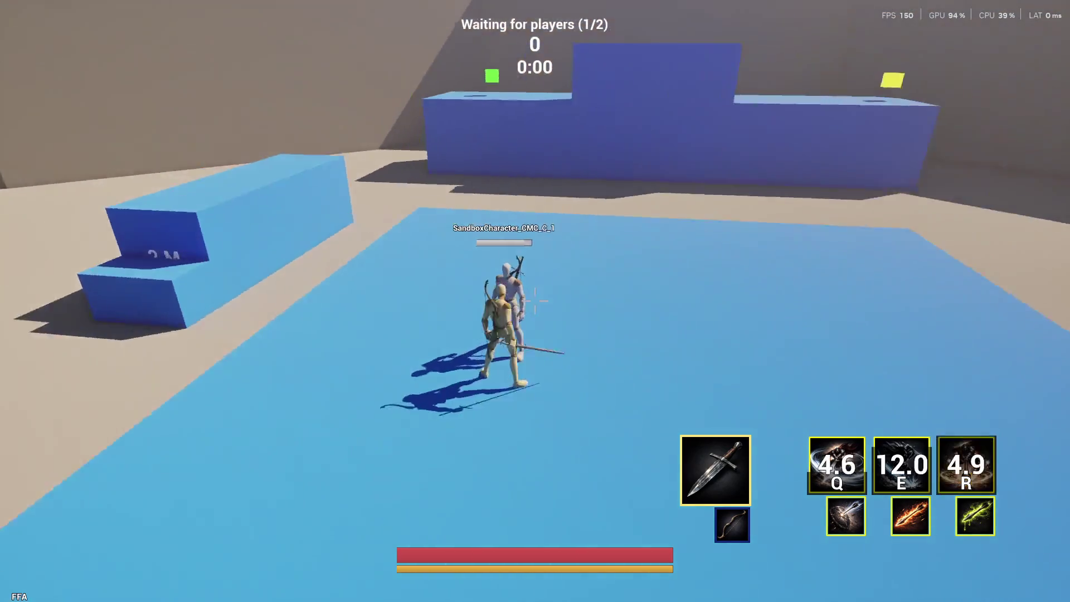
left_click(535, 301)
left_click(535, 301)
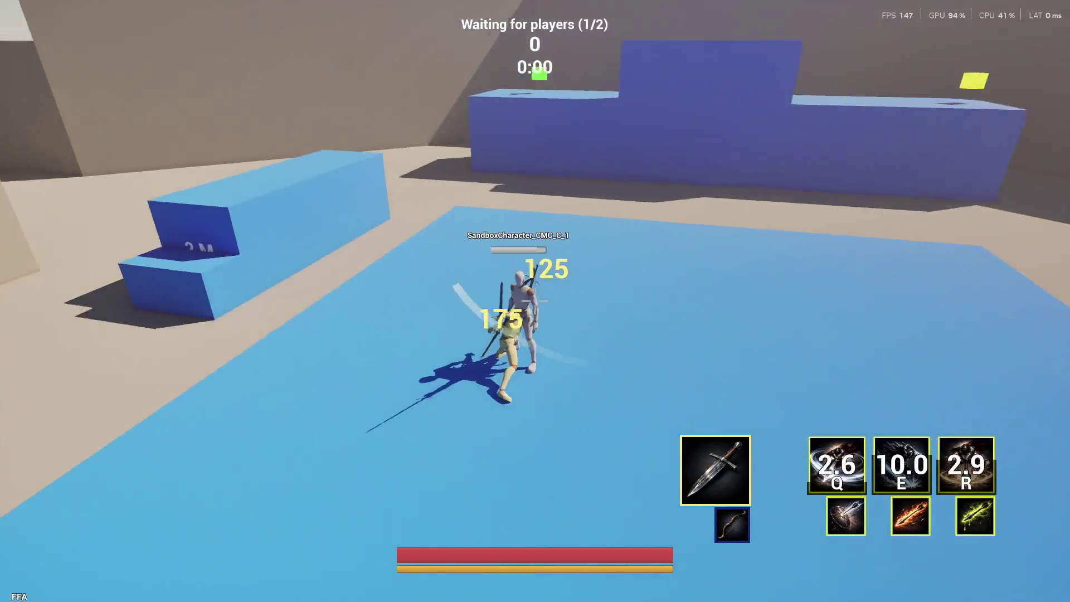
left_click(535, 301)
key("w")
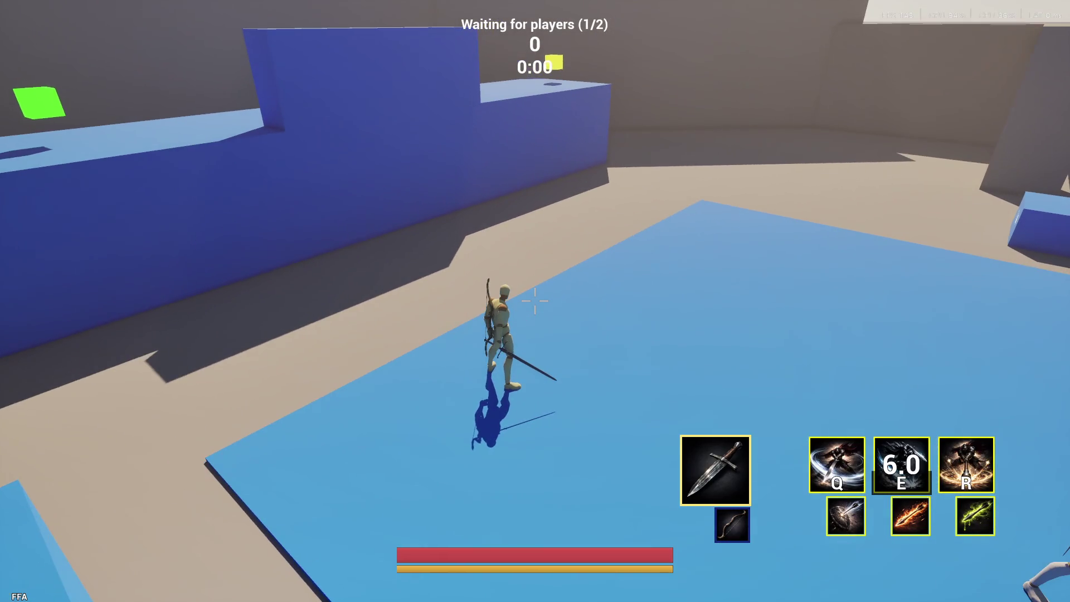
key("Escape")
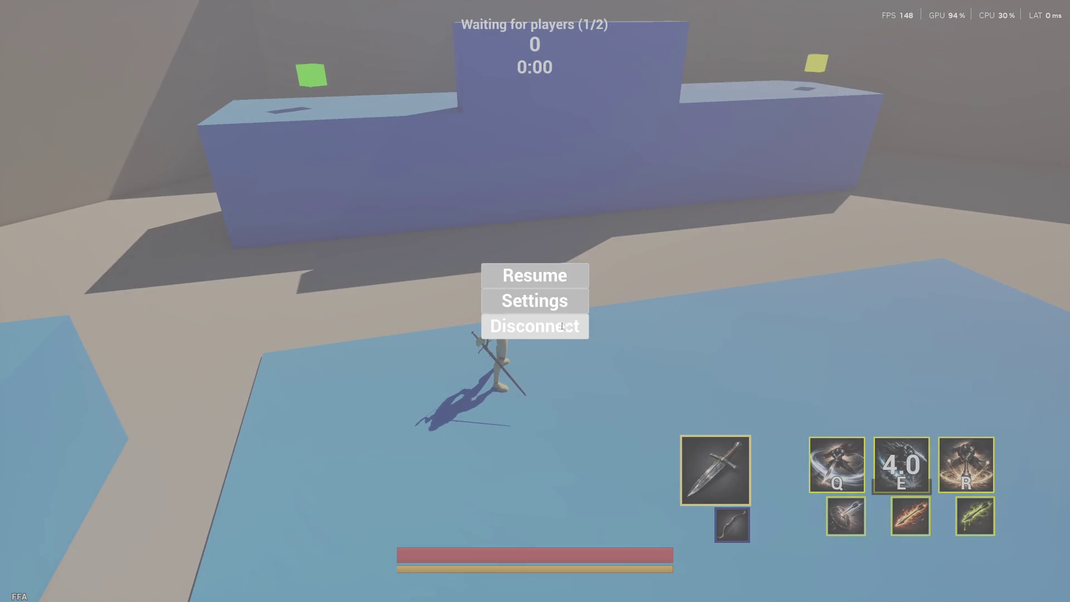
Step: Disconnect from the match and end the play session to return to editing Map_Arena
left_click(525, 316)
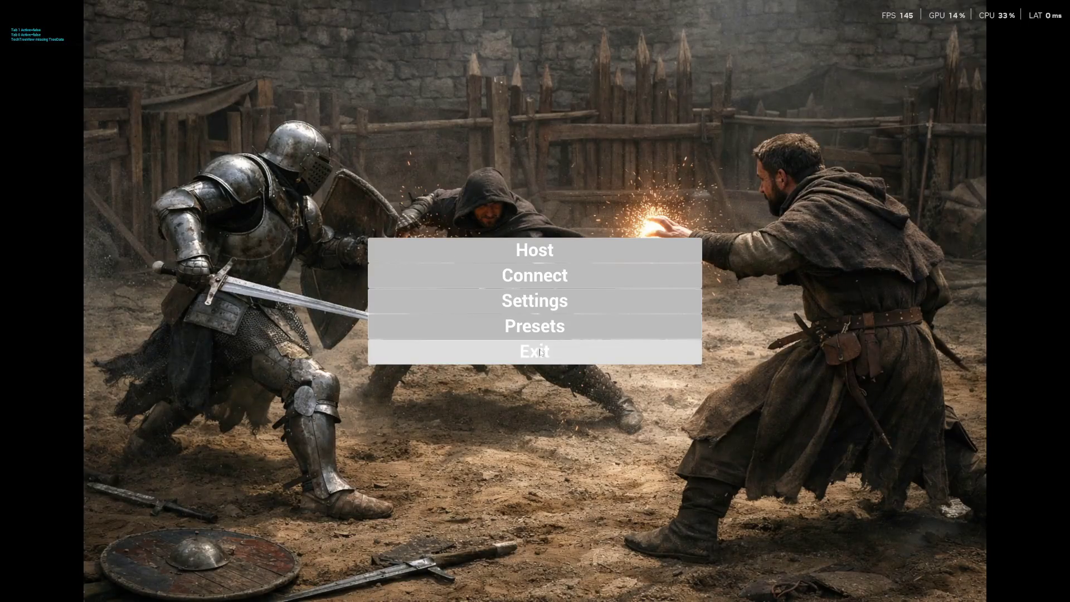
key("Escape")
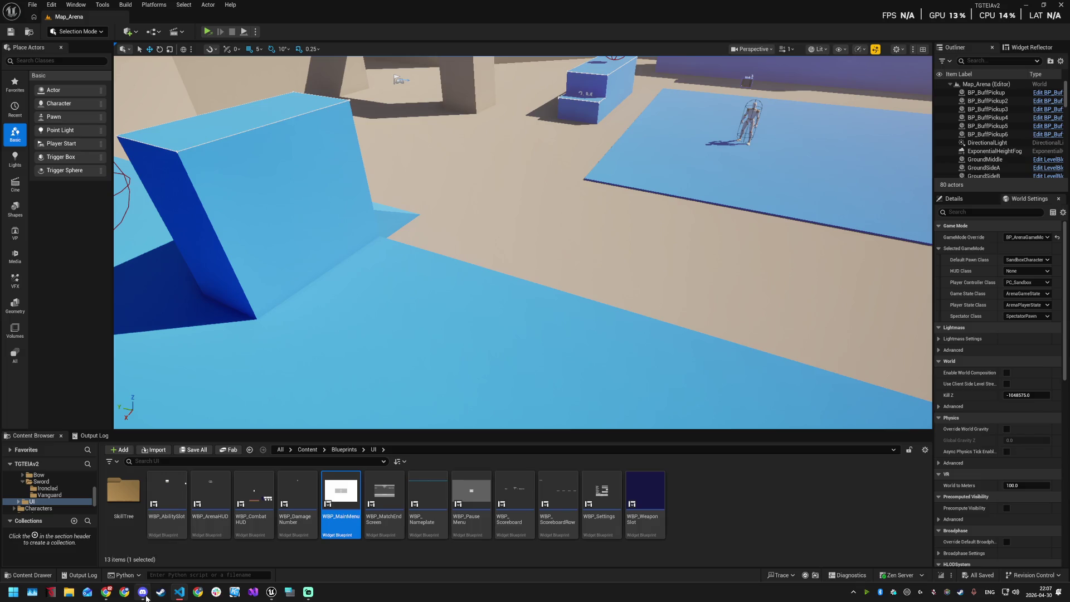
Step: Enlarge the Content Browser panel, raise the camera over the arena, and select the ground pieces
mouse_move(145, 597)
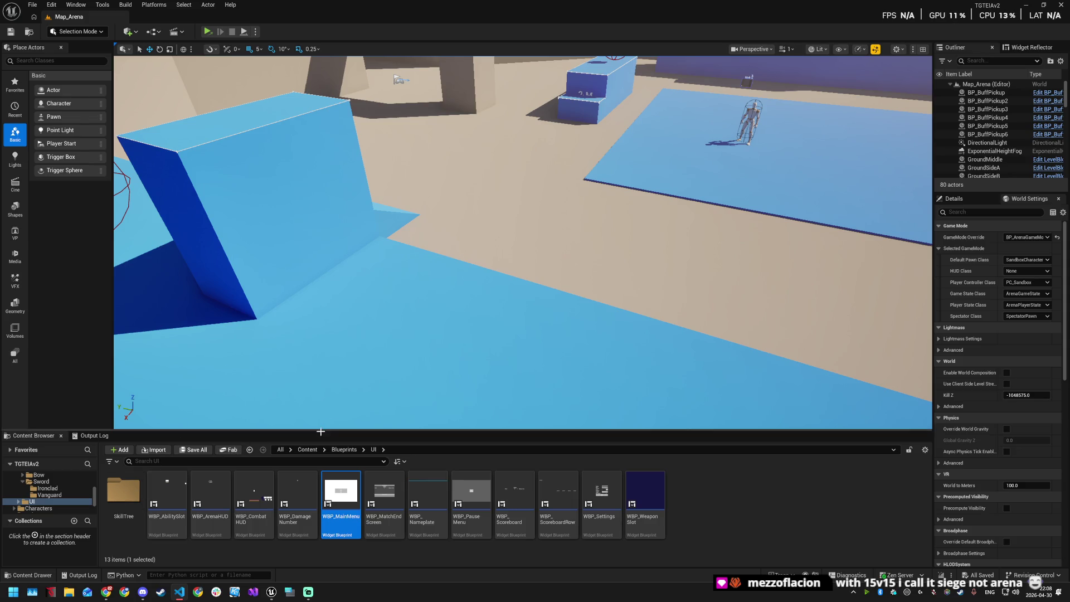
left_click_drag(319, 431, 315, 387)
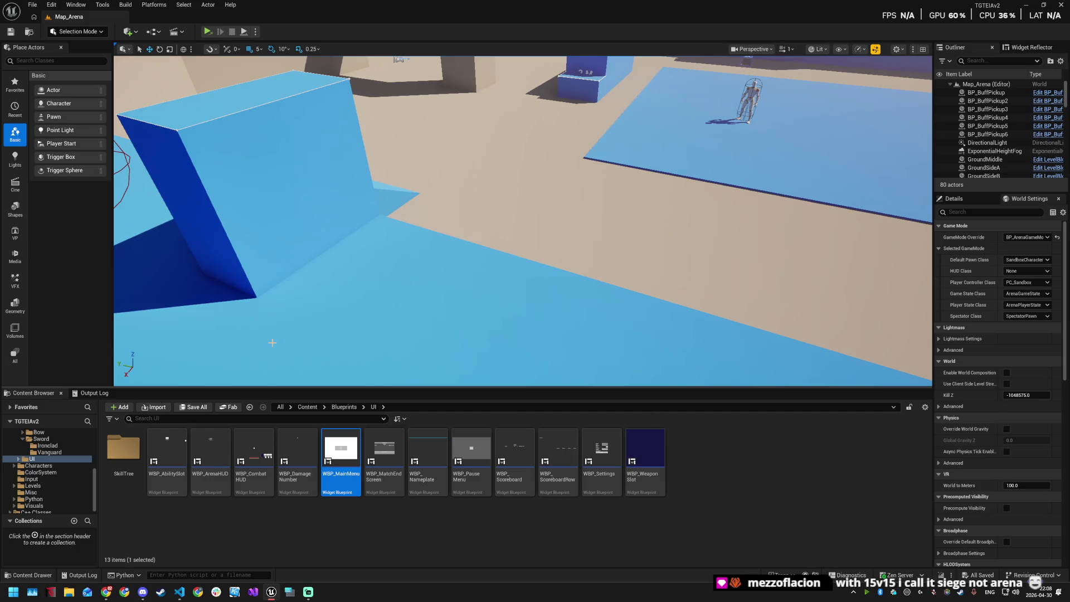
mouse_move(523, 221)
left_mouse_down()
mouse_move(479, 240)
mouse_move(474, 200)
mouse_move(468, 279)
mouse_move(468, 178)
mouse_move(468, 217)
mouse_move(524, 212)
mouse_move(489, 271)
mouse_move(477, 256)
mouse_move(563, 262)
mouse_move(451, 253)
mouse_move(410, 234)
mouse_move(379, 318)
mouse_move(518, 222)
left_mouse_up()
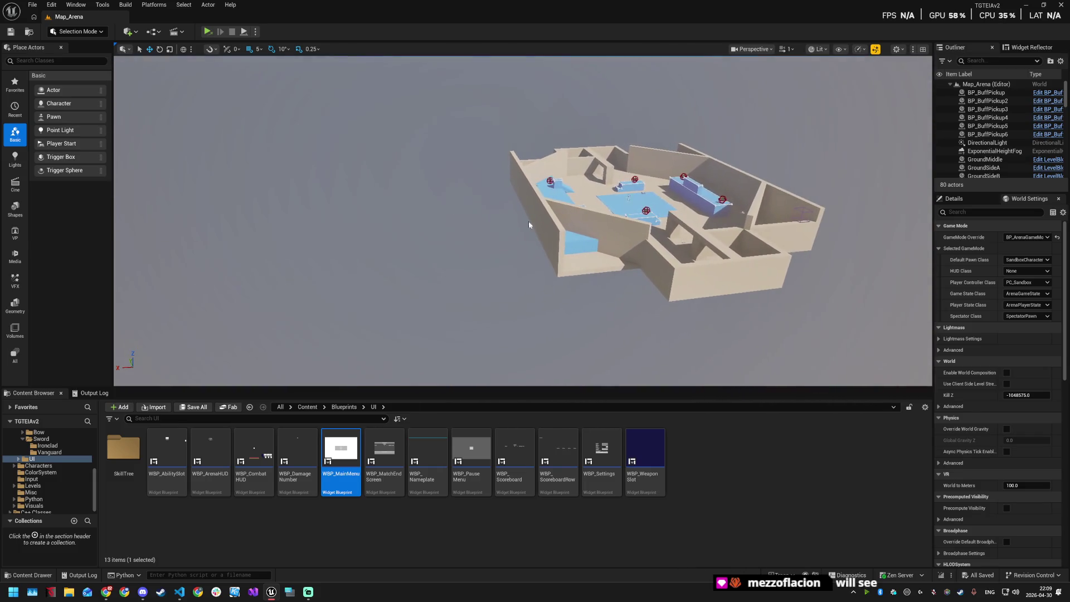
left_click(601, 266)
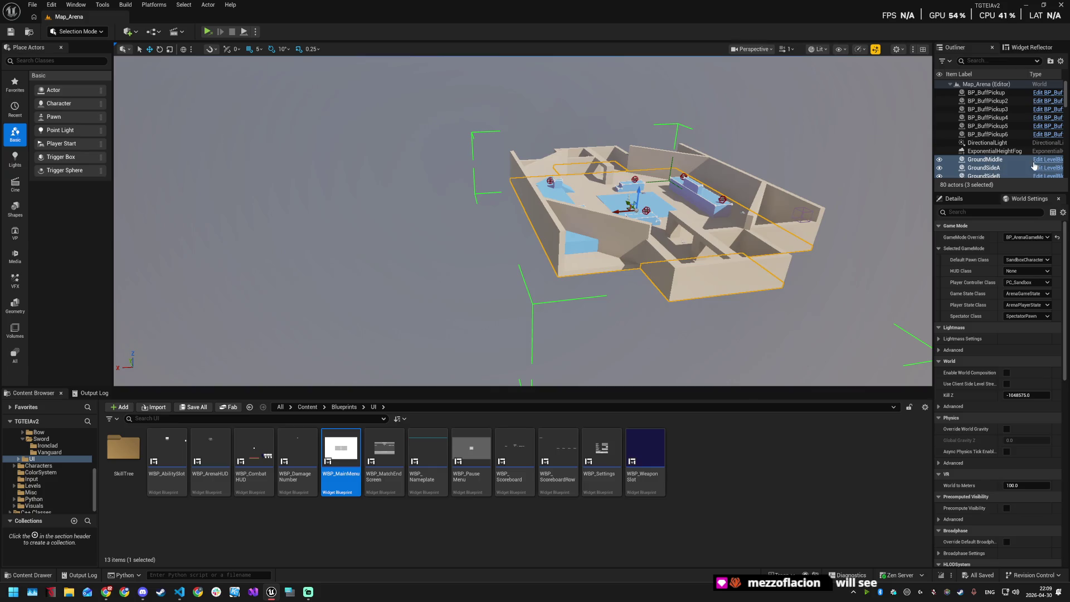
Step: Place a LevelBlock cube (LevelBlock30) left of the arena and show its Details properties
left_click_drag(932, 144, 810, 143)
type("LEVEL B")
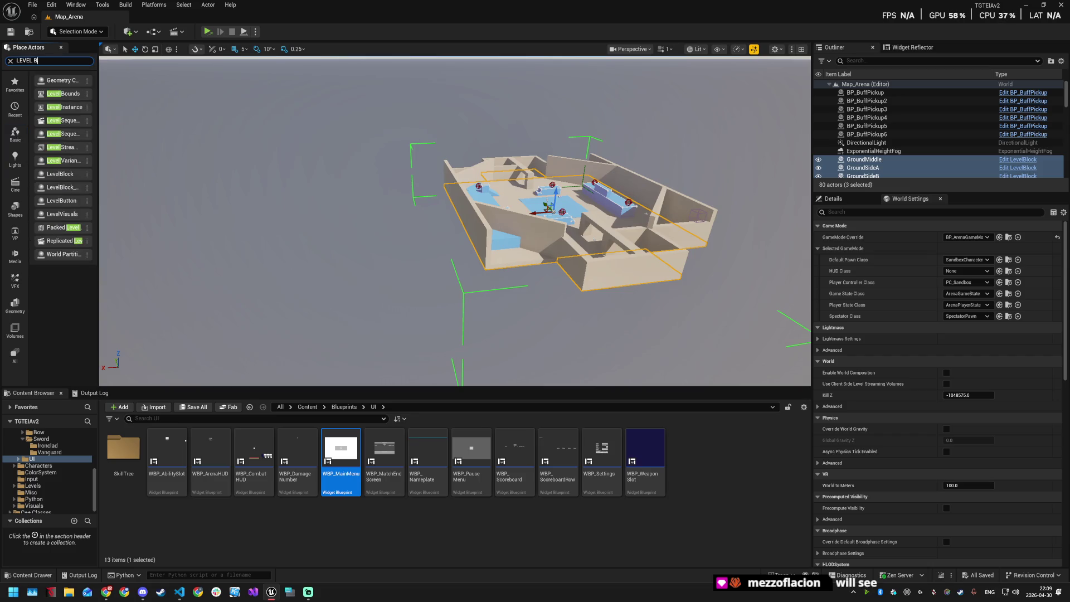
type("L")
left_click_drag(99, 70, 157, 73)
mouse_move(68, 82)
left_mouse_down()
mouse_move(262, 162)
mouse_move(329, 275)
mouse_move(308, 259)
left_mouse_up()
left_click_drag(570, 220, 279, 252)
left_click_drag(379, 340, 368, 267)
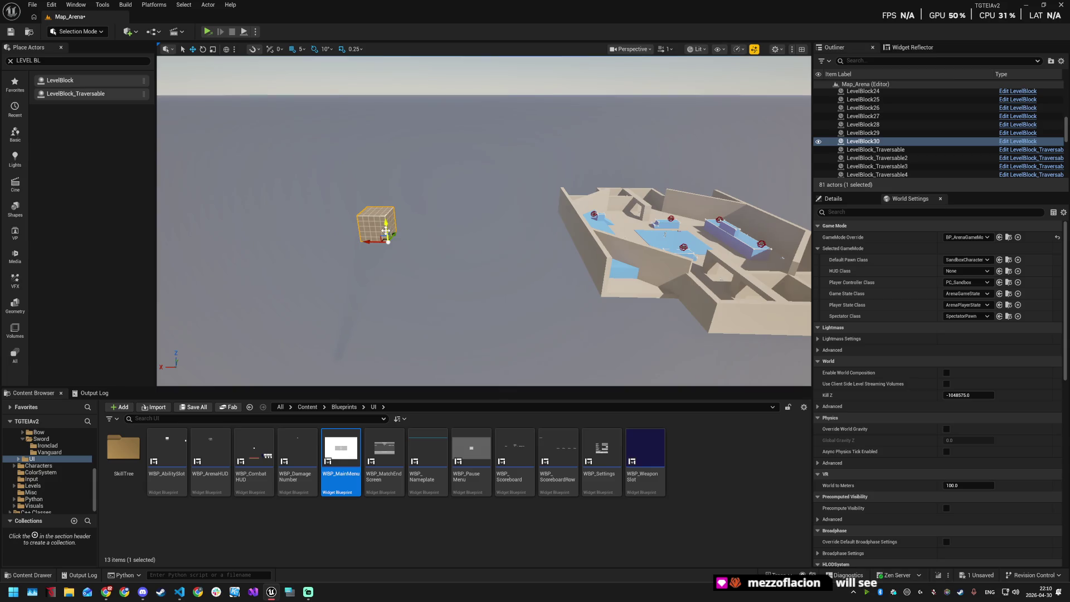
left_click(833, 199)
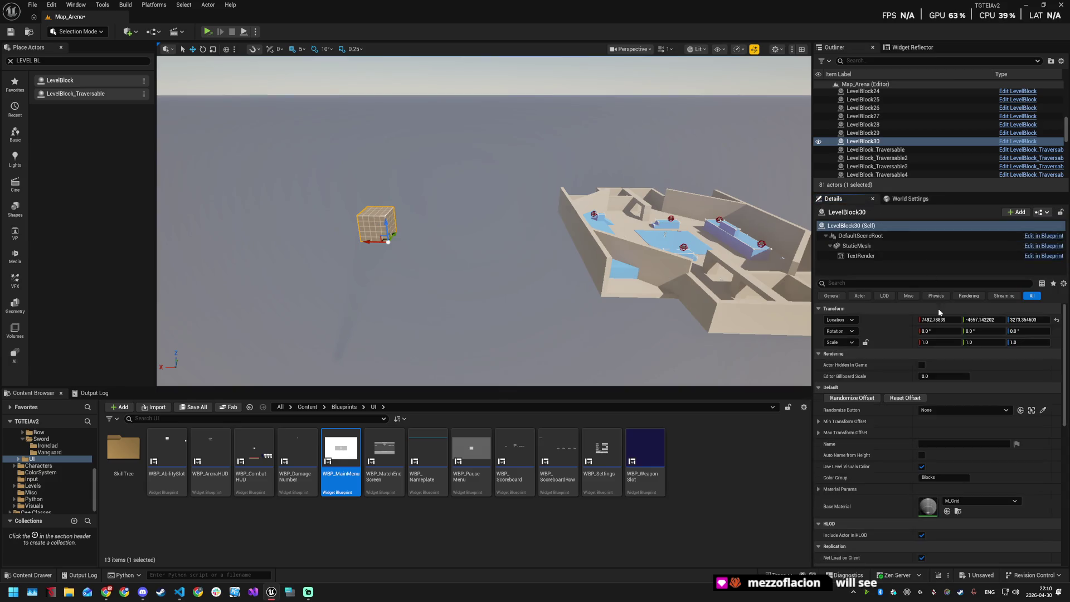
Step: Set LevelBlock30's location to X 5880, Y 0, Z 0 and focus the view on it
left_click(936, 322)
type("0")
key("Return")
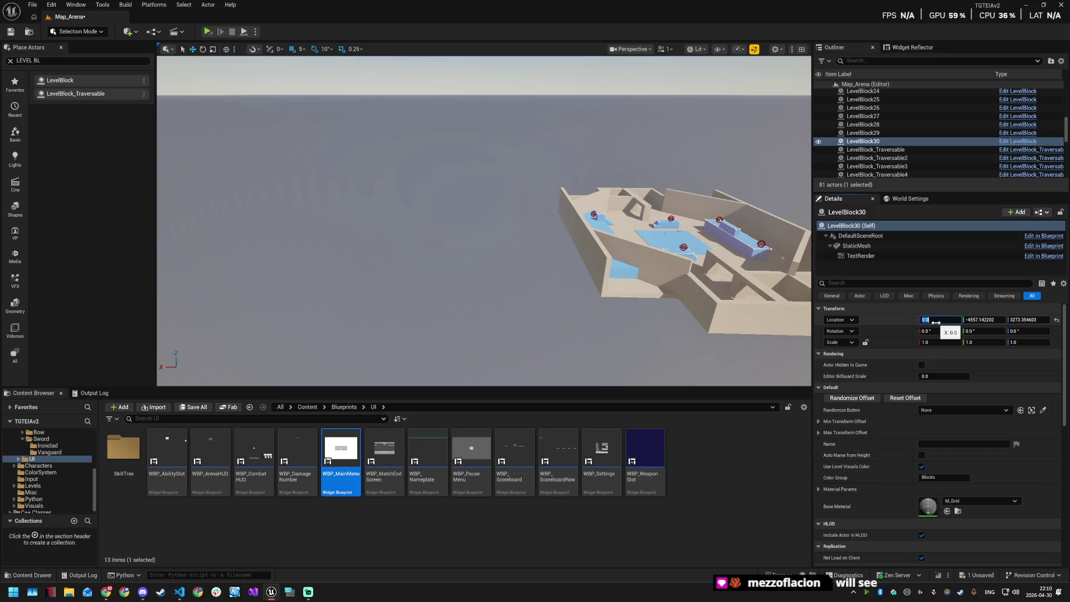
left_click(980, 322)
type("0")
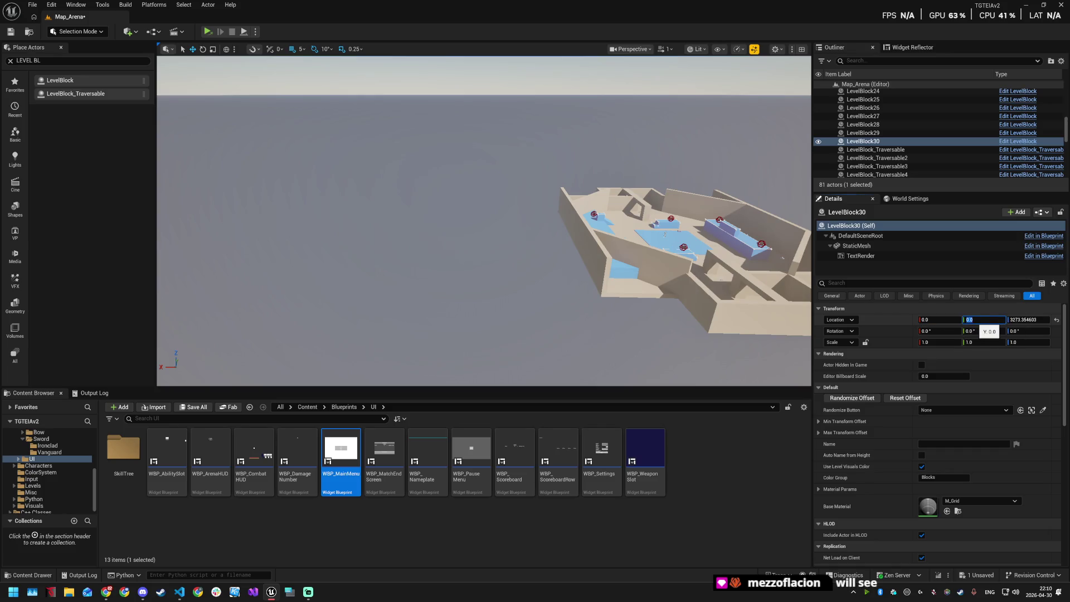
key("Return")
key("f")
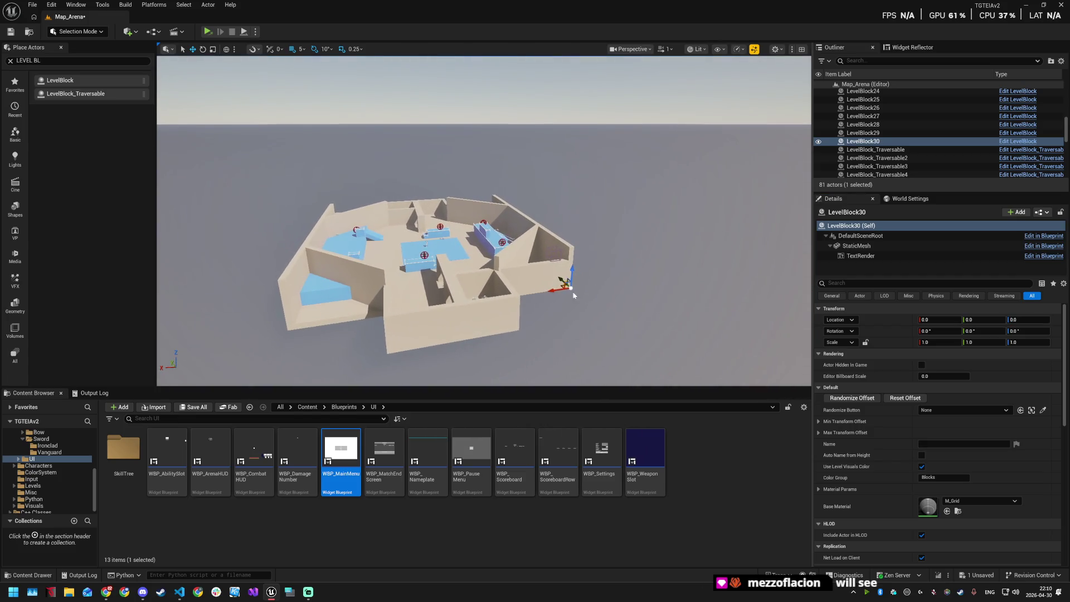
key("f")
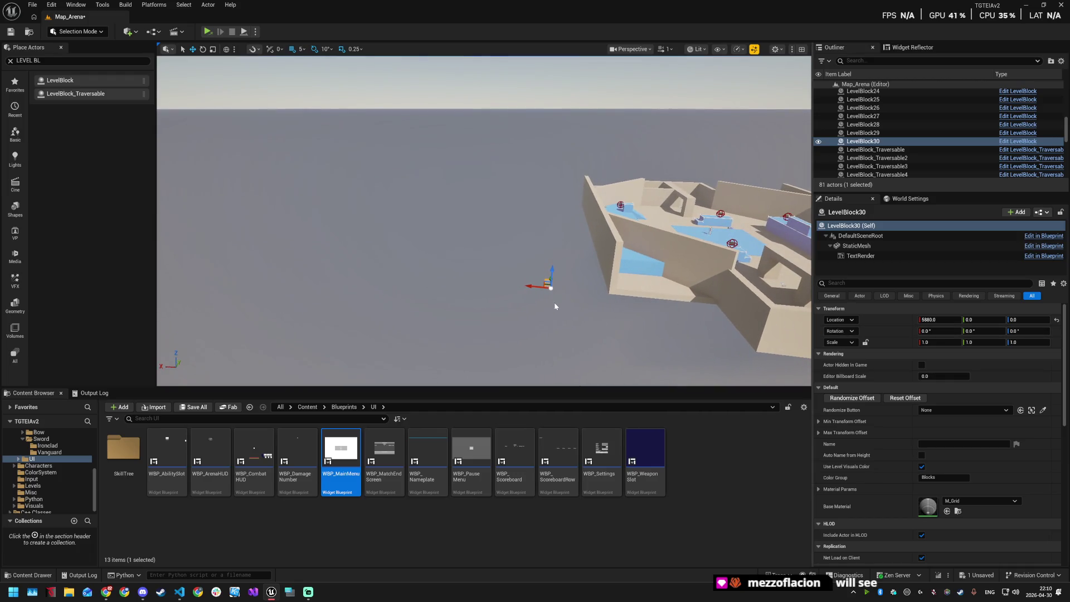
Step: Scale LevelBlock30 to 75 × 52.25 × 2 as a floor slab, then open File Explorer
key("r")
left_click_drag(538, 290, 542, 284)
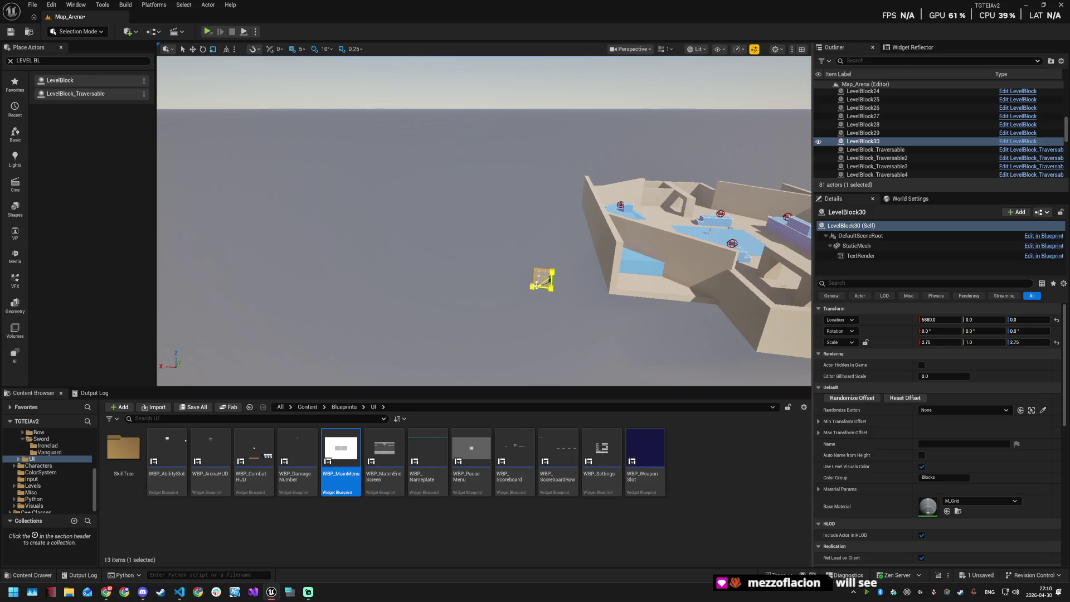
left_click_drag(530, 287, 487, 282)
mouse_move(550, 282)
left_mouse_down()
mouse_move(474, 284)
mouse_move(551, 288)
left_mouse_up()
left_click_drag(613, 262, 635, 248)
left_click_drag(526, 321, 591, 325)
mouse_move(569, 269)
left_mouse_down()
mouse_move(602, 266)
mouse_move(568, 269)
left_mouse_up()
mouse_move(545, 233)
left_mouse_down()
mouse_move(545, 249)
mouse_move(546, 234)
mouse_move(505, 286)
mouse_move(567, 240)
mouse_move(233, 344)
mouse_move(184, 312)
left_mouse_up()
key("alt+Tab")
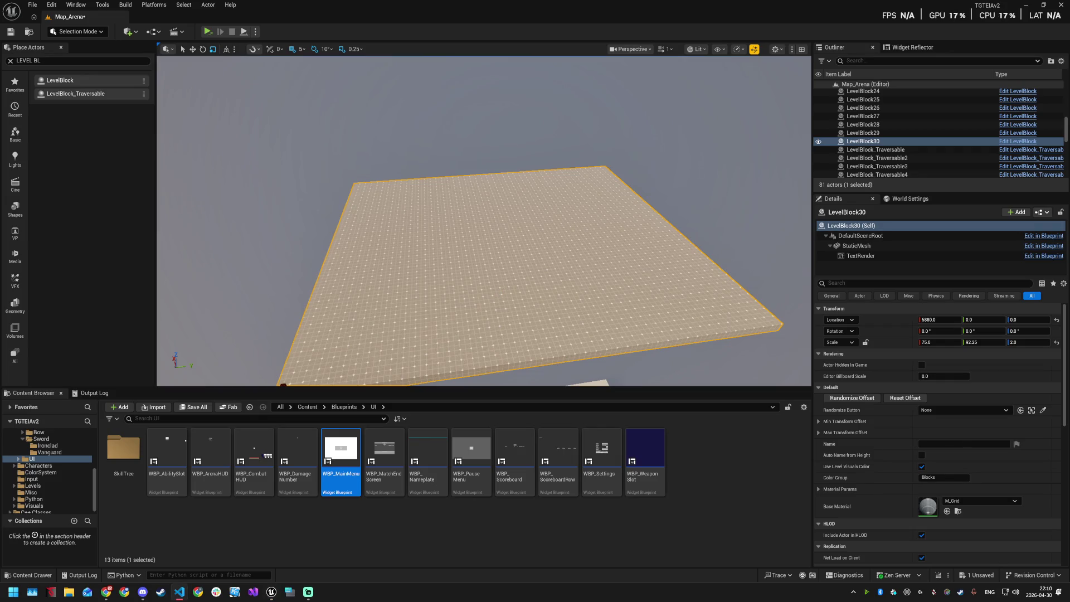
key("super+e")
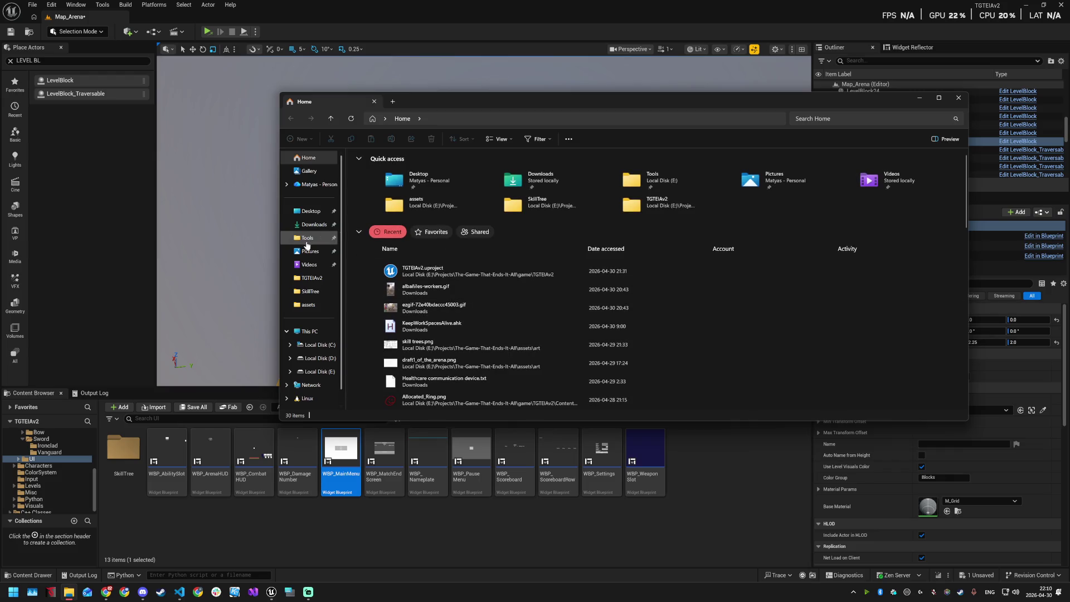
Step: Navigate to The-Game-That-Ends-It-All\assets\art and open the draft1_of_the_arena.png sketch
left_click(314, 225)
left_click(311, 278)
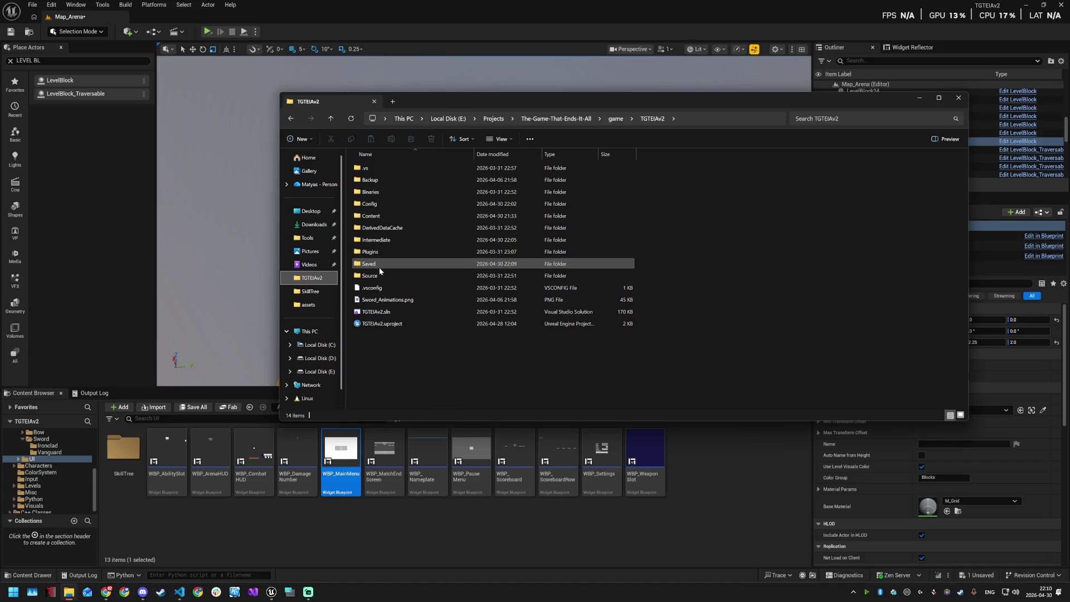
left_click(616, 118)
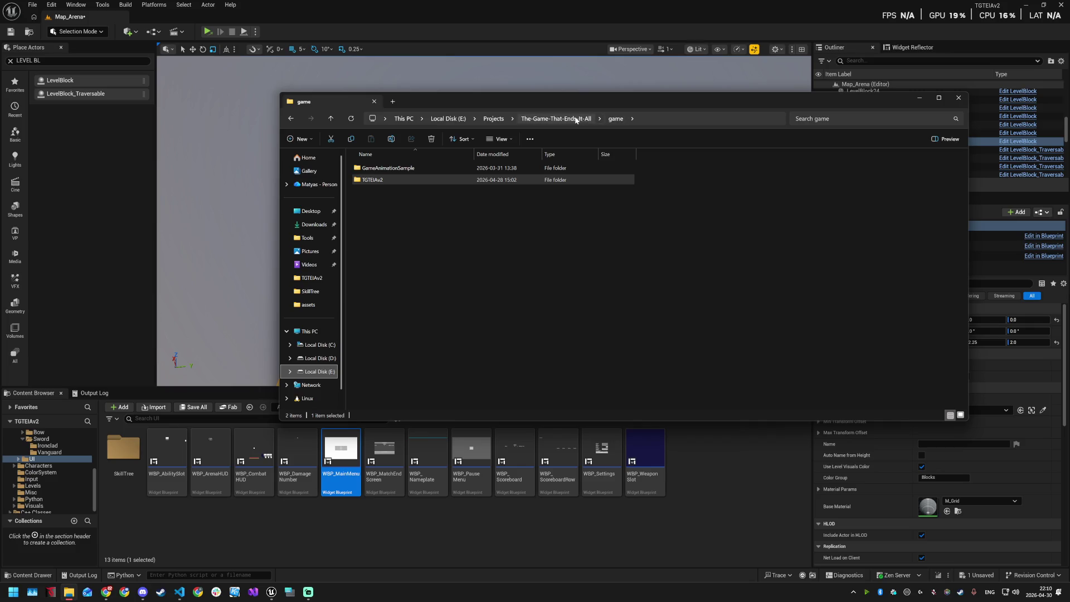
left_click(556, 118)
double_click(388, 242)
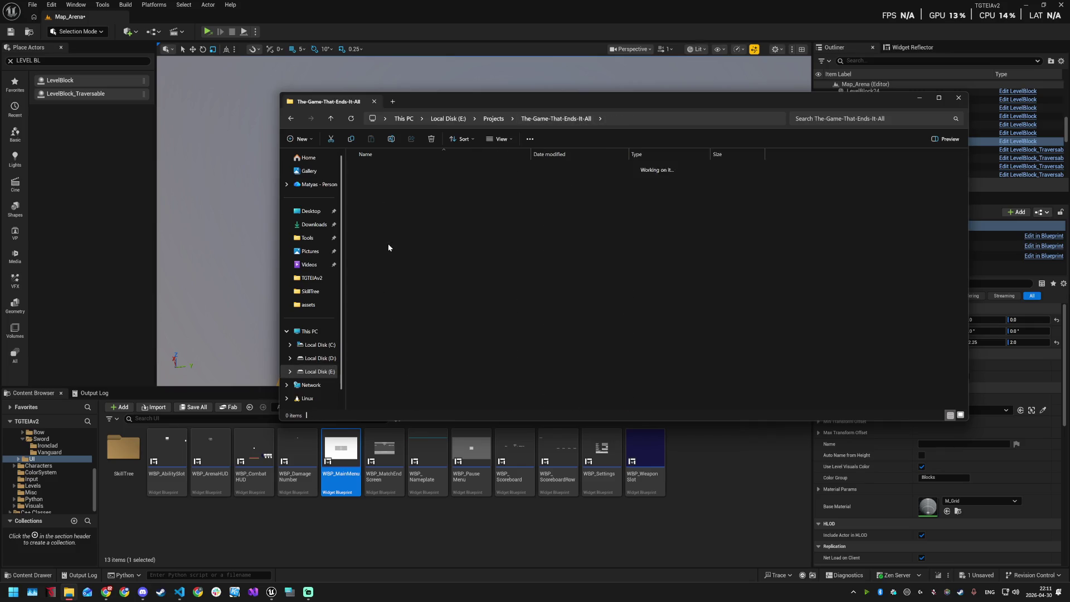
double_click(379, 167)
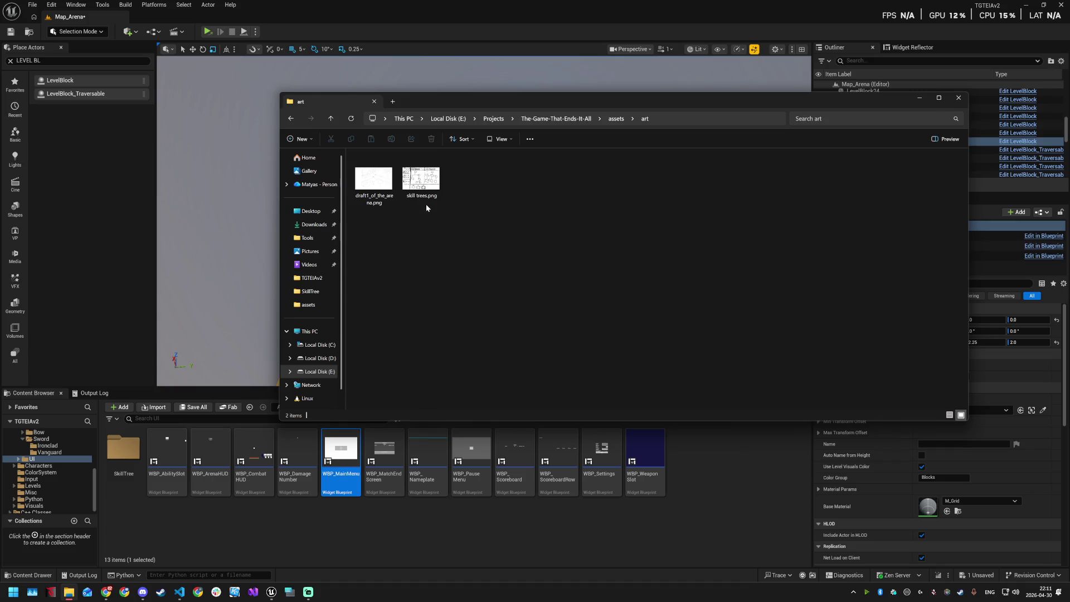
double_click(373, 179)
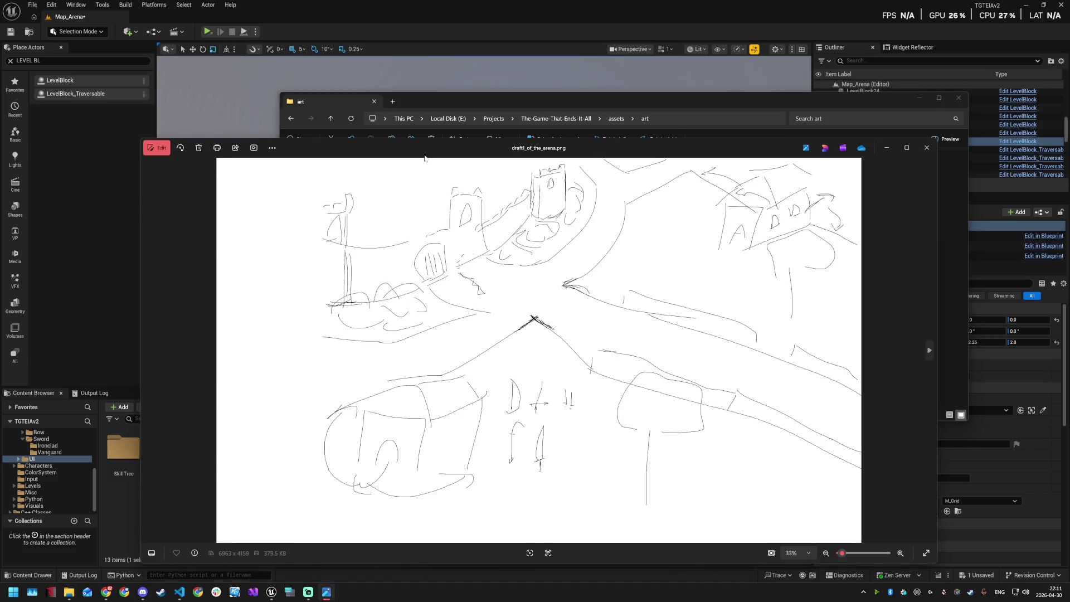
Step: Maximize Photos and zoom into draft1_of_the_arena.png, panning over its upper and right parts
left_click_drag(586, 154, 555, 91)
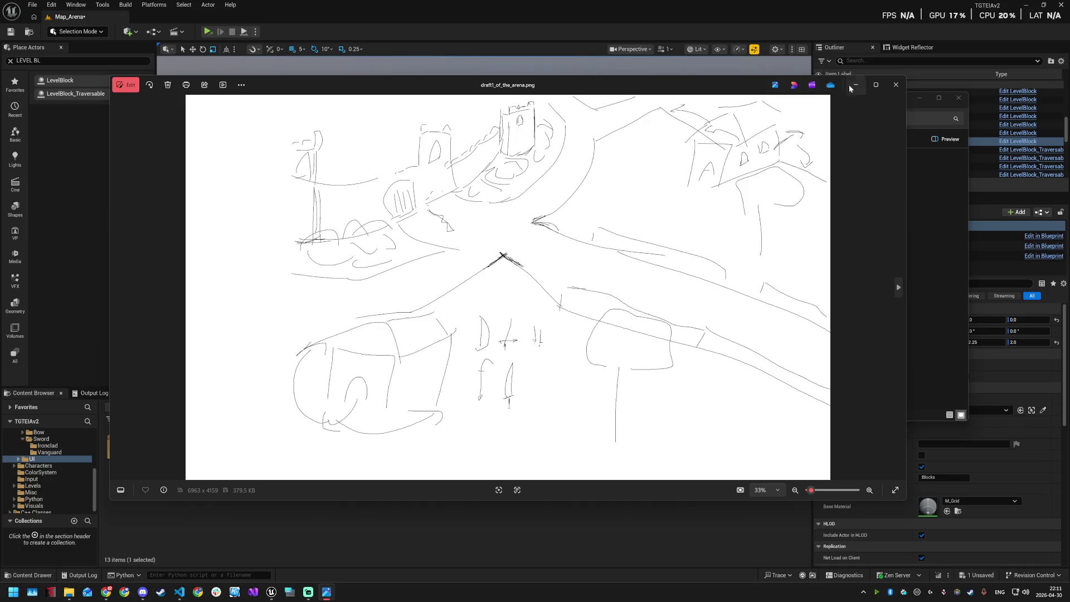
left_click(875, 84)
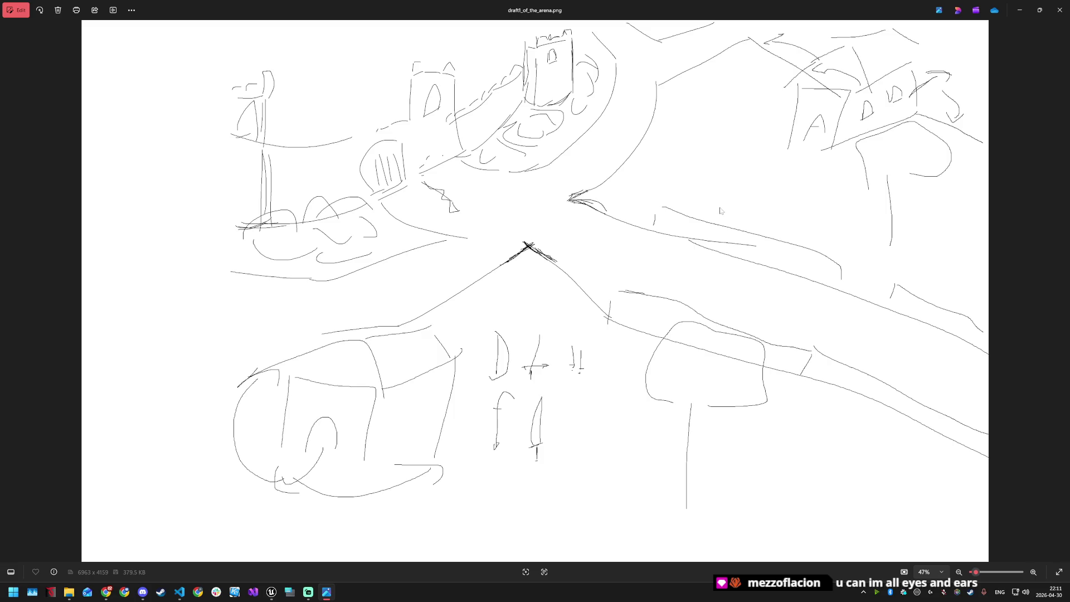
scroll(532, 234, "up", 3)
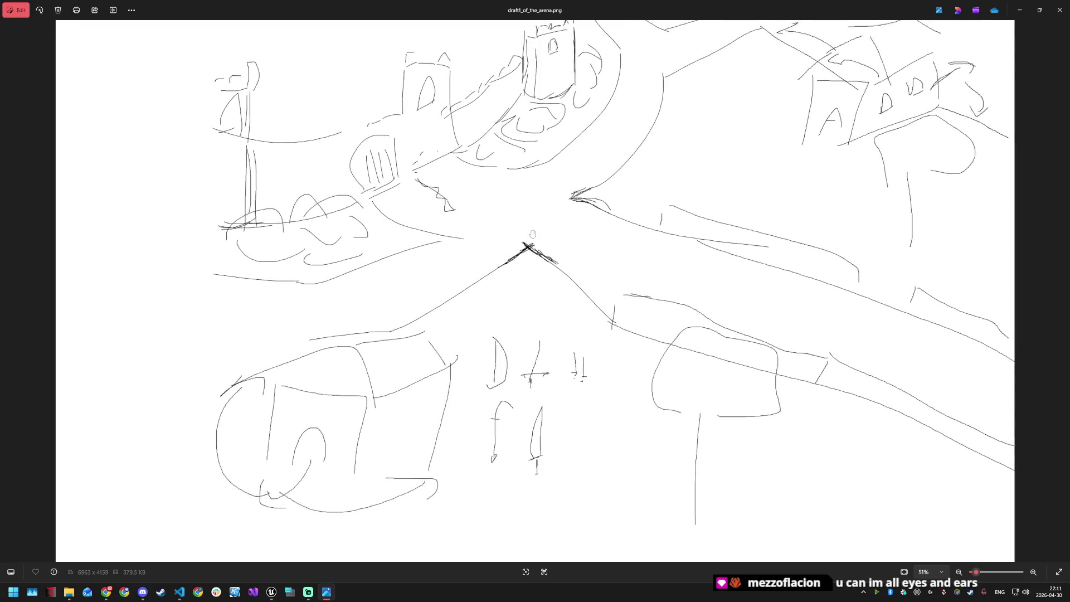
scroll(532, 234, "up", 1)
left_click_drag(532, 234, 524, 312)
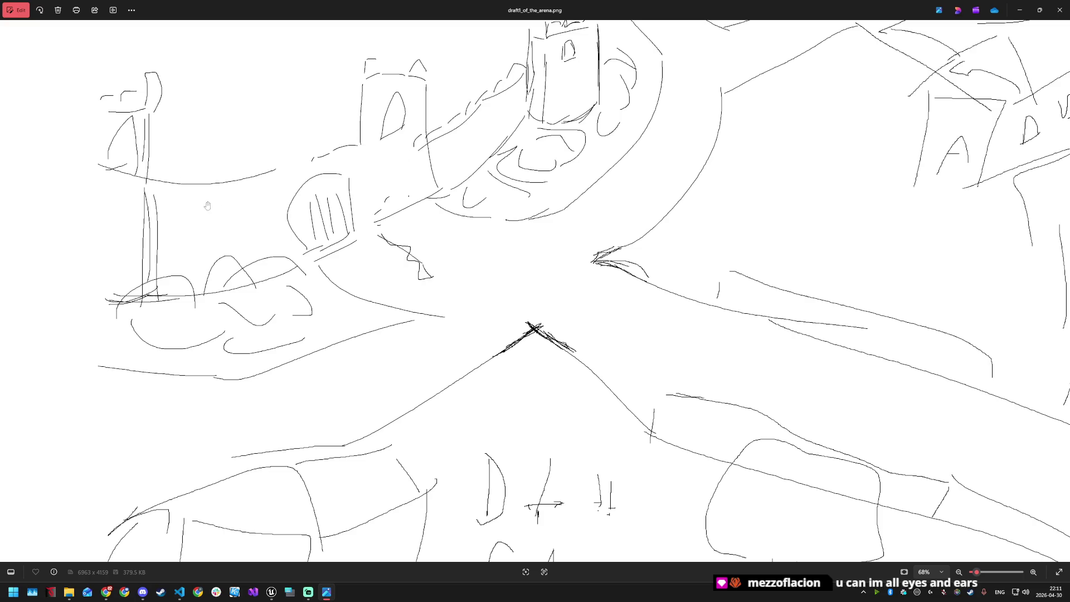
mouse_move(608, 270)
left_mouse_down()
mouse_move(541, 252)
mouse_move(541, 229)
left_mouse_up()
Step: Zoom and pan over the sketch's lower part, then close Photos
scroll(541, 227, "down", 2)
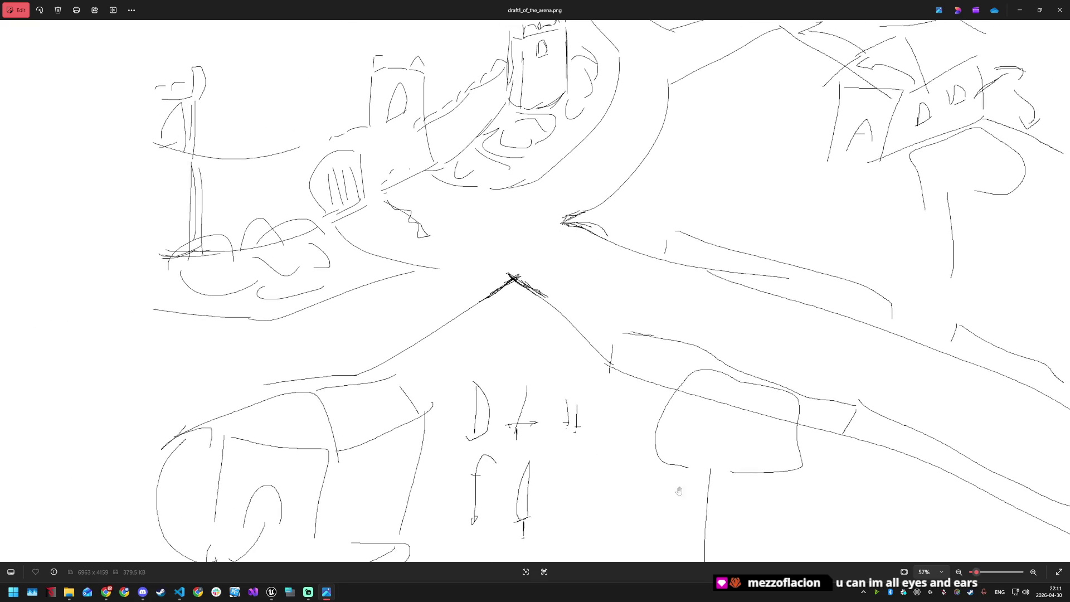
scroll(697, 411, "up", 1)
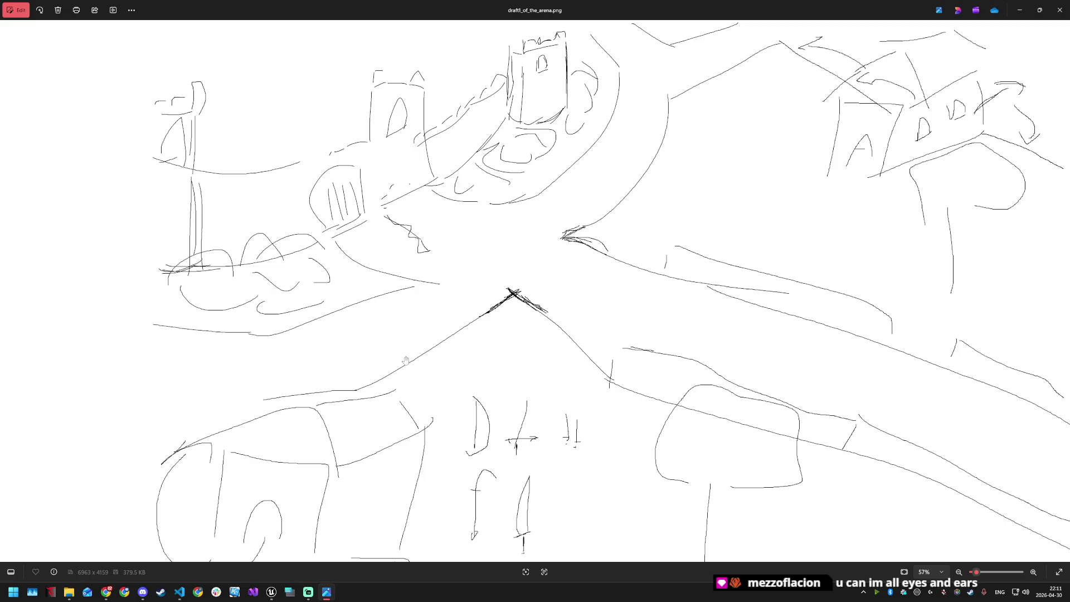
left_click_drag(405, 361, 405, 330)
scroll(284, 472, "down", 1)
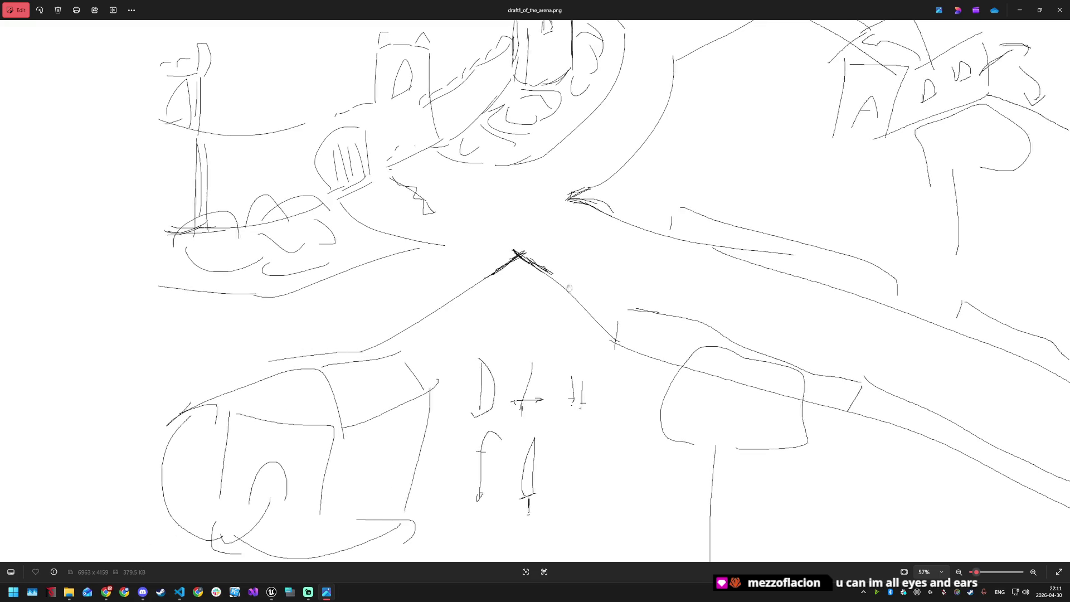
scroll(570, 289, "down", 1)
scroll(759, 415, "down", 1)
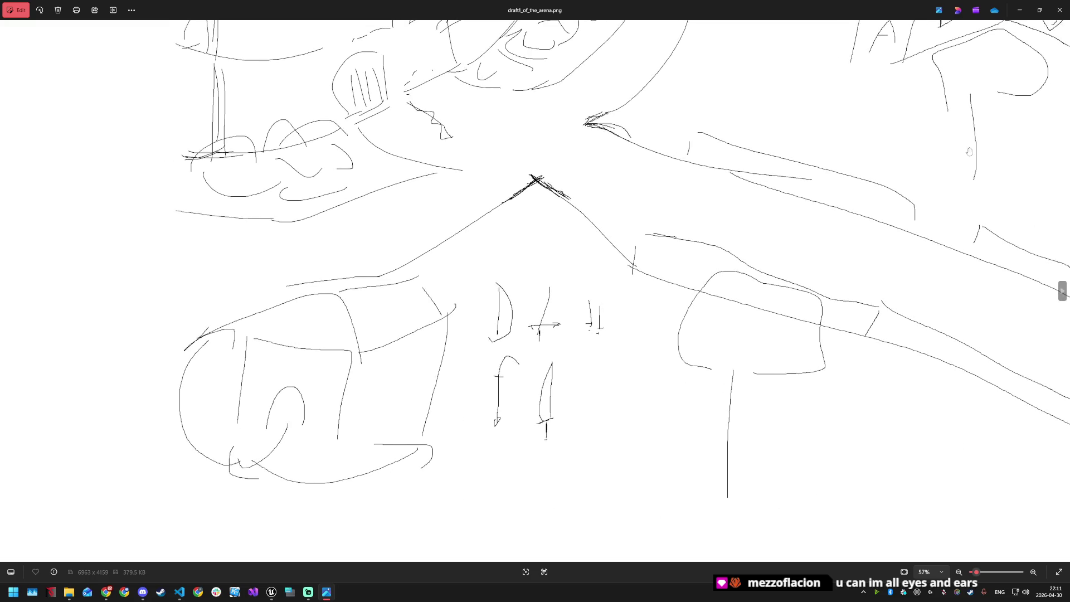
scroll(1062, 290, "up", 1)
scroll(639, 114, "up", 1)
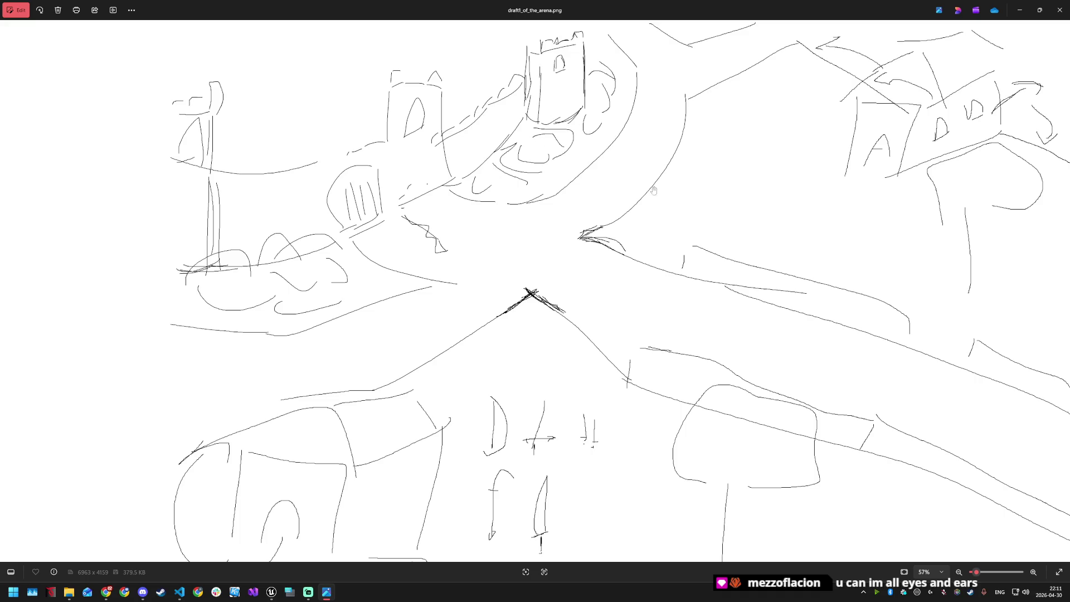
scroll(571, 288, "down", 2)
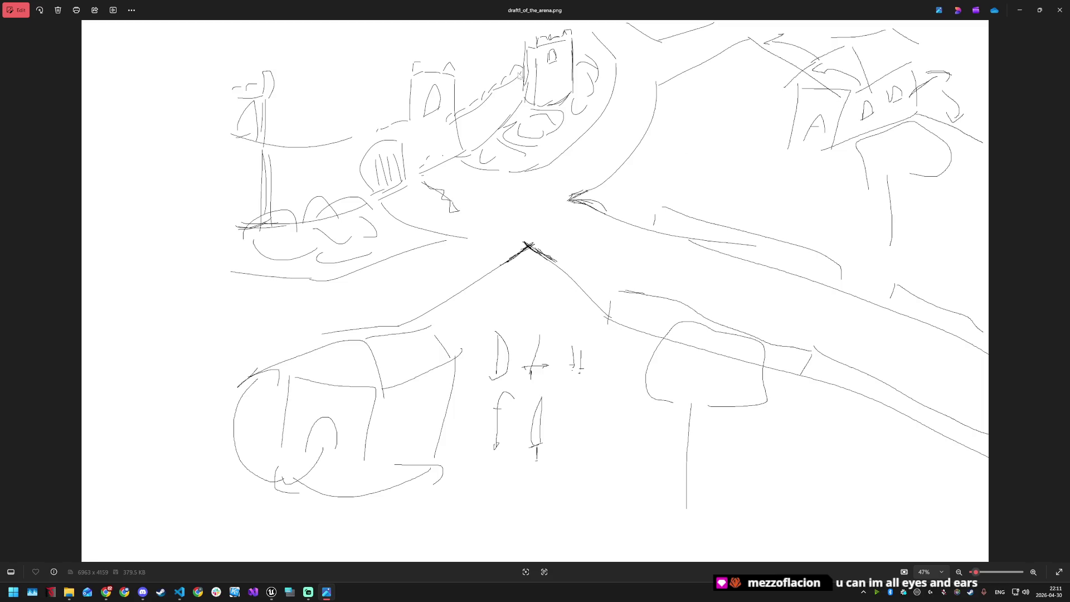
left_click(1060, 10)
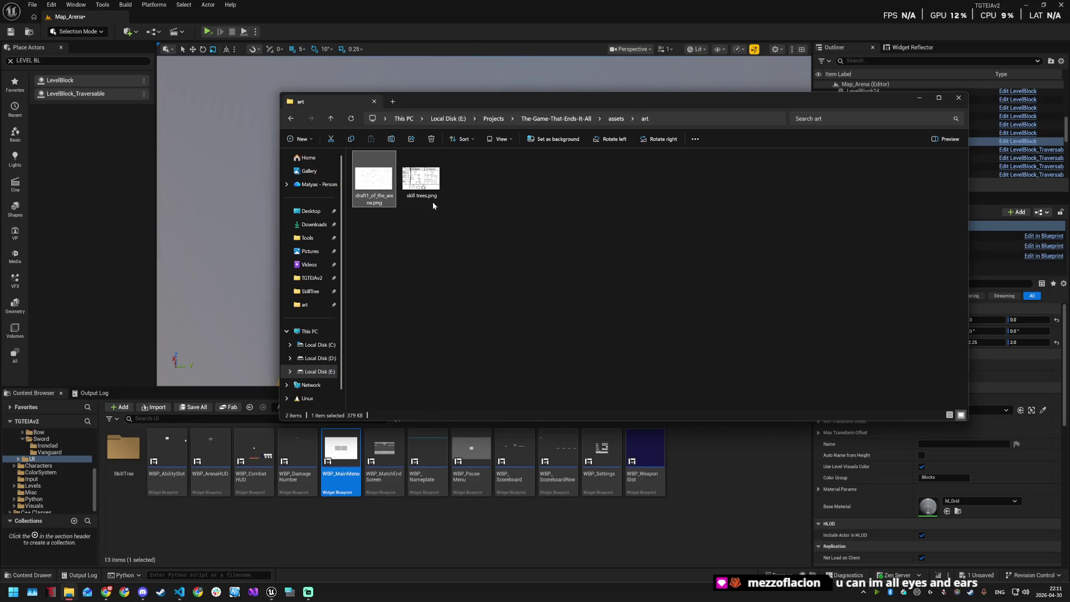
Step: Select skill trees.png, then open draft1_of_the_arena.png in Photos
left_click(436, 186)
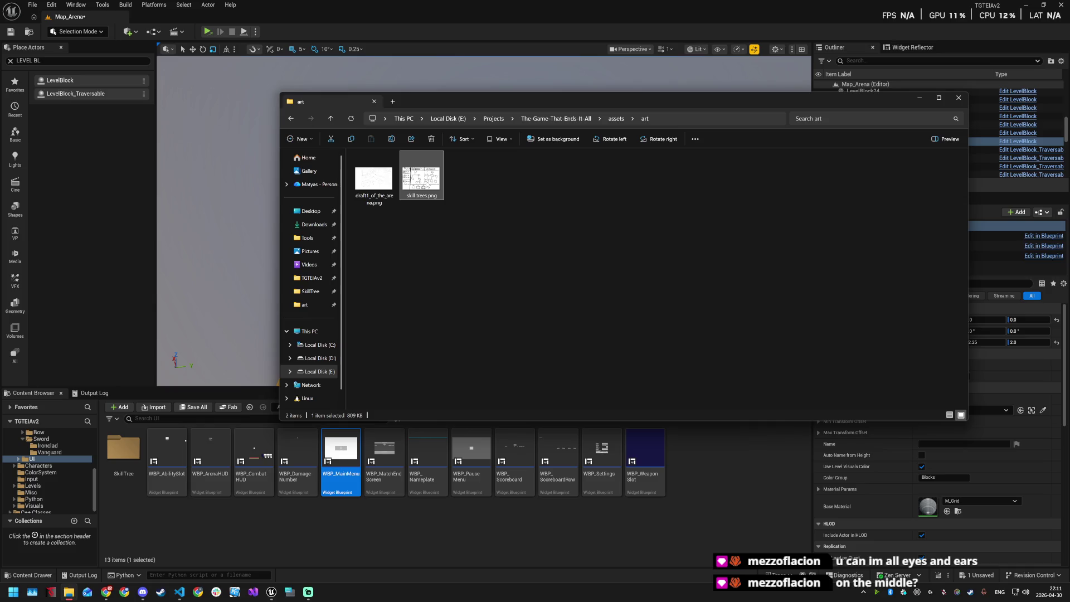
double_click(373, 178)
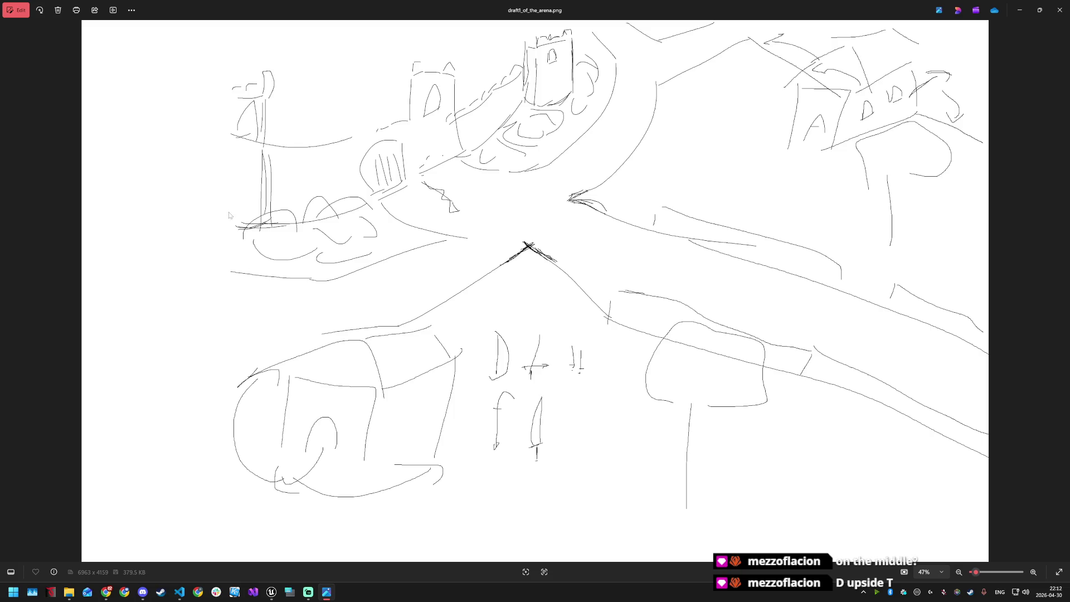
Step: Zoom the arena sketch to 100% on its D, F and blade marks, back to 47%, then close Photos
left_click(132, 10)
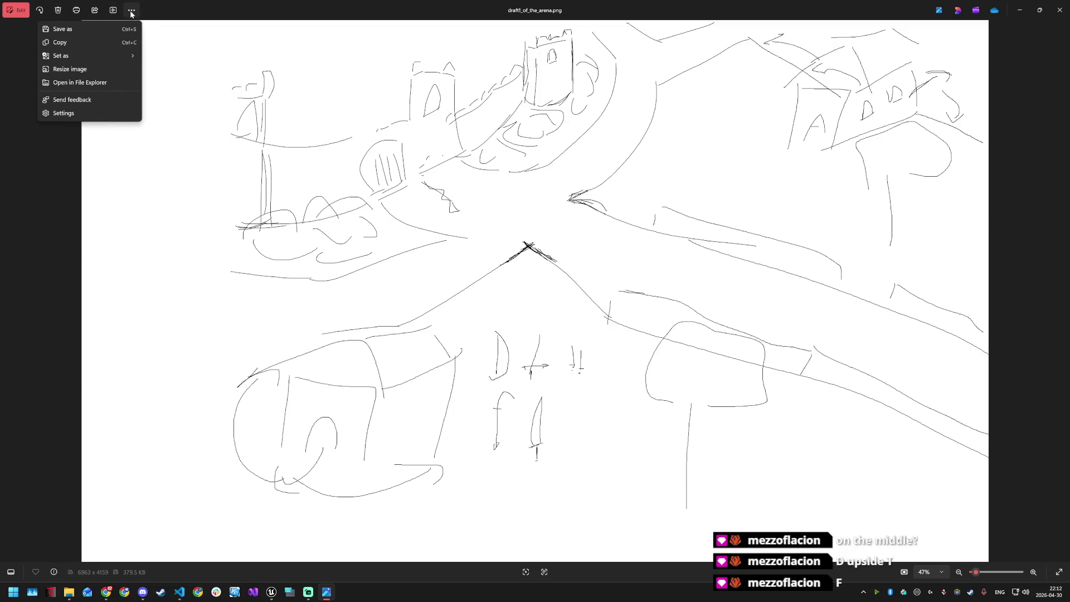
left_click(132, 12)
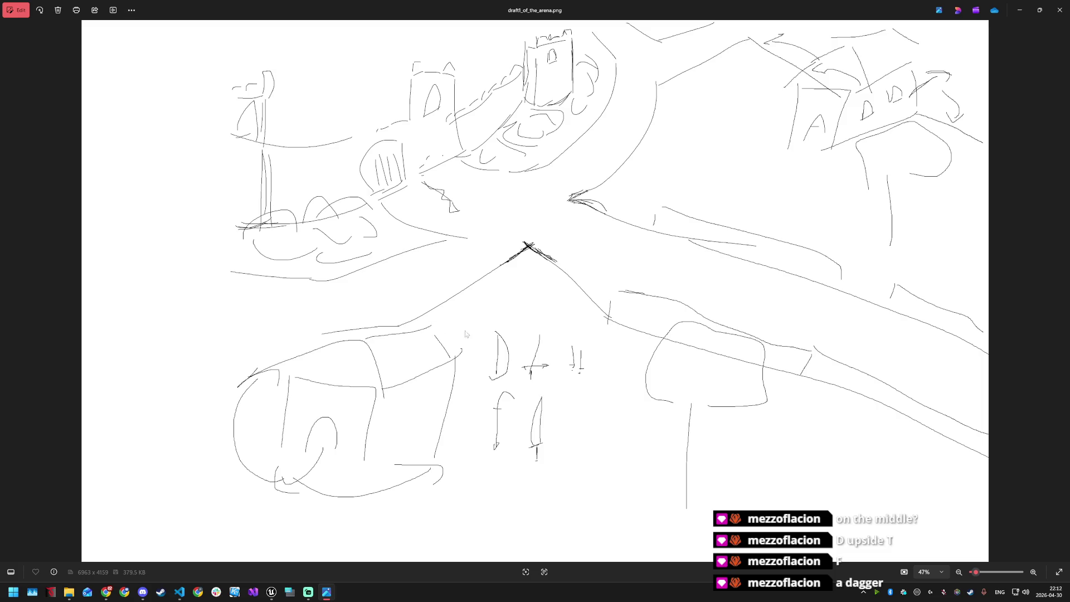
scroll(563, 392, "up", 5)
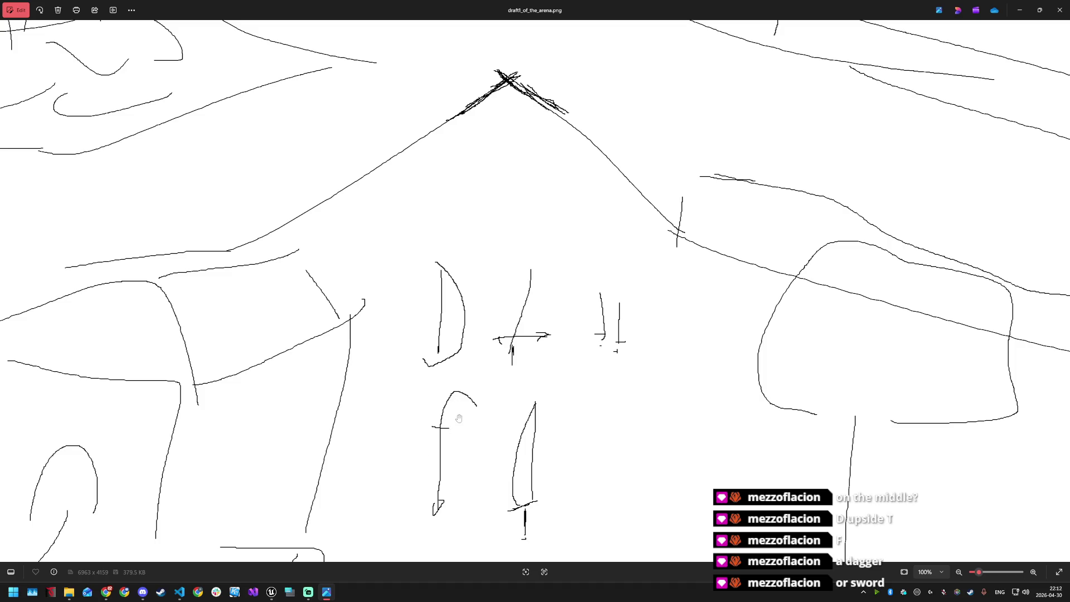
scroll(529, 436, "down", 3)
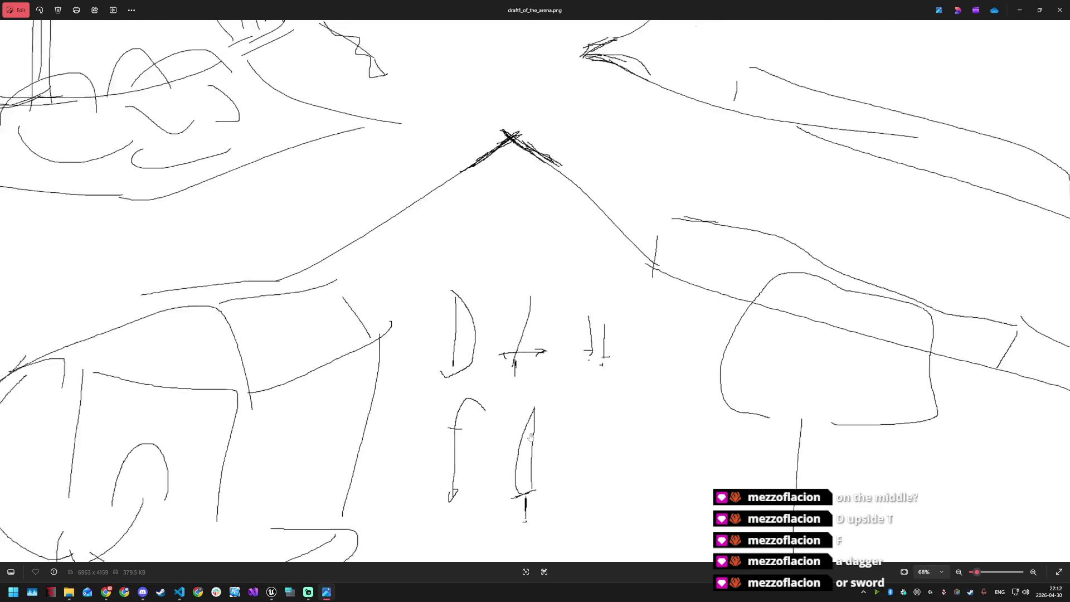
scroll(530, 436, "down", 2)
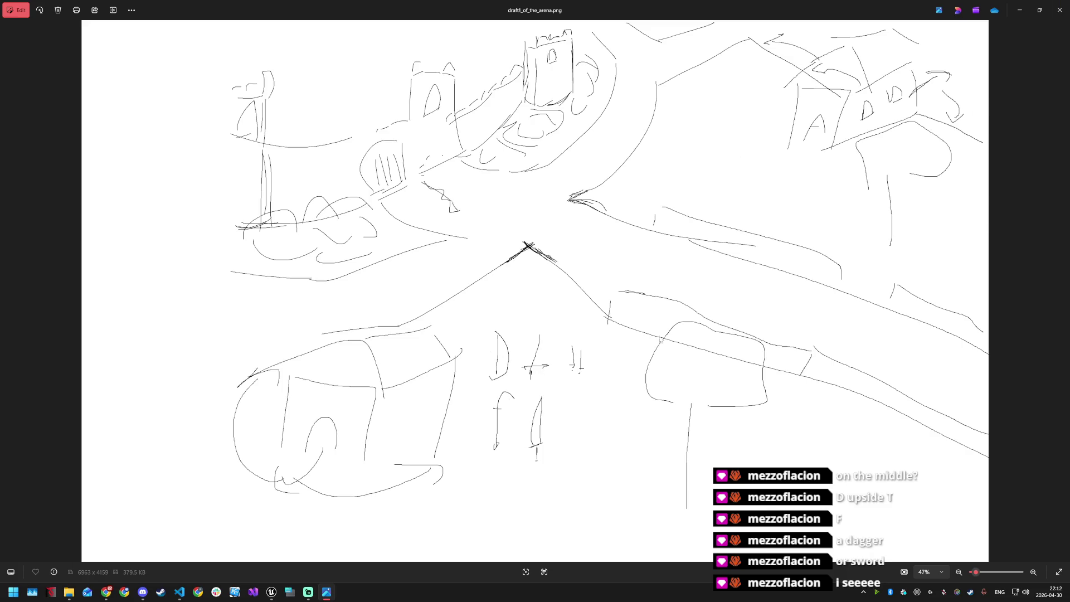
left_click(1060, 10)
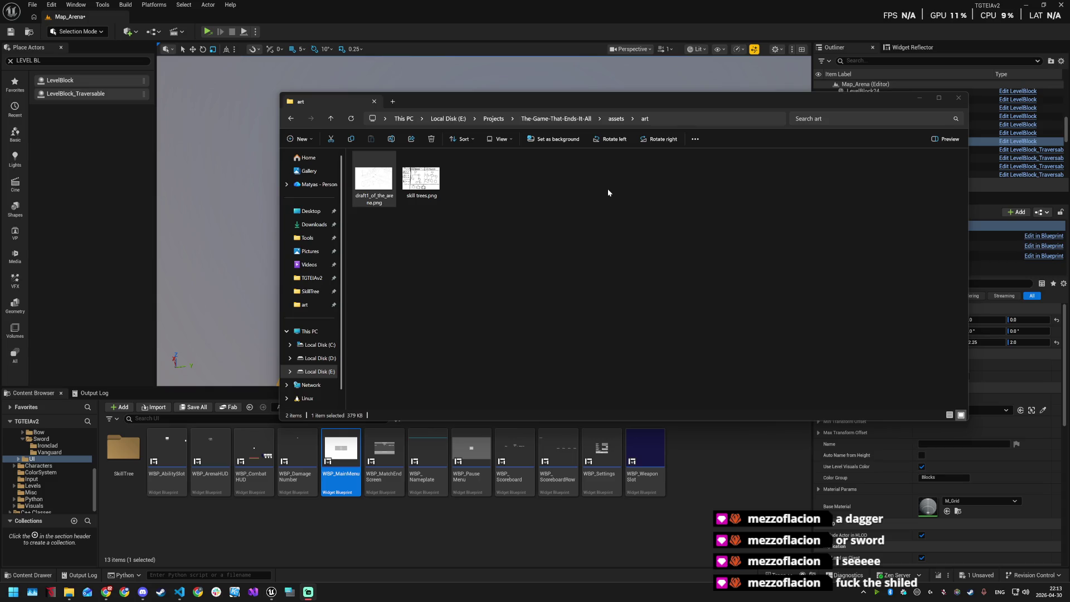
Step: Minimize File Explorer and frame the selected arena level block in the Unreal viewport
left_click(914, 100)
mouse_move(535, 222)
left_mouse_down()
mouse_move(535, 267)
mouse_move(602, 295)
mouse_move(334, 322)
left_mouse_up()
key("f")
mouse_move(470, 273)
left_mouse_down()
mouse_move(339, 281)
mouse_move(403, 229)
mouse_move(432, 276)
mouse_move(290, 268)
left_mouse_up()
mouse_move(543, 285)
left_mouse_down()
mouse_move(524, 278)
mouse_move(521, 246)
mouse_move(539, 287)
left_mouse_up()
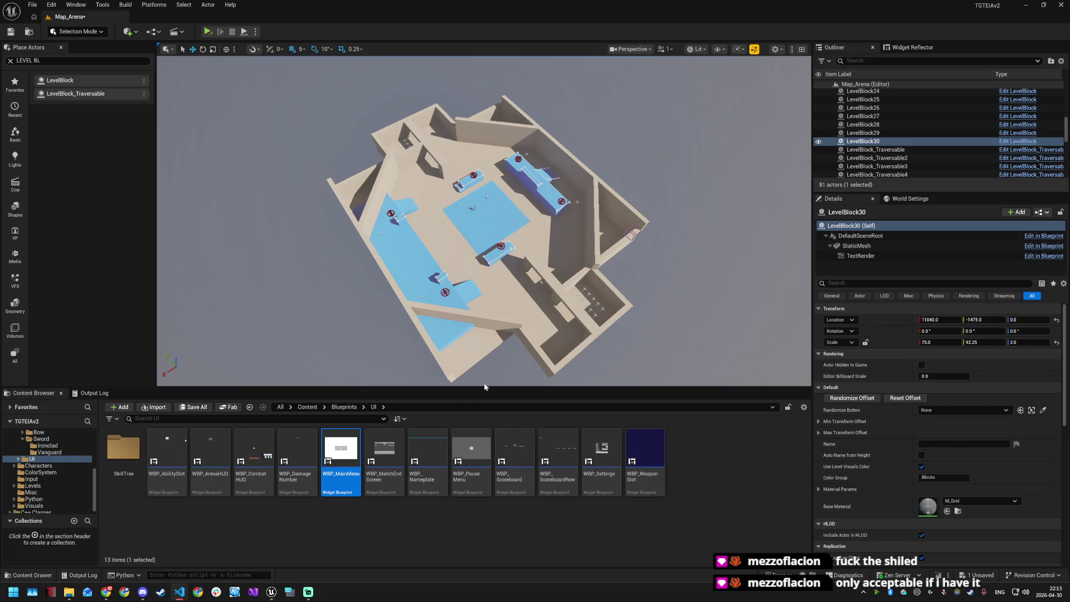
left_click(707, 414)
Step: Open WBP_TreePage's graph via Ctrl+P and add a new variable named Mode
key("ctrl+p")
type("treepage")
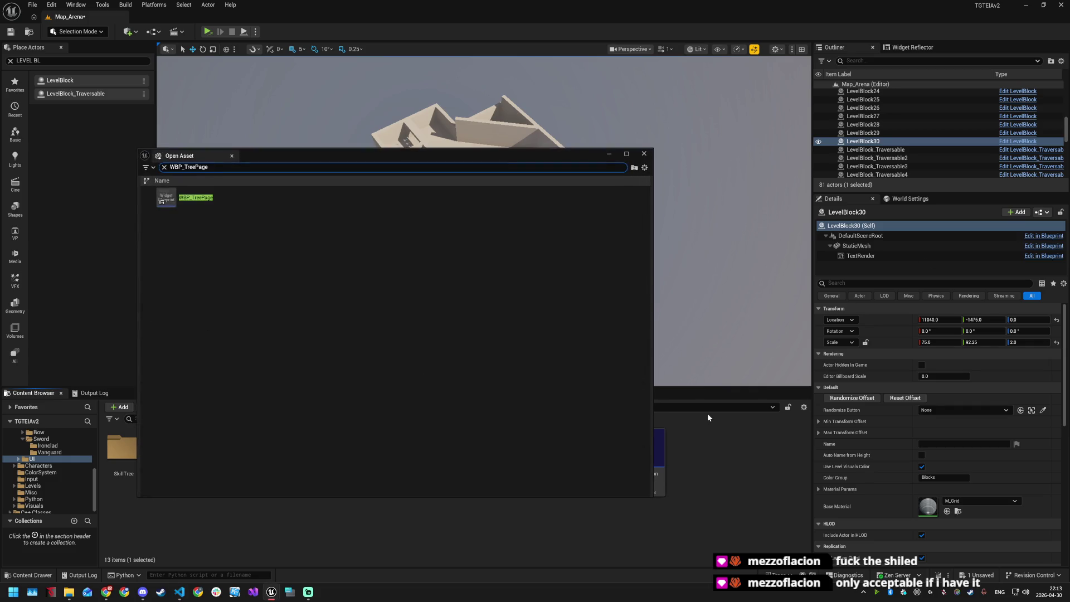
key("Return")
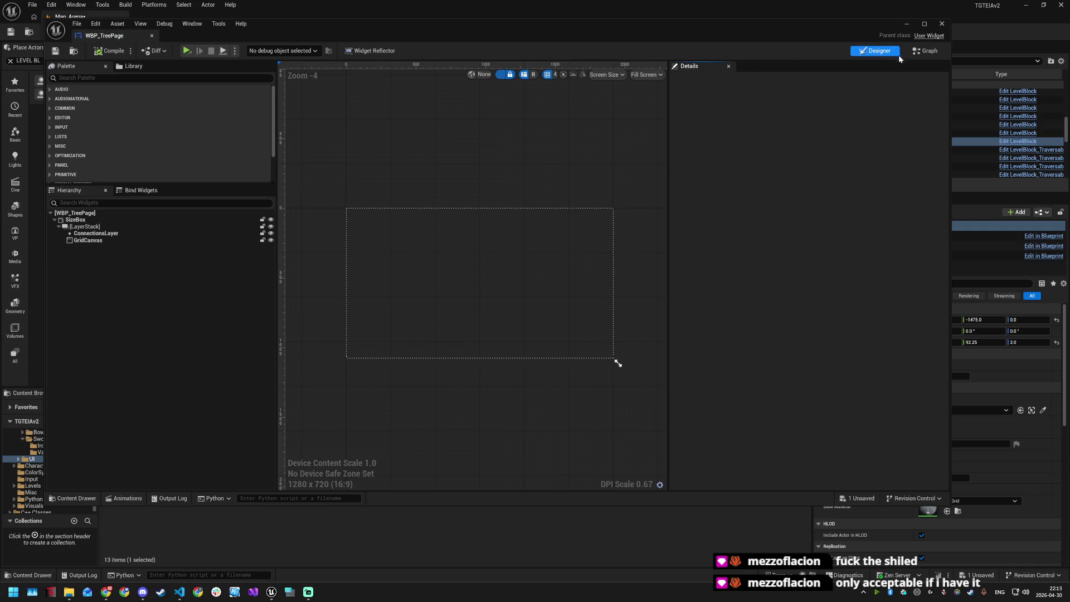
left_click(923, 51)
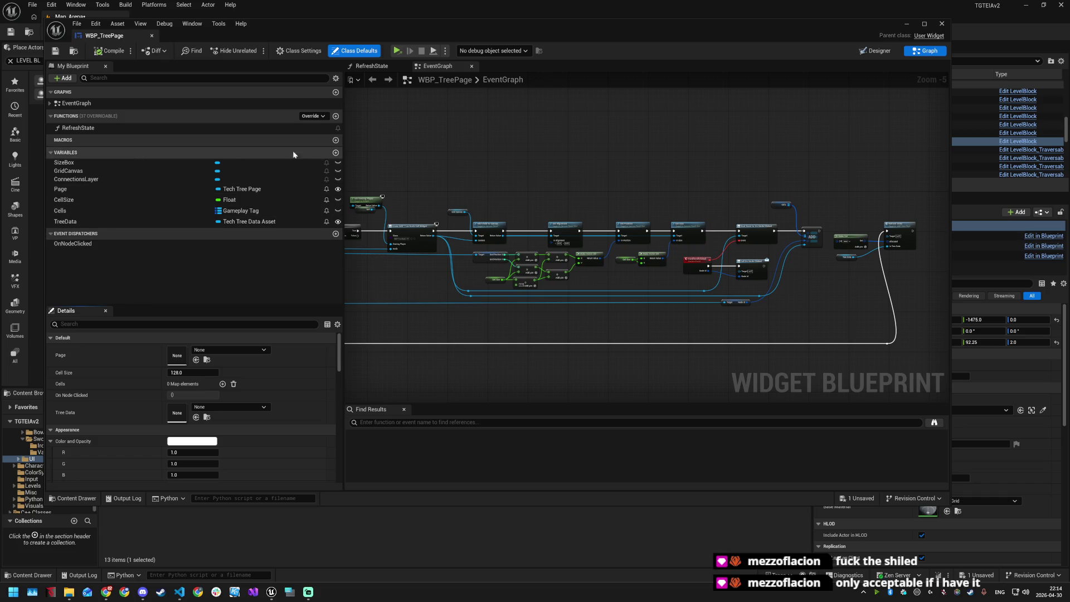
left_click(335, 152)
type("mOD")
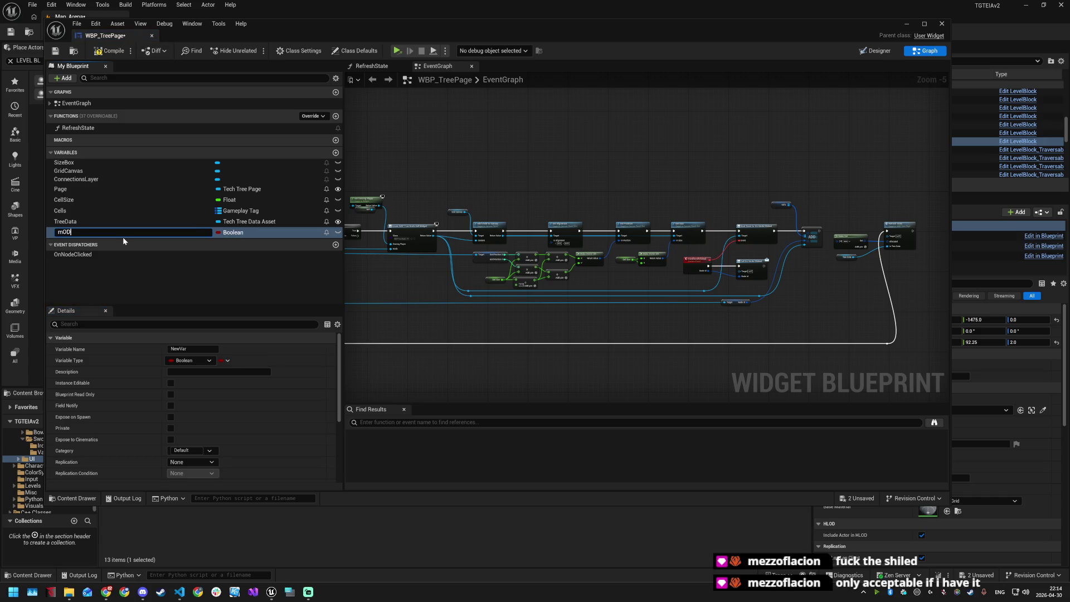
key("BackSpace")
type("Mode")
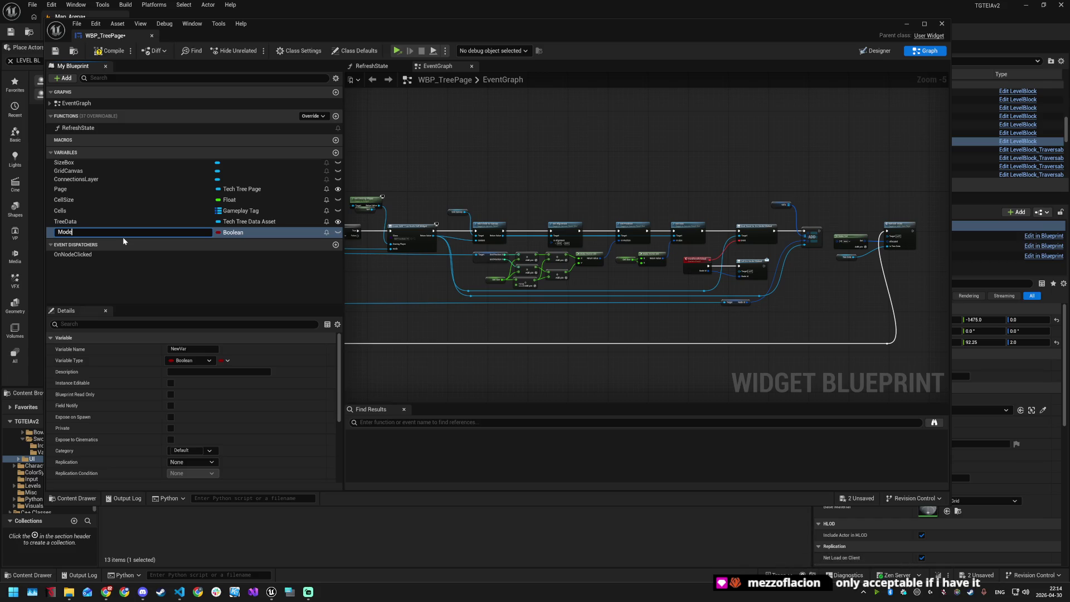
key("Return")
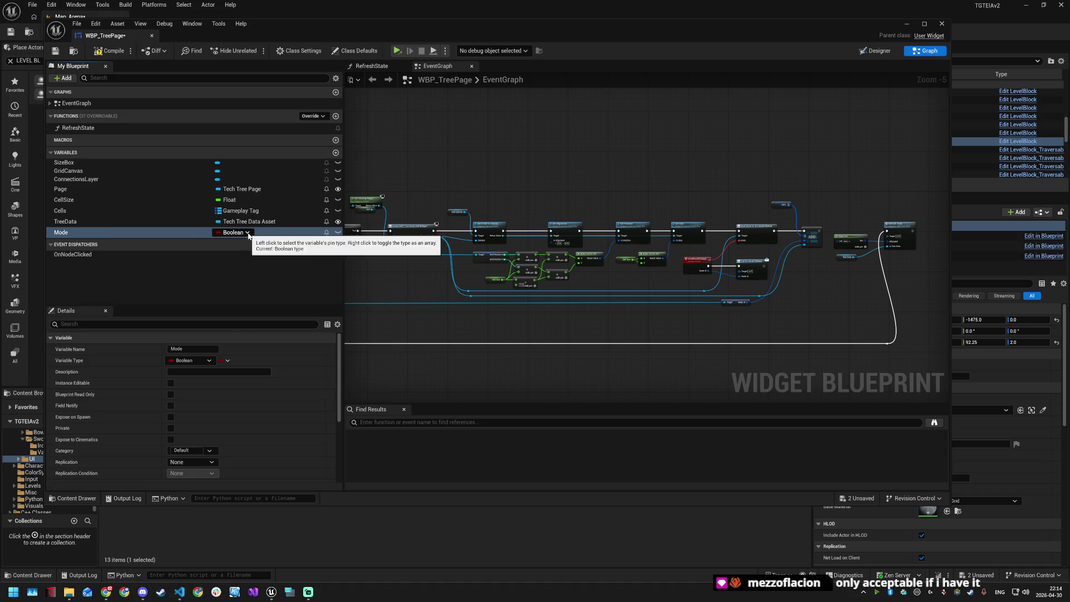
Step: Set Mode's type to ETech Tree View Mode, then save and compile WBP_TreePage
left_click(248, 233)
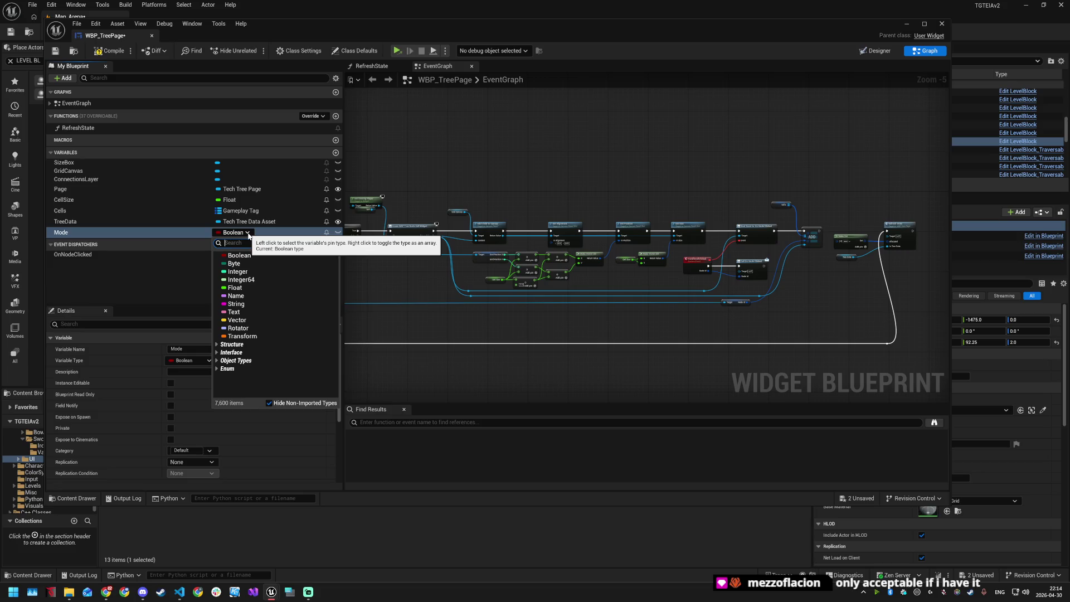
type("techtreeview")
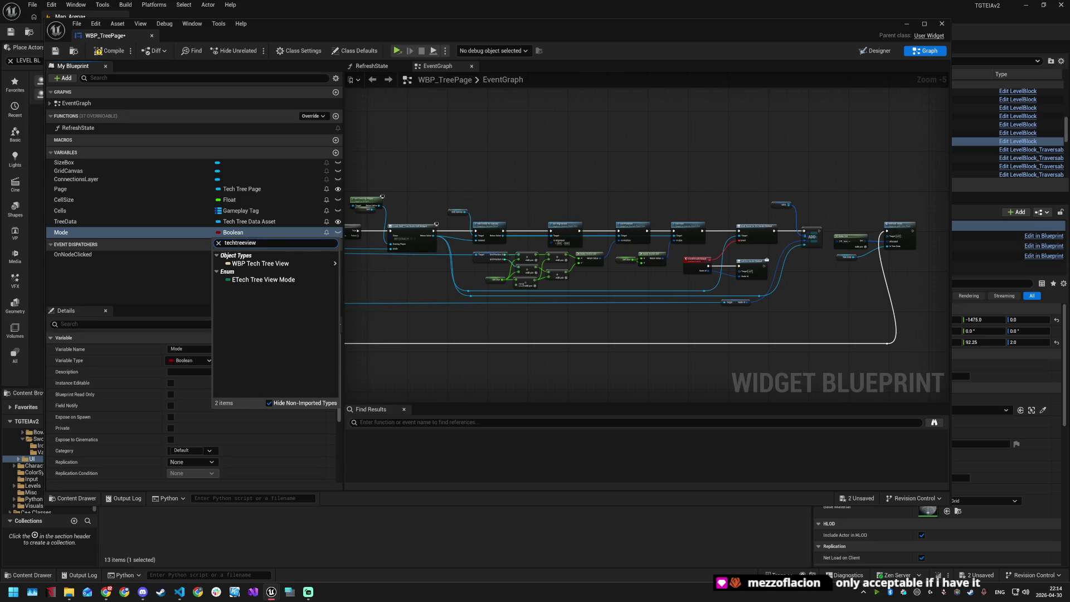
left_click(269, 280)
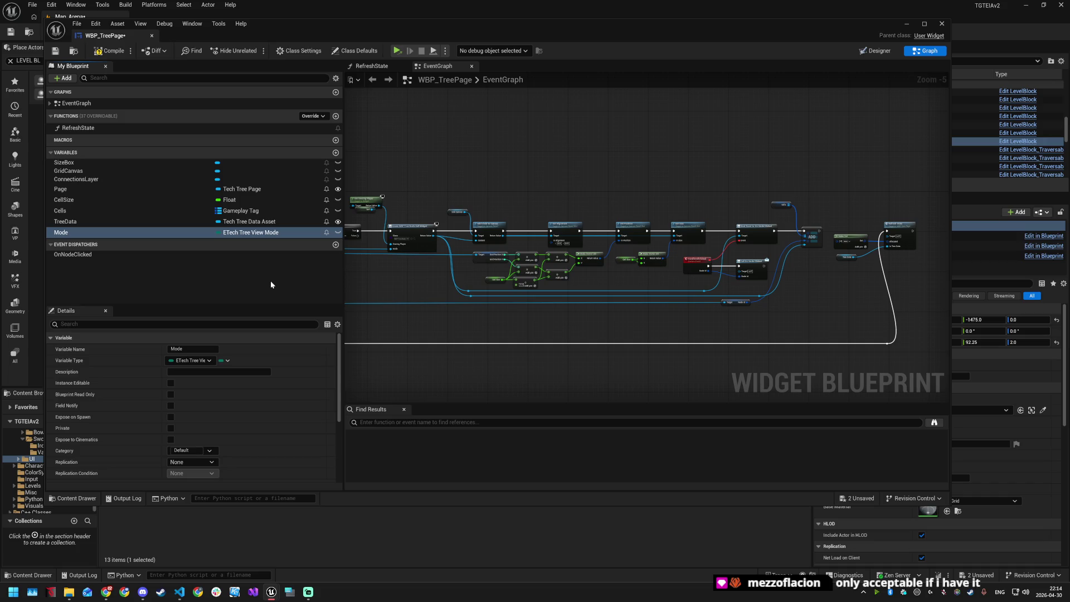
key("ctrl+s")
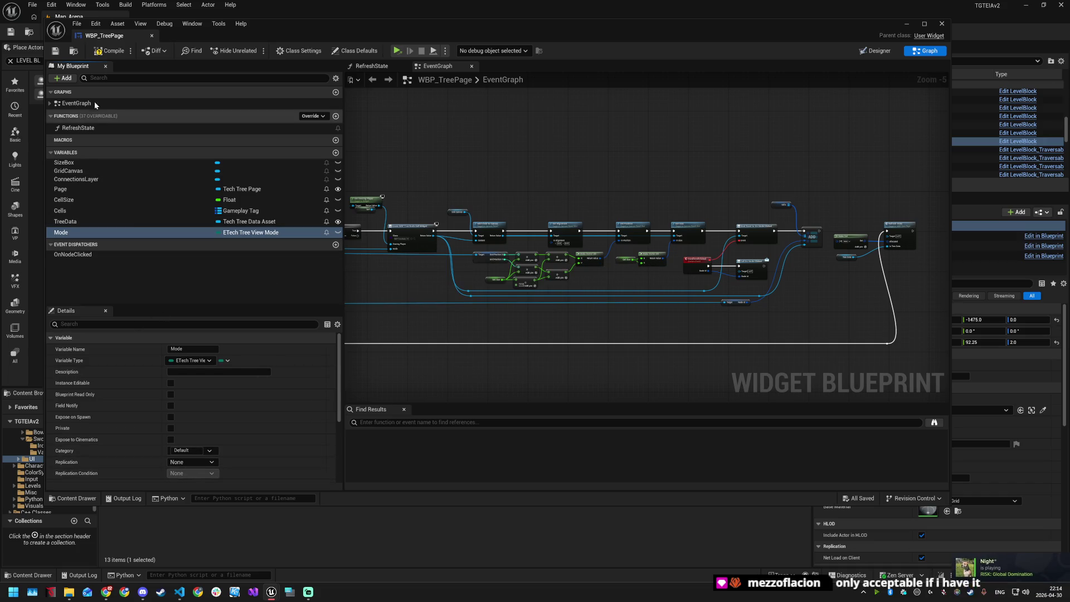
left_click(99, 53)
scroll(203, 440, "down", 5)
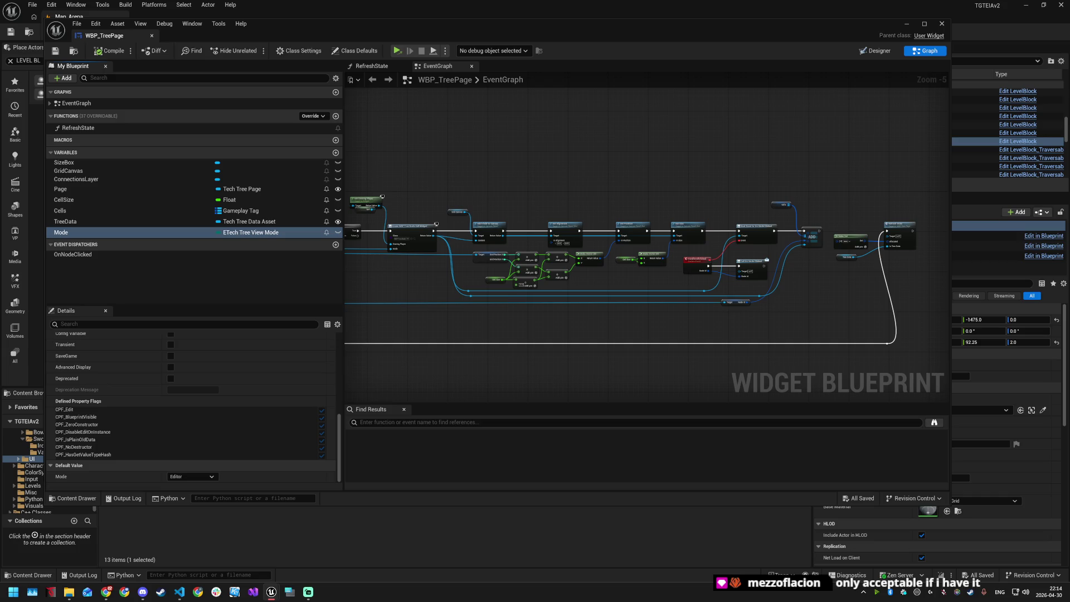
left_click(179, 592)
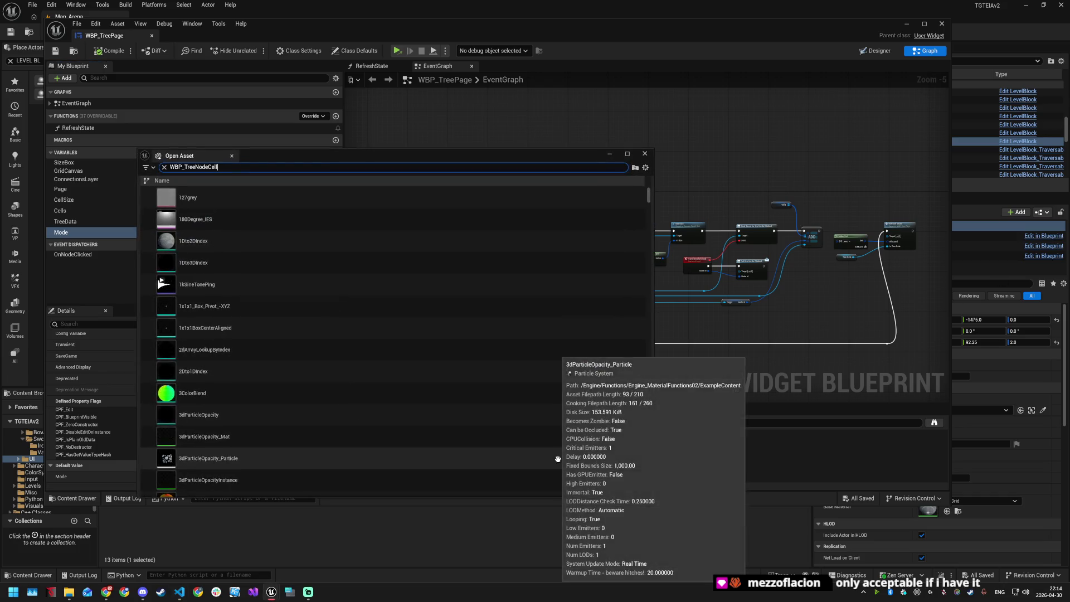
Step: Add a Mode variable of type ETech Tree View Mode to WBP_TreeNodeCell and save it
left_click(925, 50)
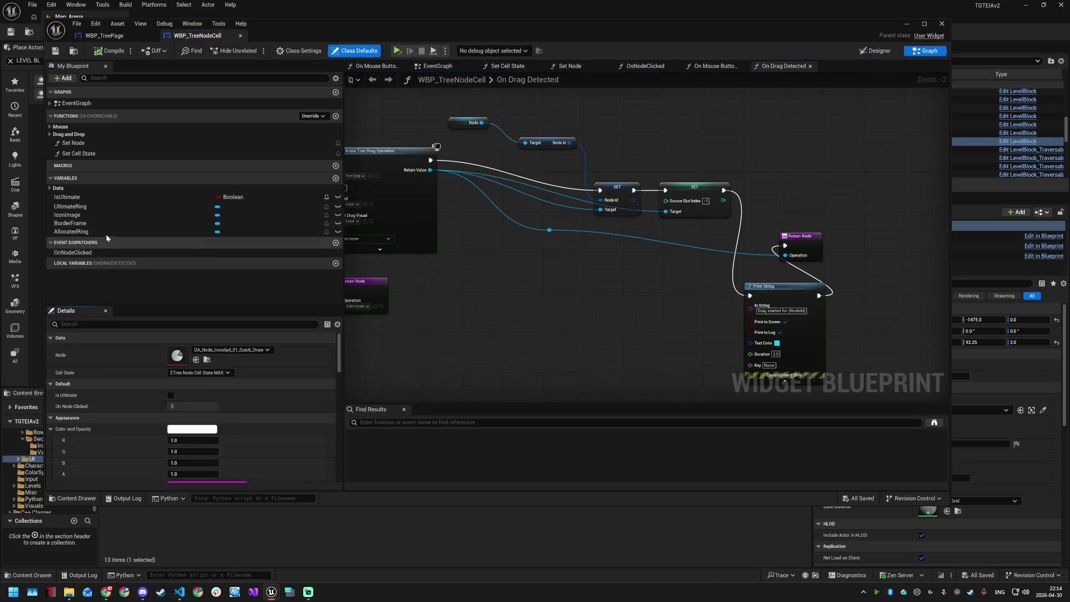
left_click(336, 178)
type("Mode")
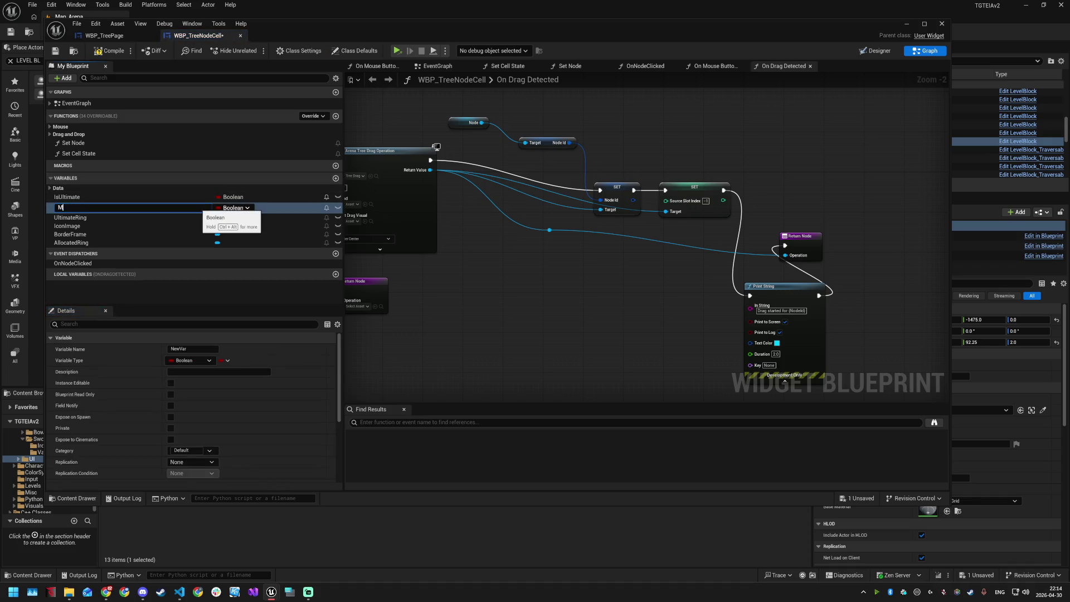
key("Return")
left_click(234, 208)
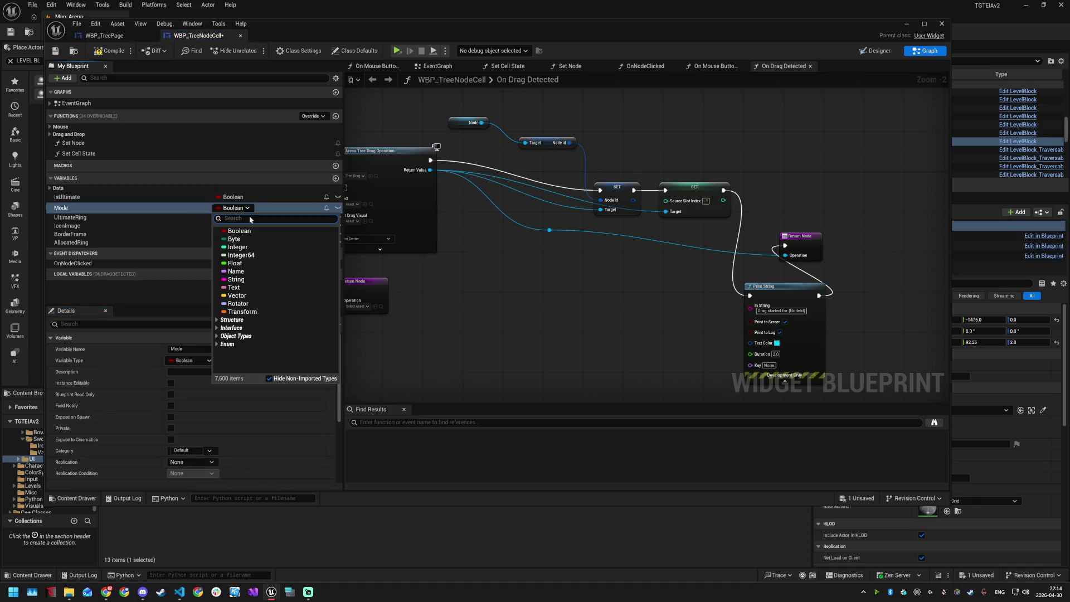
type("techtreev")
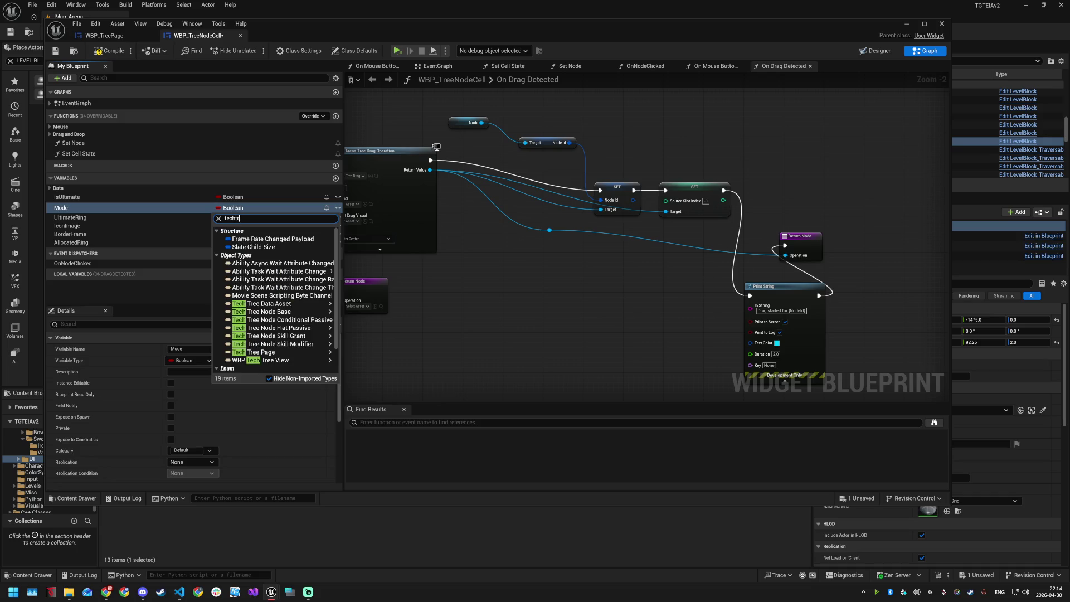
type("iew")
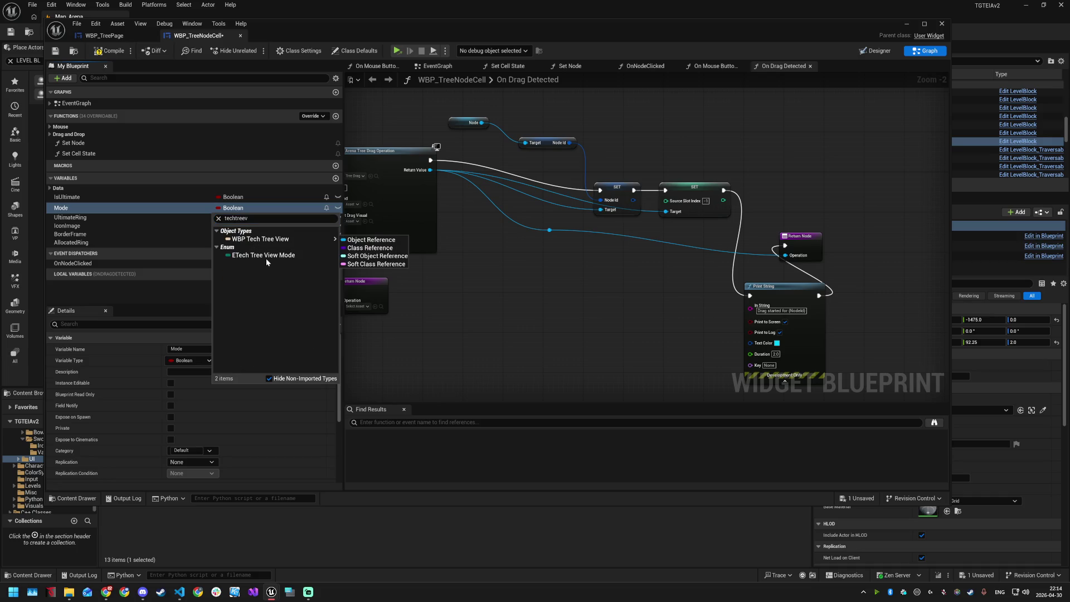
left_click(266, 259)
scroll(209, 423, "down", 5)
key("ctrl+s")
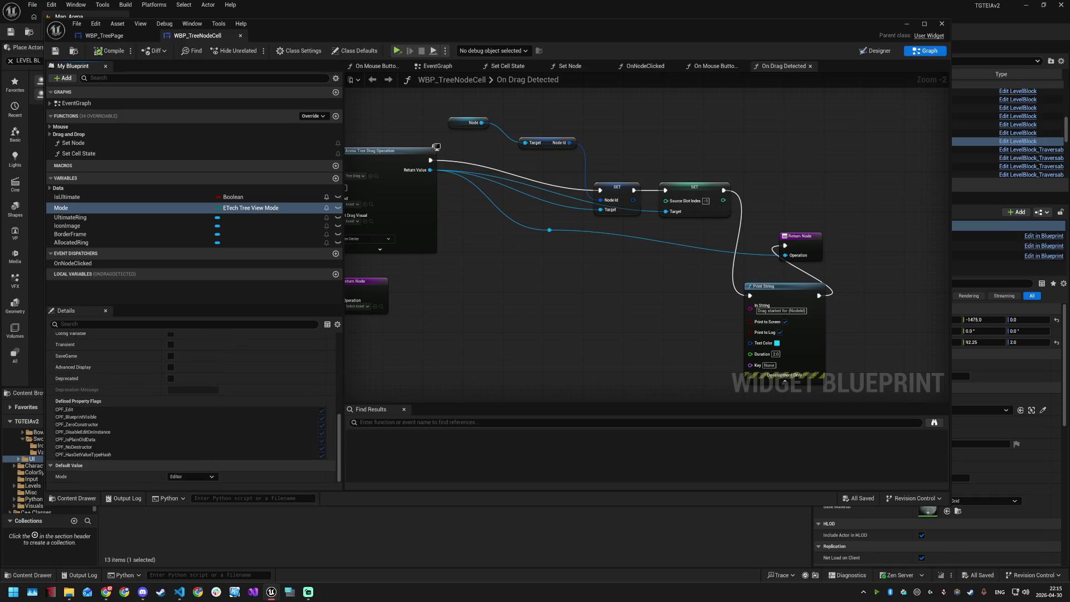
key("alt+Tab")
key("alt+Tab")
left_click(923, 52)
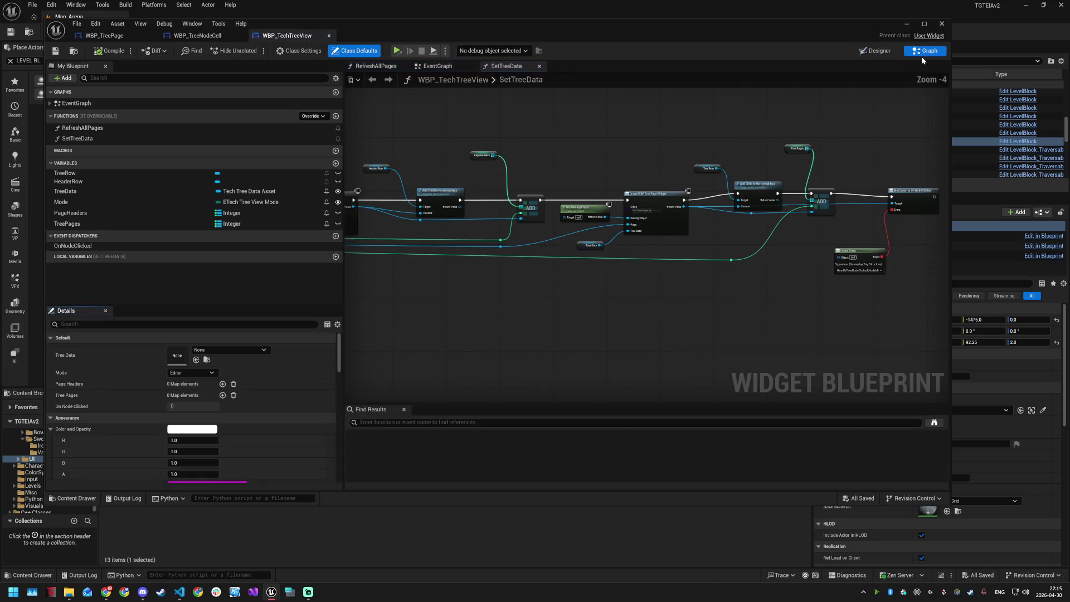
Step: Open WBP_TechTreeView's SetTreeData function and search 'create widget' to reach the page header node
left_click(100, 139)
double_click(101, 138)
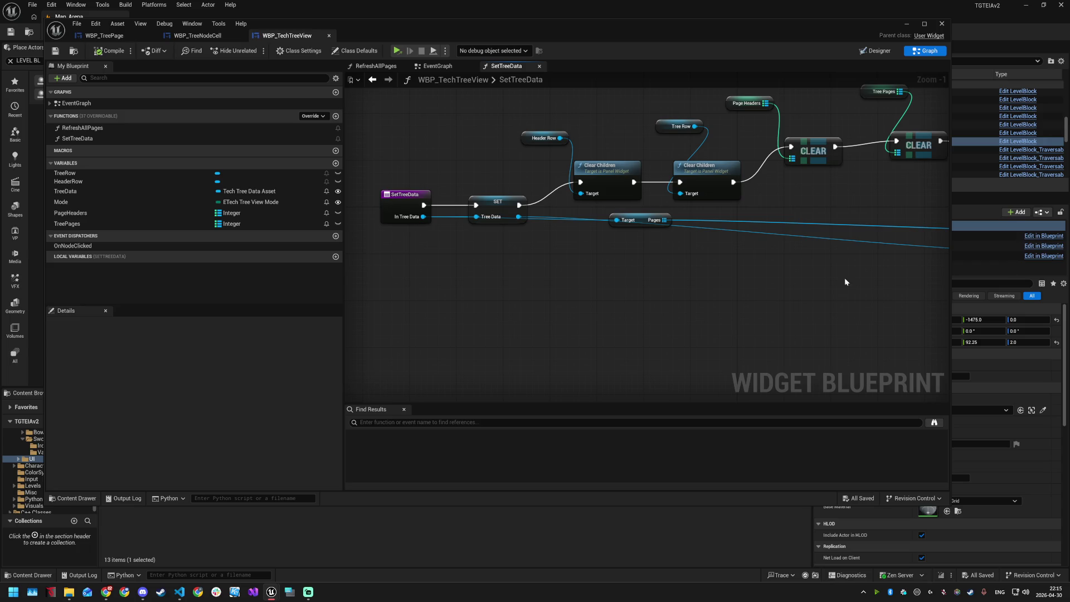
left_click(416, 425)
type("create widge")
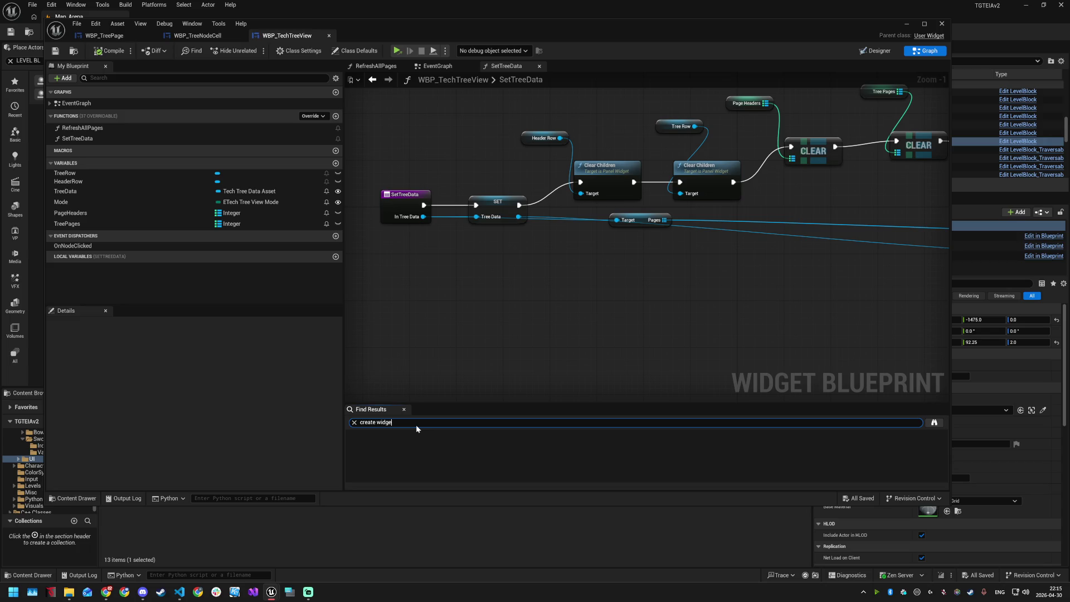
type("t")
double_click(405, 445)
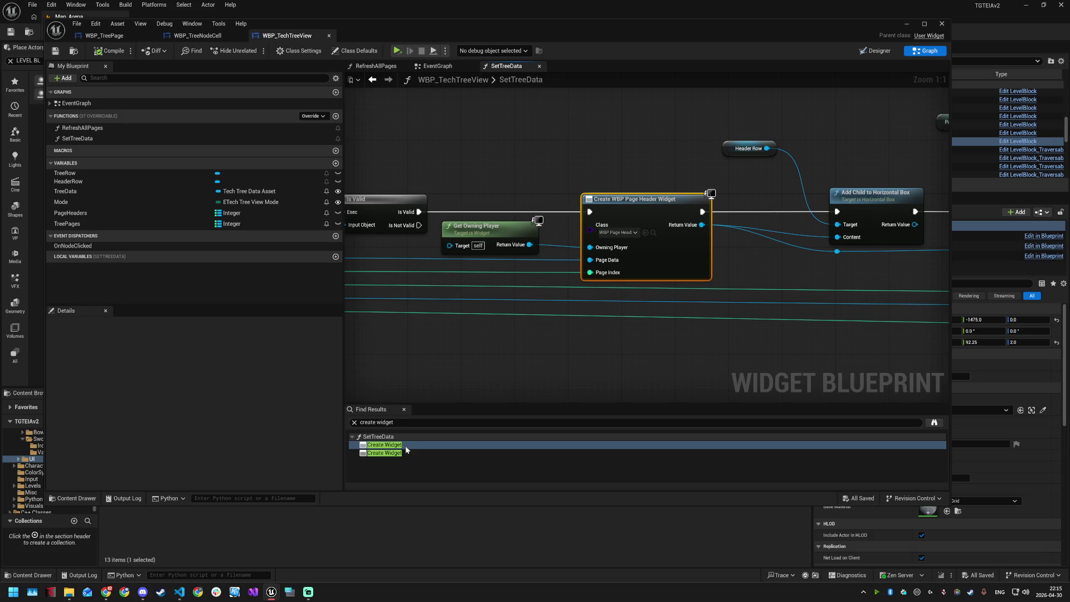
Step: Add a Set Mode node from the Create WBP Tree Page Widget's Return Value
double_click(407, 453)
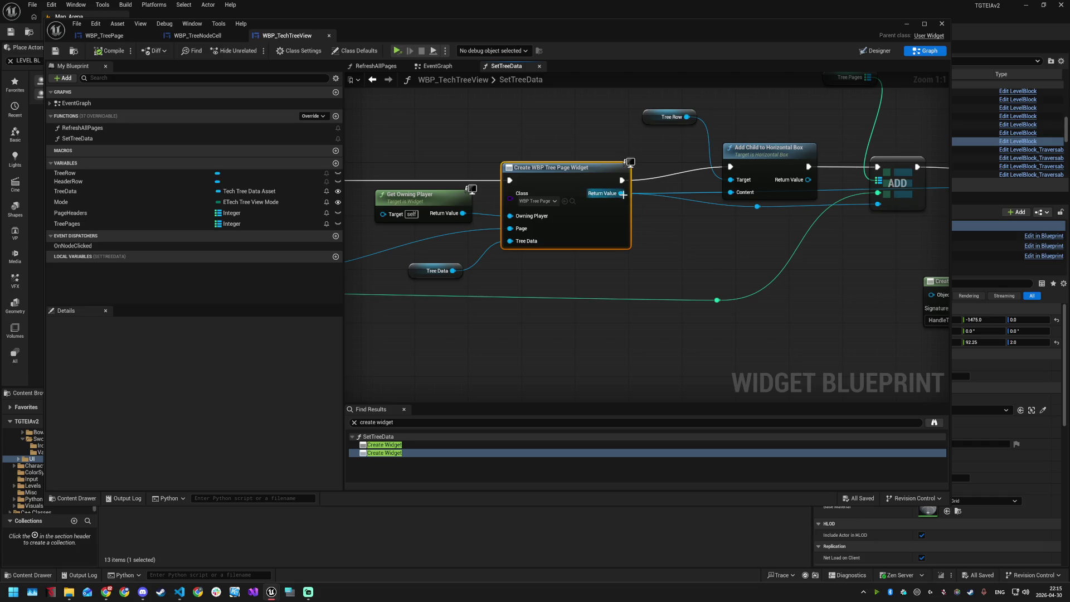
mouse_move(648, 216)
left_mouse_down()
mouse_move(715, 310)
mouse_move(714, 346)
left_mouse_up()
type("set mode")
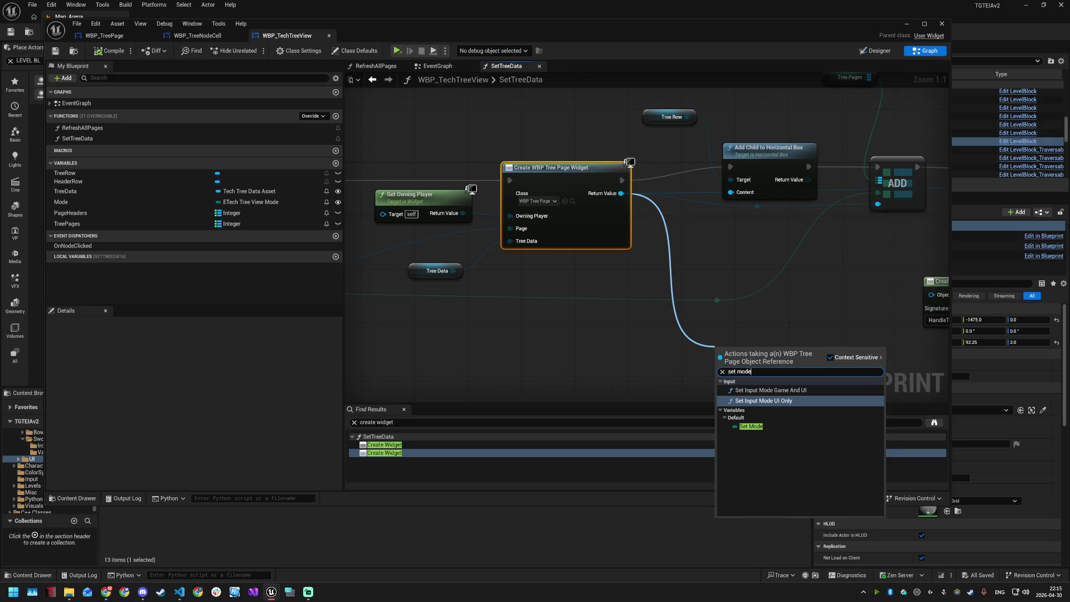
left_click(767, 426)
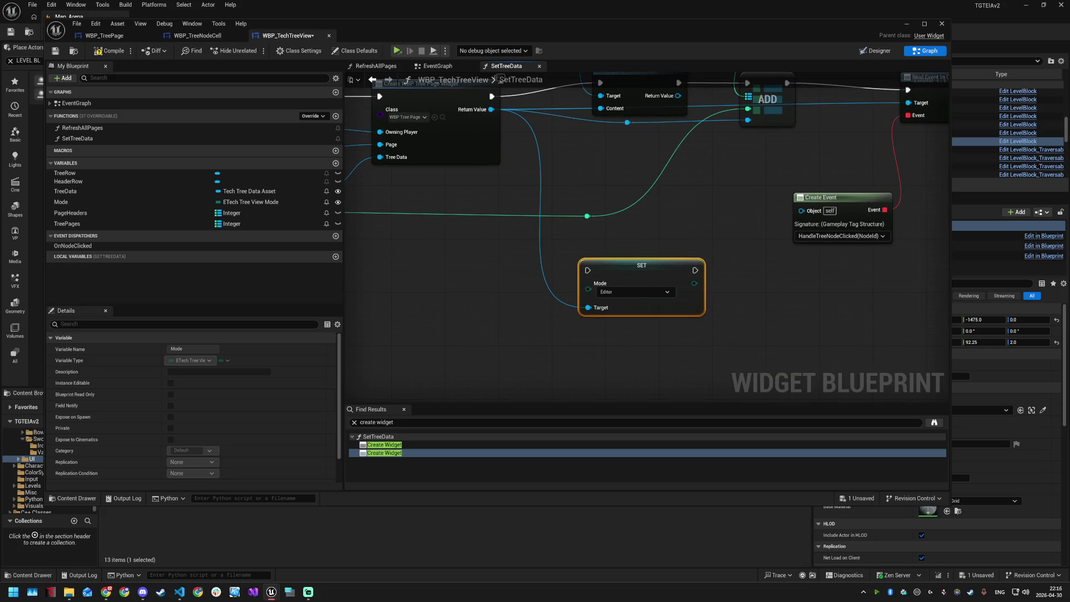
key("alt+Tab")
Step: Move the SET Mode node beside the page creation and wire it between Create Widget and Add Child
left_click_drag(680, 220, 705, 286)
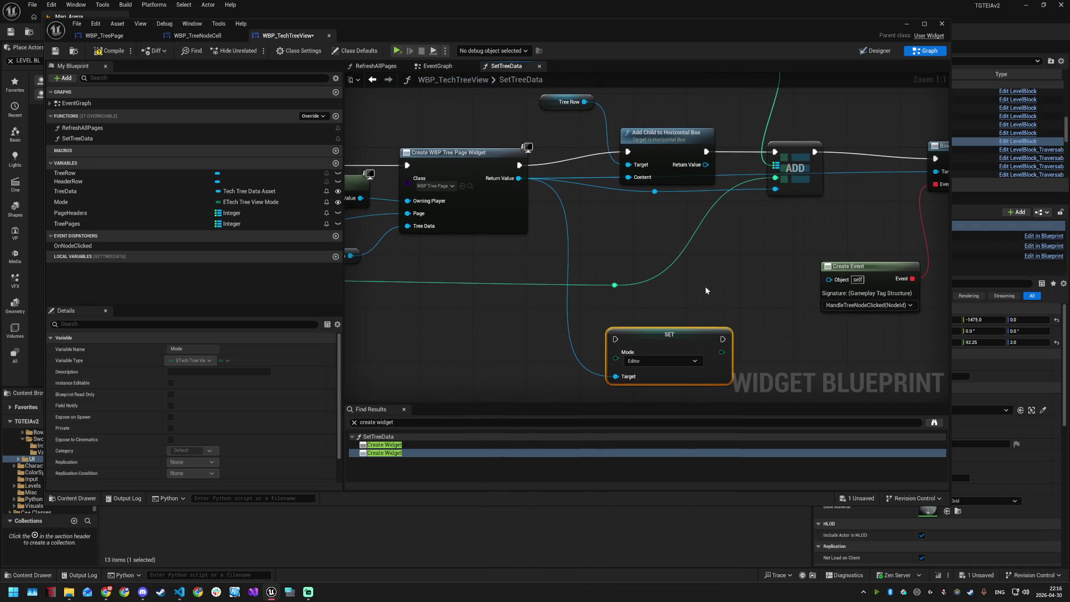
scroll(680, 301, "down", 6)
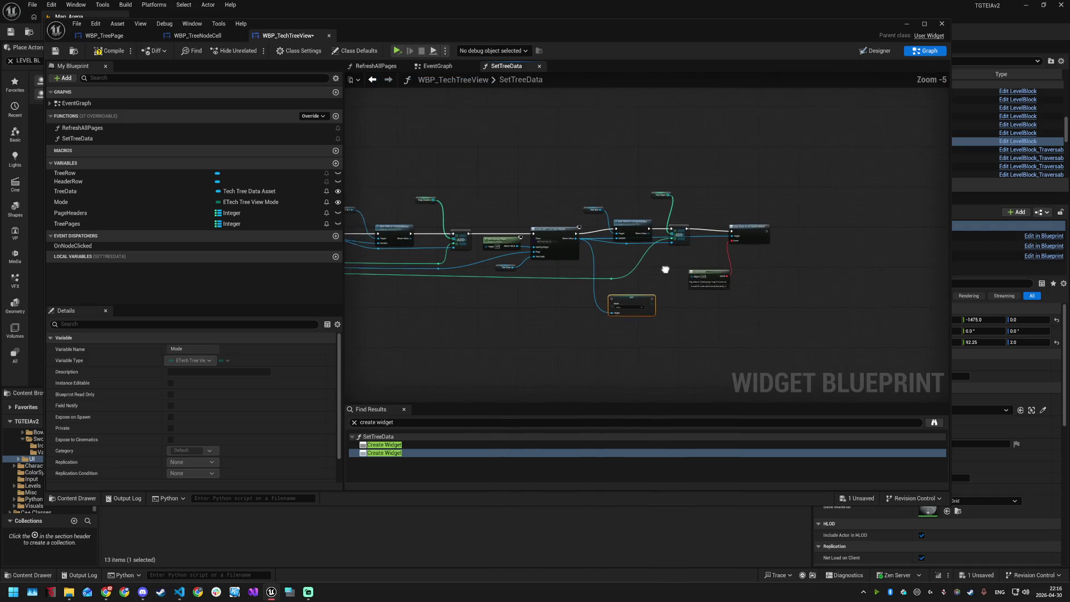
mouse_move(576, 183)
left_mouse_down()
mouse_move(738, 286)
mouse_move(713, 275)
mouse_move(786, 275)
left_mouse_up()
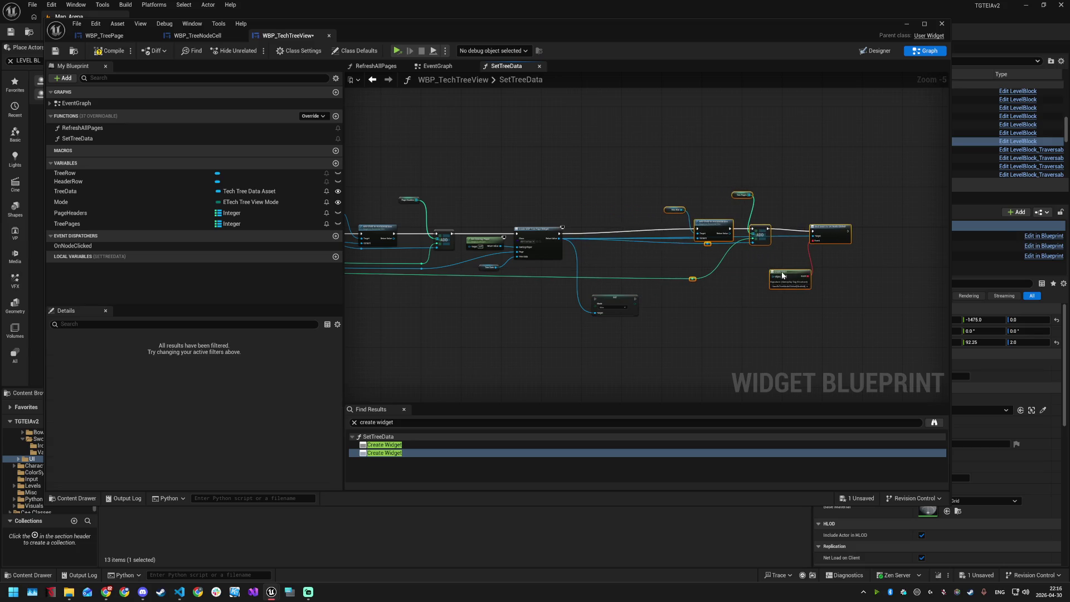
scroll(617, 289, "up", 4)
mouse_move(663, 311)
left_mouse_down()
mouse_move(640, 152)
mouse_move(634, 158)
left_mouse_up()
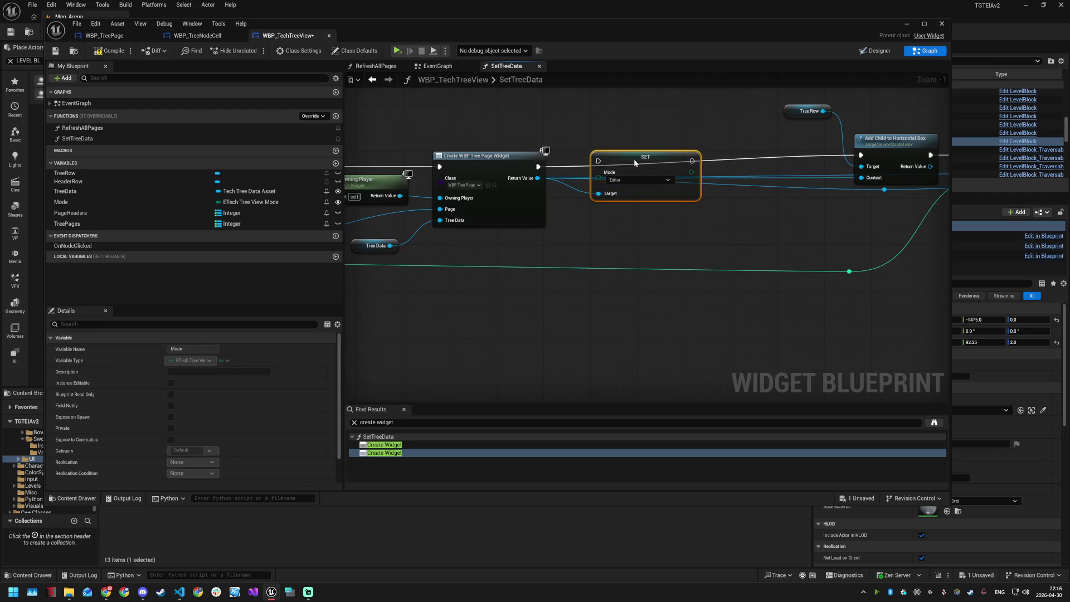
left_click_drag(537, 167, 620, 165)
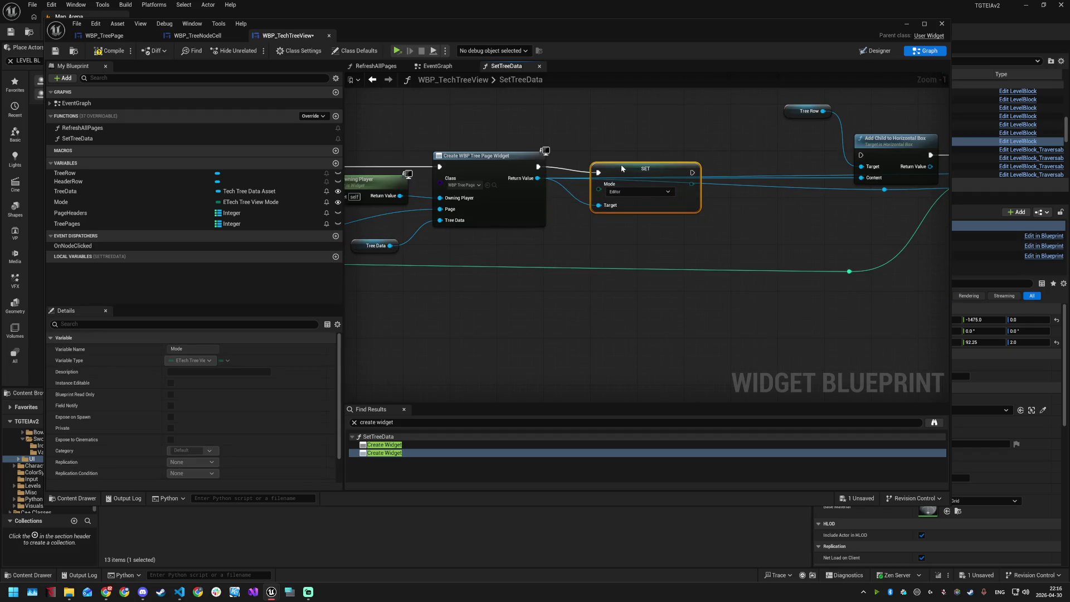
left_click_drag(692, 167, 861, 156)
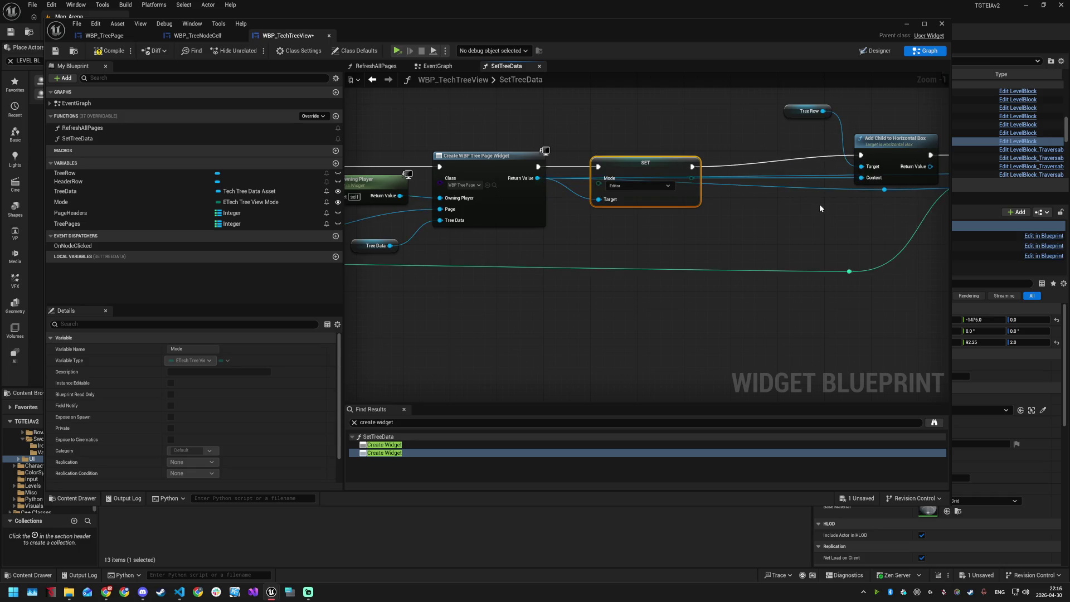
scroll(820, 201, "down", 2)
scroll(811, 217, "down", 2)
left_click(801, 292)
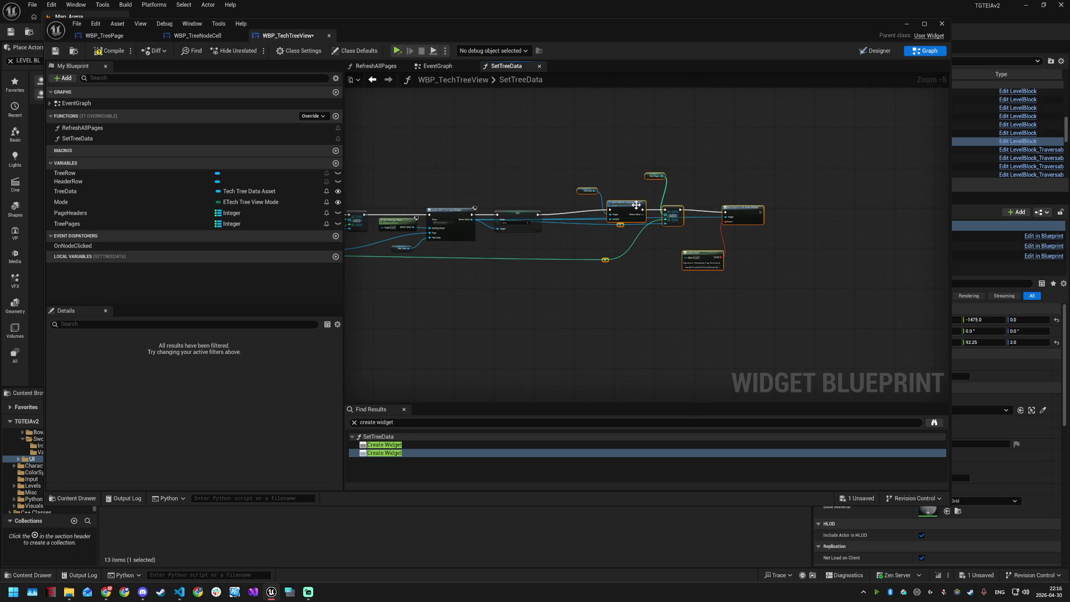
scroll(542, 246, "up", 2)
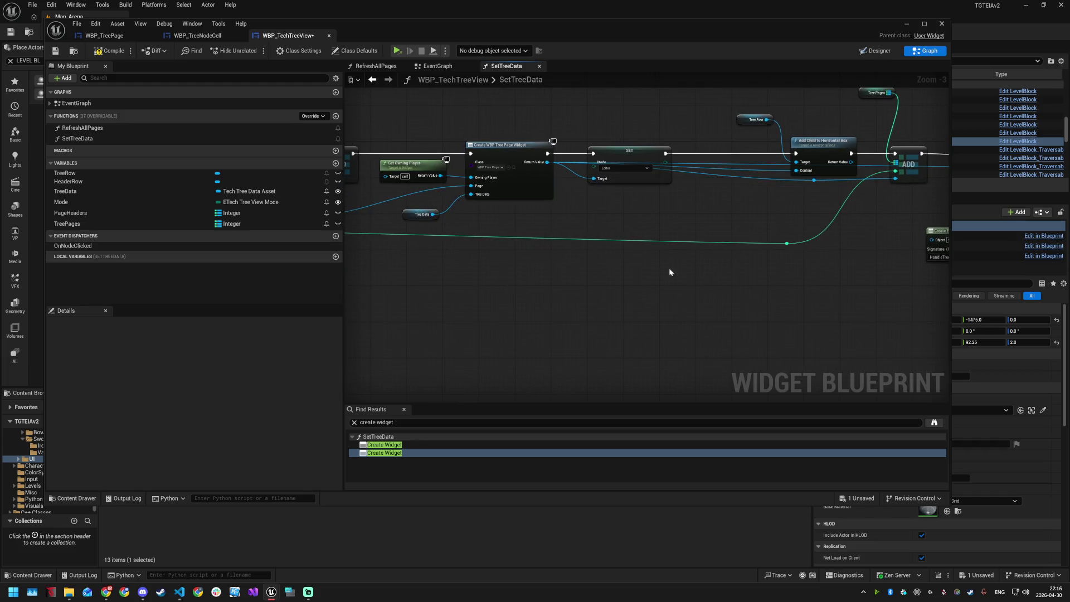
right_click(610, 270)
Step: Add a Self node with a Mode getter and wire it into the SET node's Mode input
type("self")
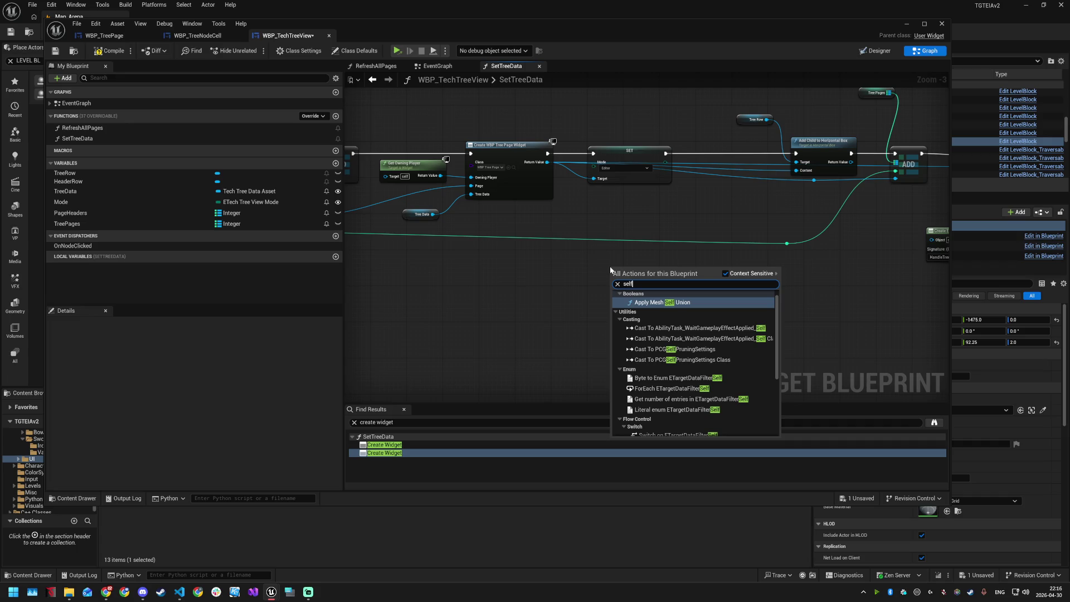
scroll(684, 362, "down", 4)
left_click(684, 377)
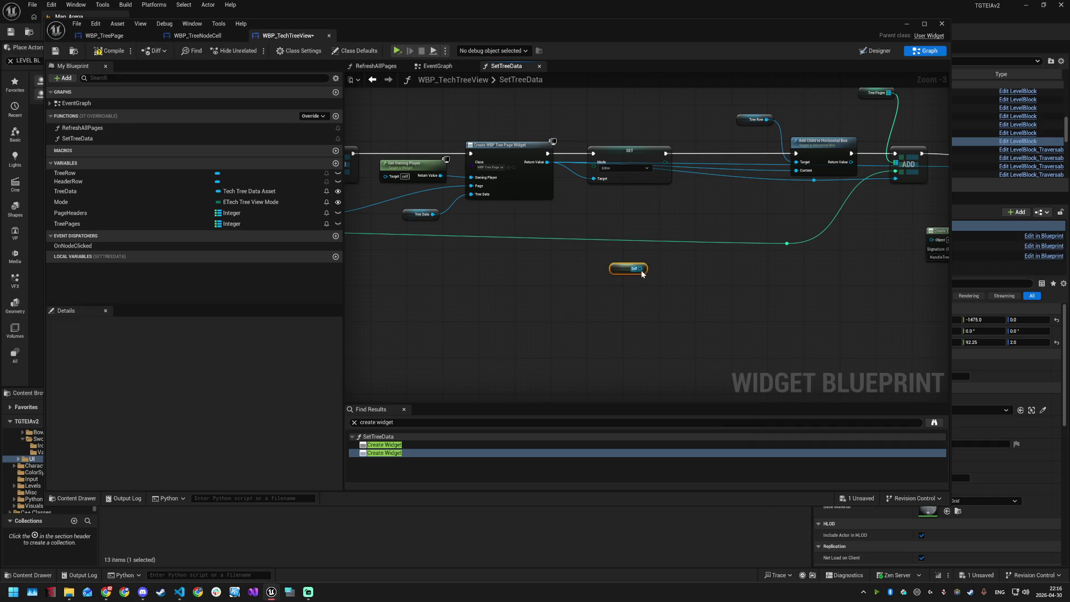
left_click_drag(640, 271, 699, 266)
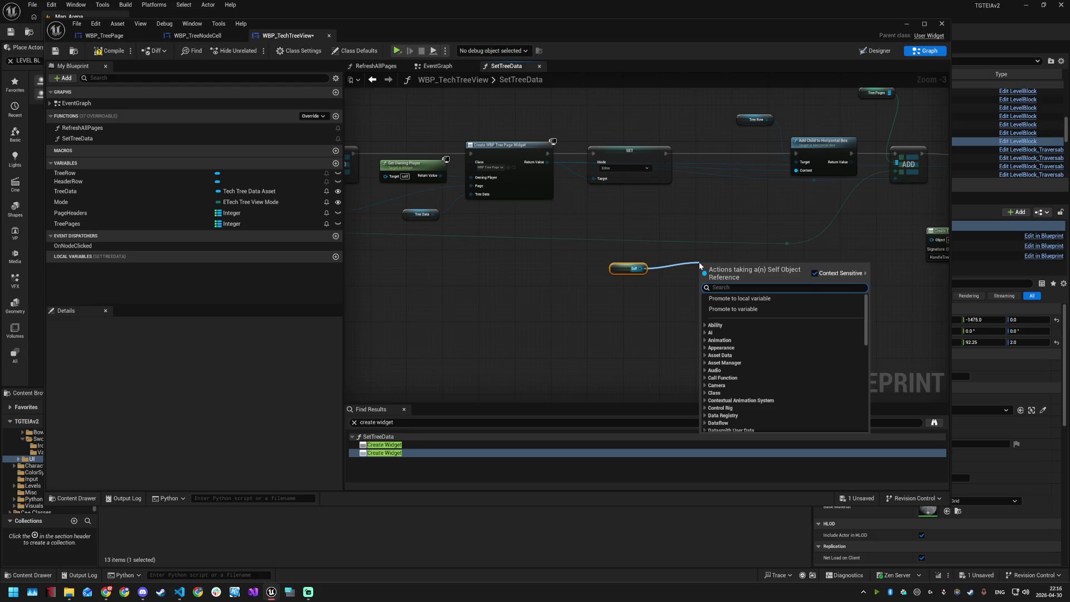
type("set mode")
key("Return")
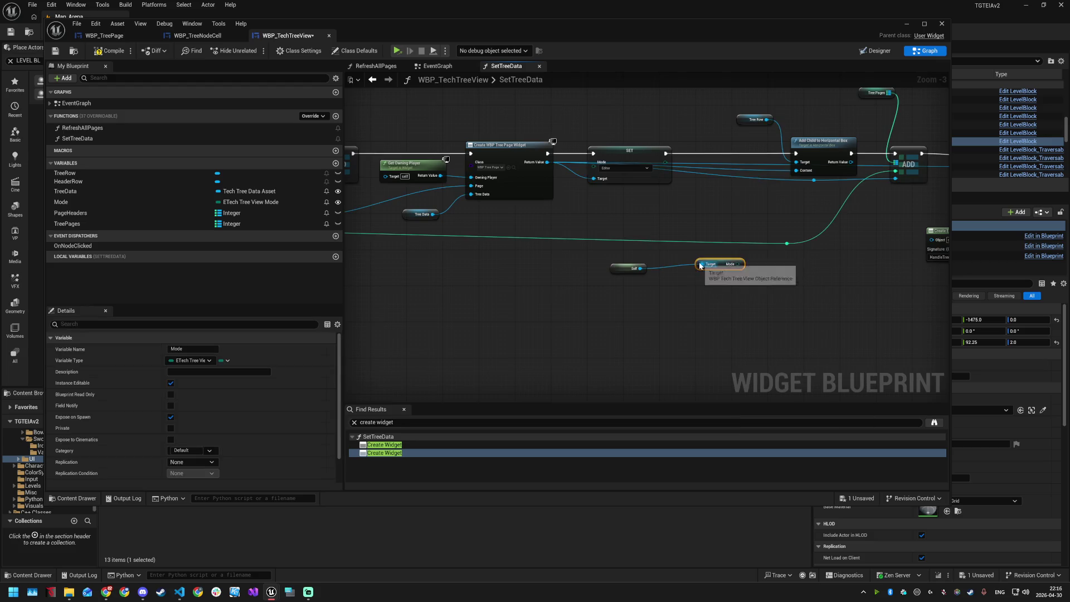
mouse_move(738, 263)
left_mouse_down()
mouse_move(776, 216)
mouse_move(830, 202)
mouse_move(604, 183)
mouse_move(594, 162)
left_mouse_up()
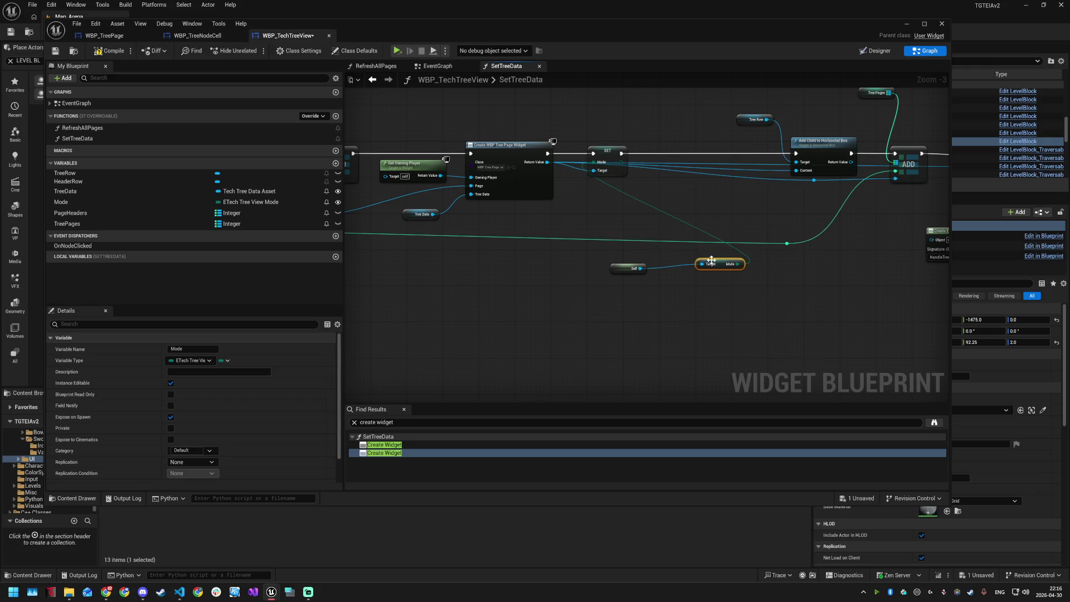
Step: Arrange the Mode getter and Self node neatly beneath the SET node and clear the search
left_click_drag(711, 261, 612, 181)
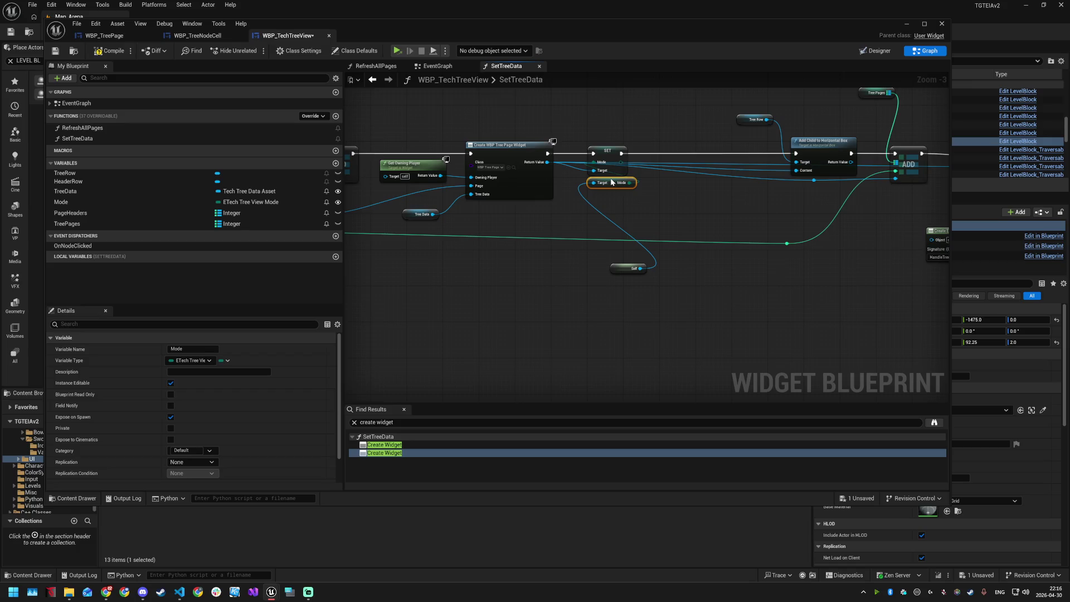
scroll(612, 182, "down", 1)
left_click_drag(621, 242, 611, 188)
scroll(611, 188, "up", 2)
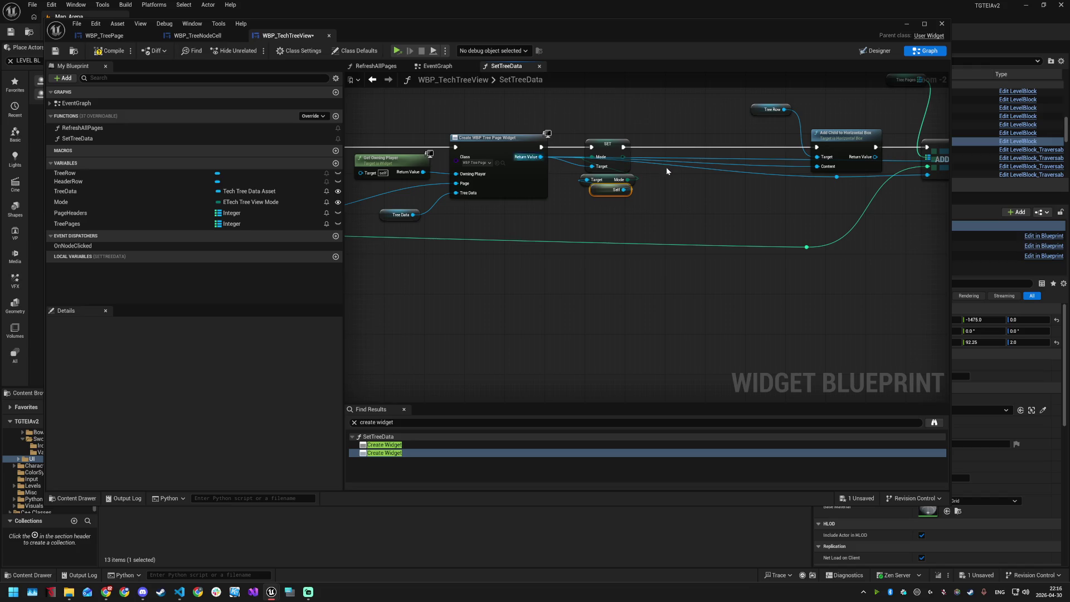
scroll(648, 172, "up", 2)
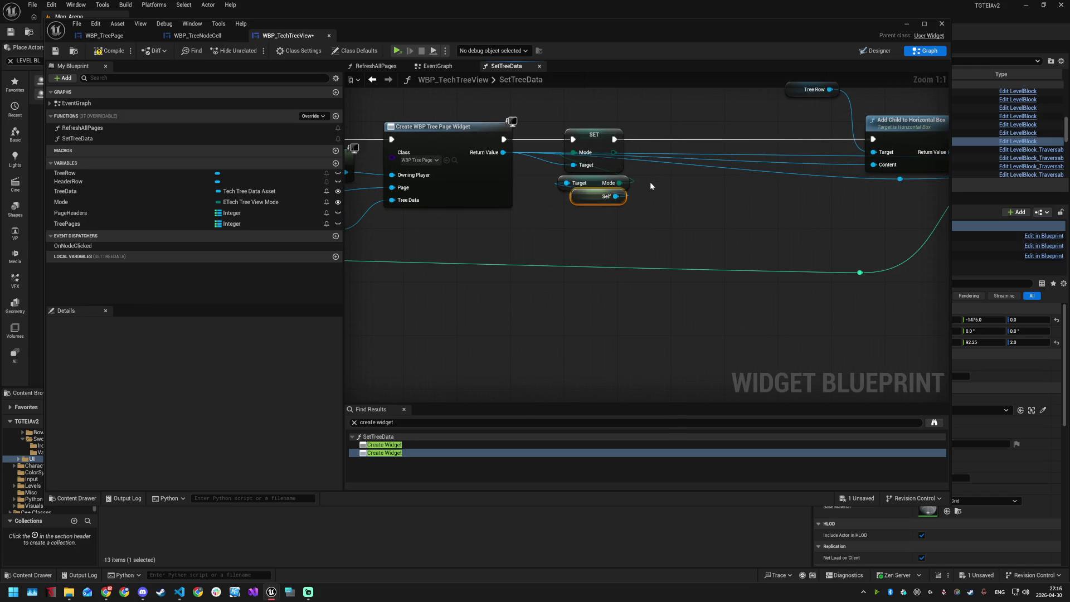
left_click_drag(594, 131, 593, 123)
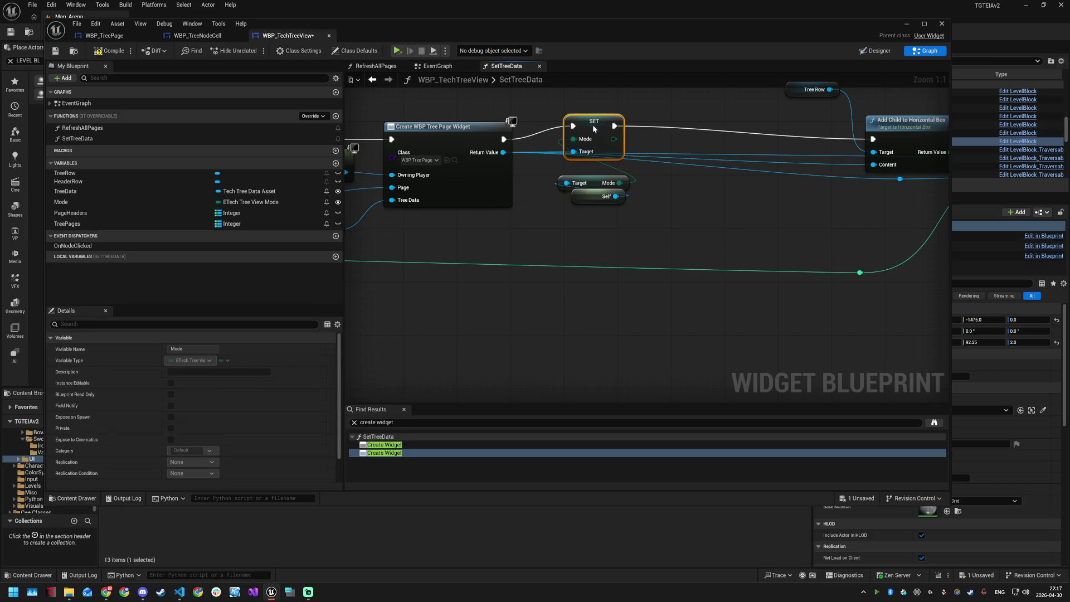
left_click_drag(595, 163, 595, 159)
left_click_drag(607, 196, 606, 177)
left_click(612, 205)
scroll(612, 205, "down", 3)
left_click_drag(707, 208, 510, 211)
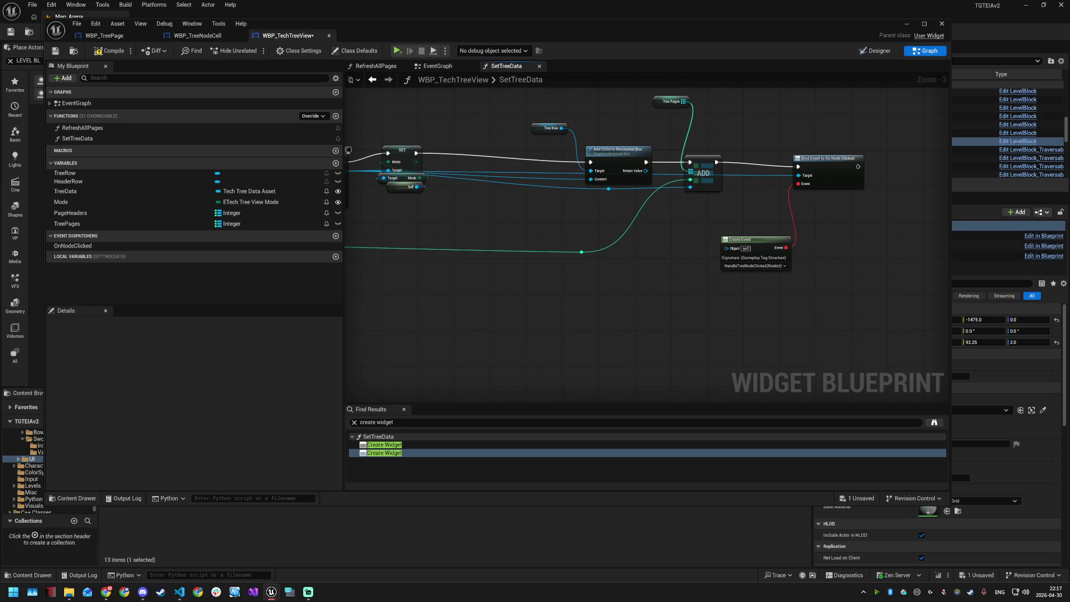
left_click_drag(442, 218, 665, 265)
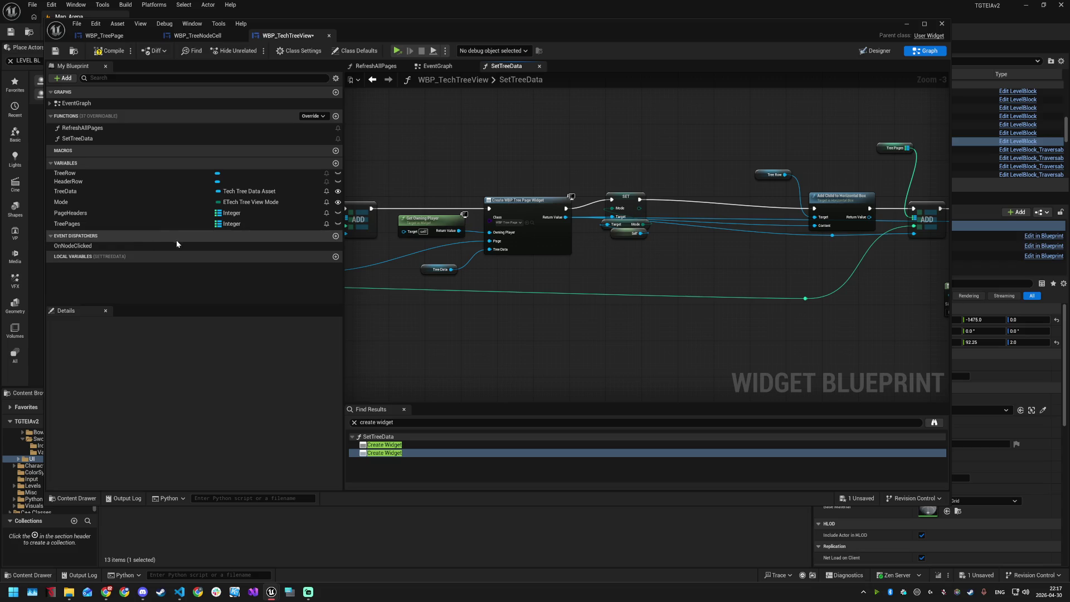
scroll(635, 237, "up", 1)
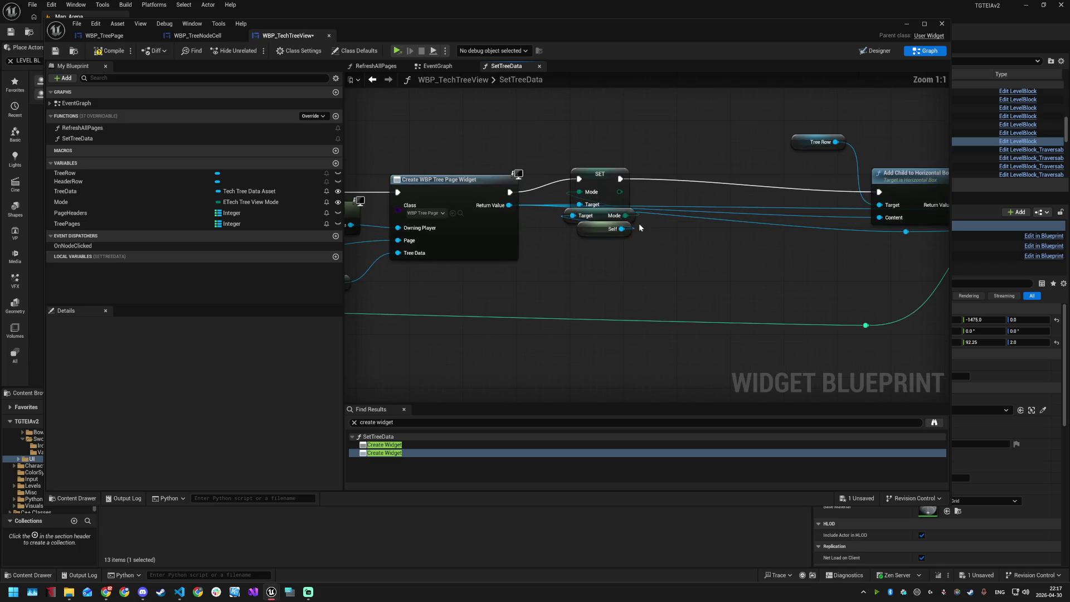
scroll(636, 245, "up", 2)
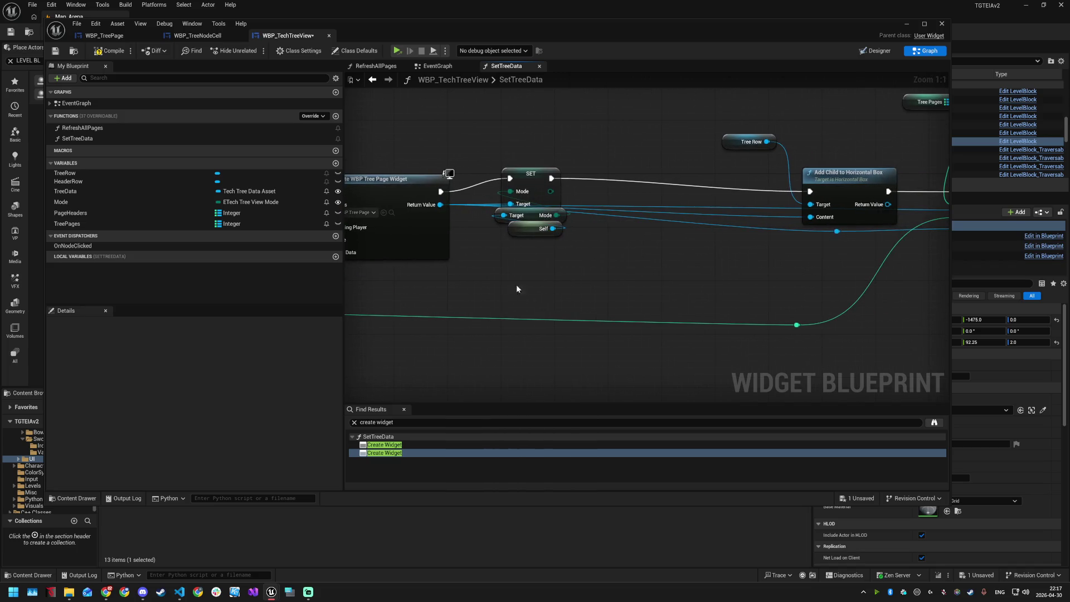
left_click(353, 422)
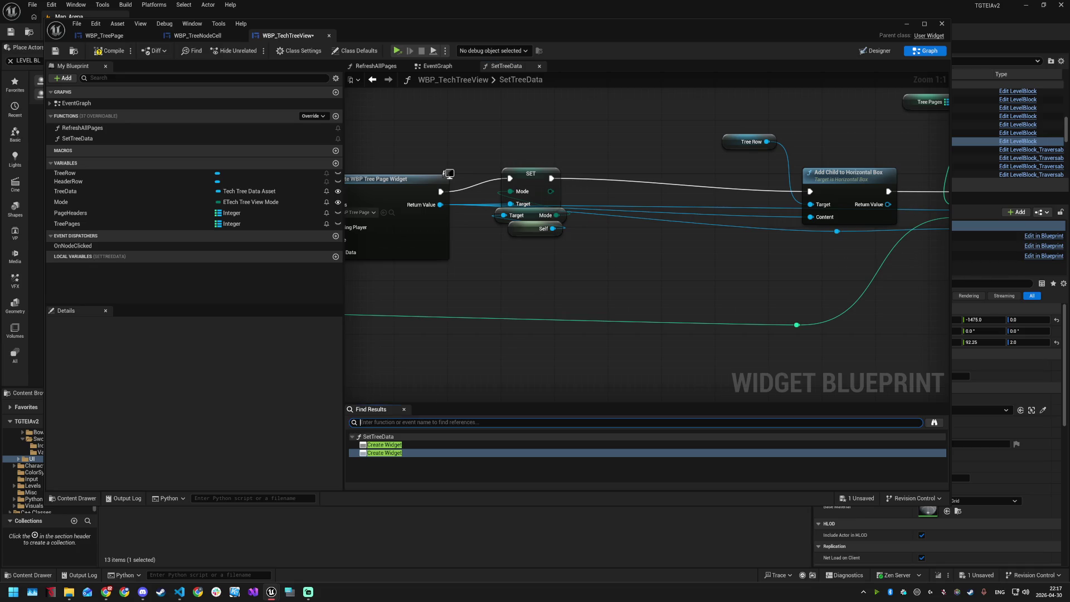
Step: Compile and save WBP_TechTreeView, then switch to the WBP_TreePage EventGraph tab
key("alt+Tab")
left_click(120, 52)
key("alt+Tab")
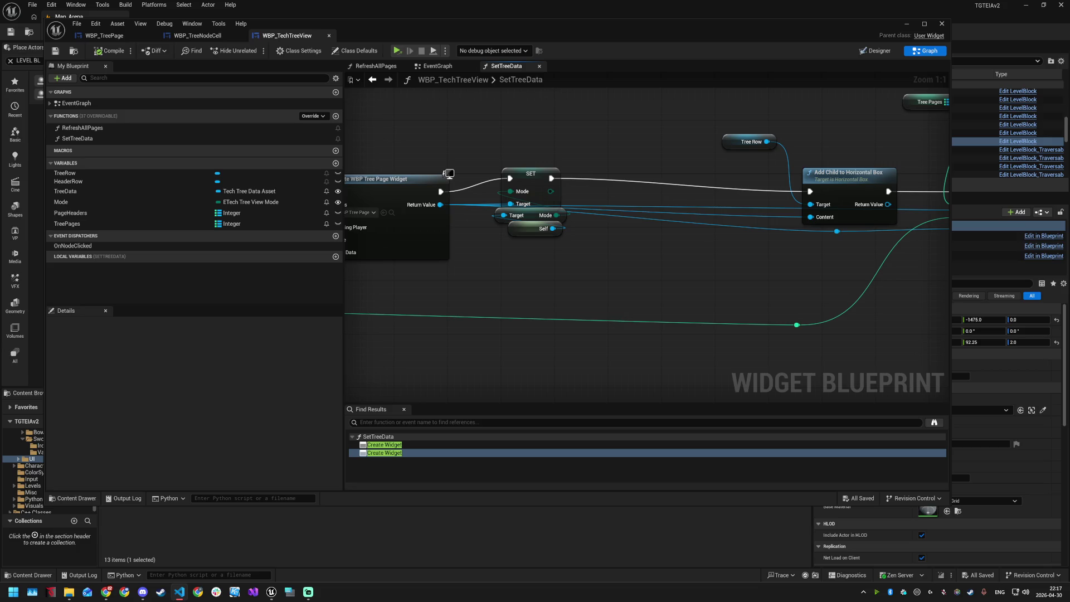
left_click(511, 384)
key("ctrl+Tab")
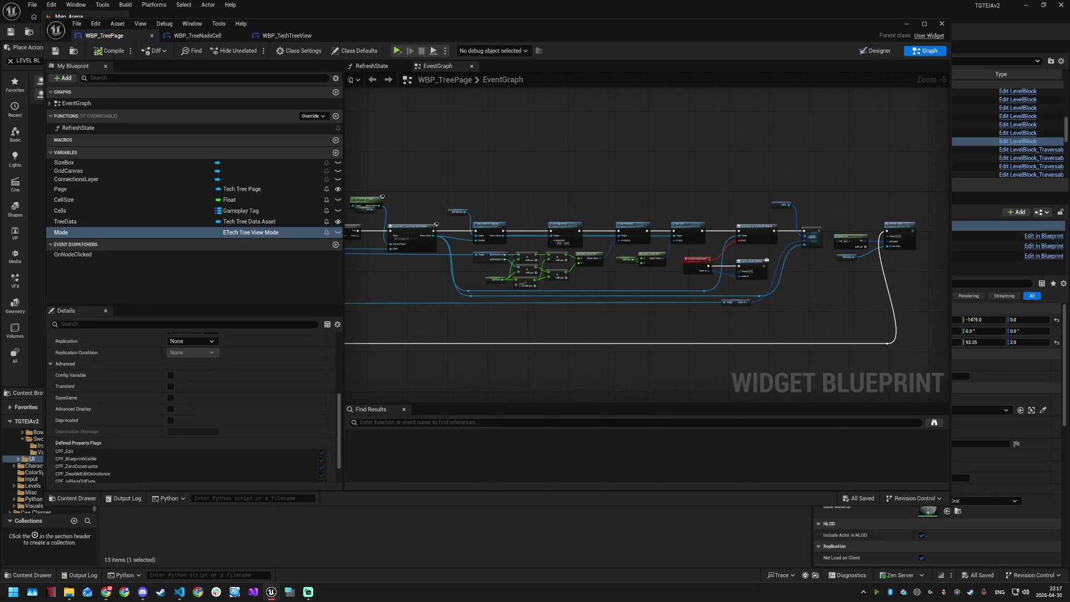
Step: Jump to Event Pre Construct and pan along to the For Each Loop, Create Widget and Add Child to Canvas nodes
left_click(50, 103)
double_click(84, 113)
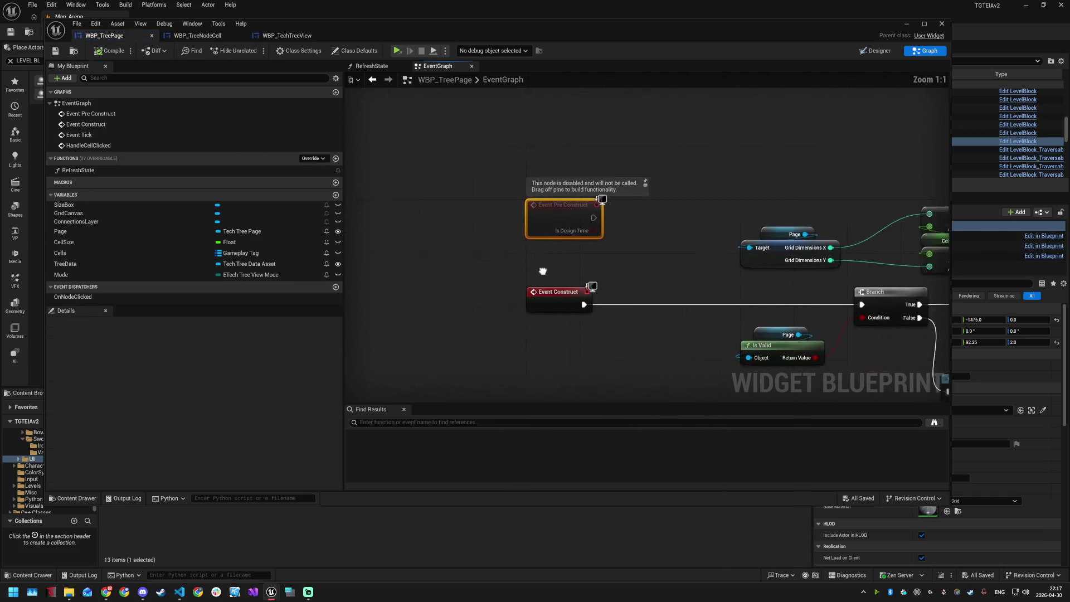
scroll(428, 220, "down", 3)
left_click_drag(546, 280, 429, 262)
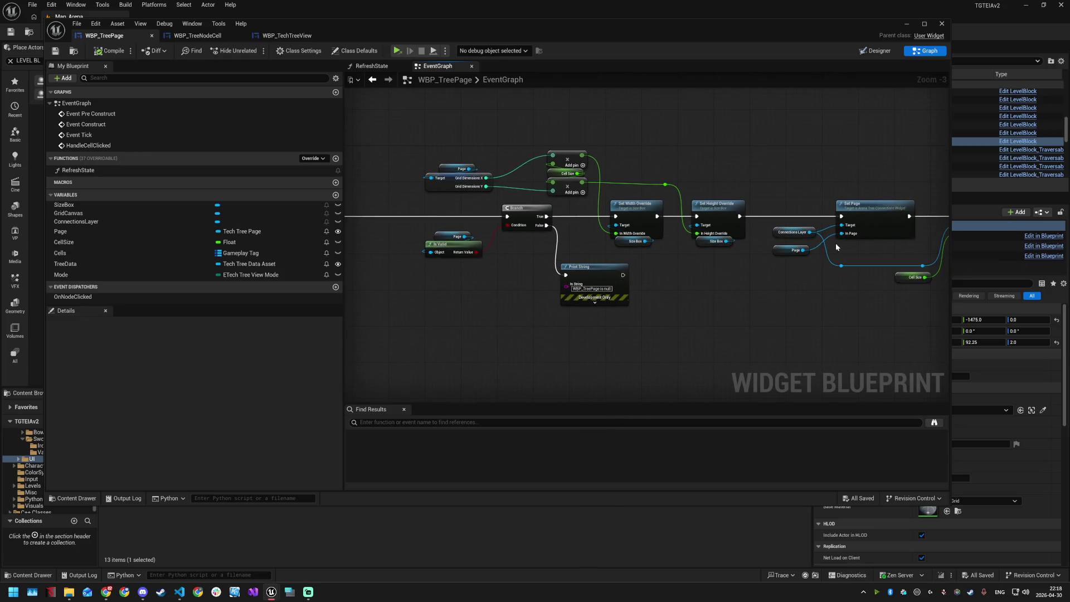
mouse_move(810, 299)
left_mouse_down()
mouse_move(670, 294)
mouse_move(716, 310)
mouse_move(545, 322)
left_mouse_up()
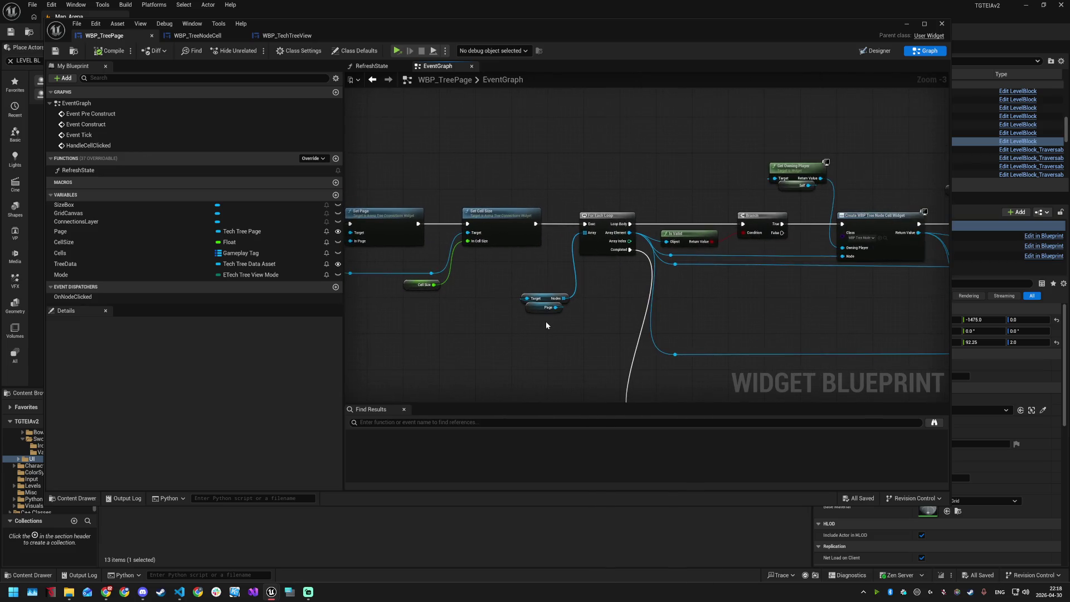
scroll(611, 255, "up", 2)
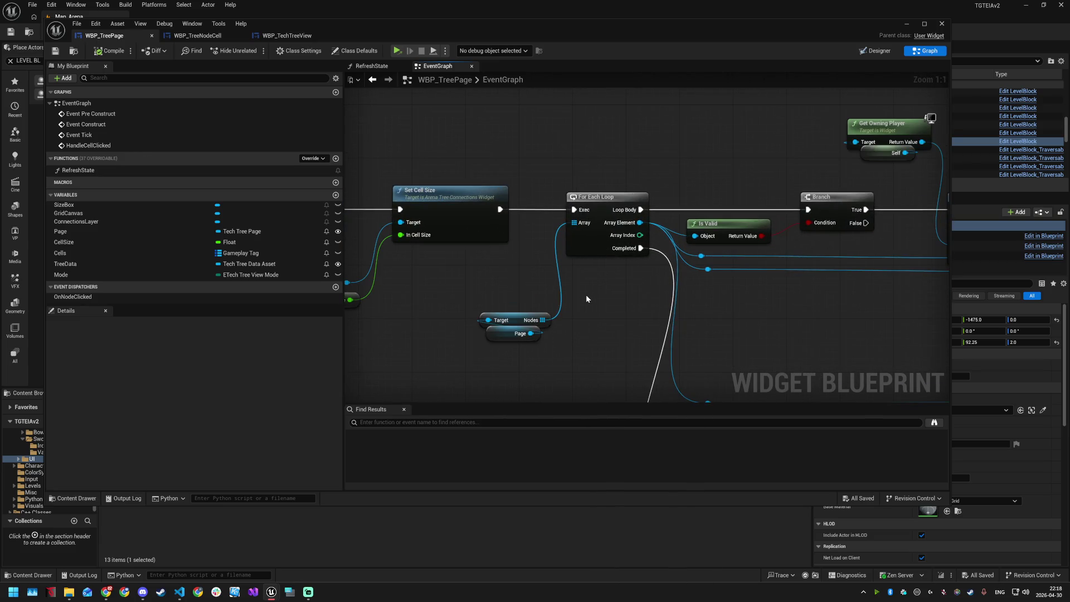
scroll(586, 294, "up", 1)
mouse_move(591, 277)
left_mouse_down()
mouse_move(518, 237)
mouse_move(538, 250)
left_mouse_up()
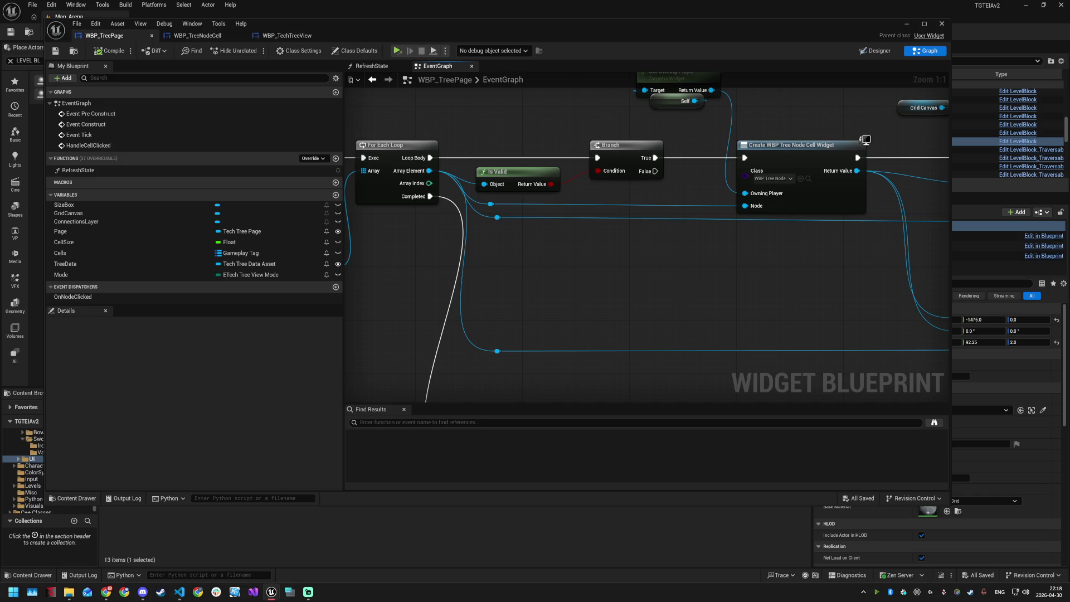
scroll(871, 239, "down", 2)
left_click_drag(768, 244, 478, 307)
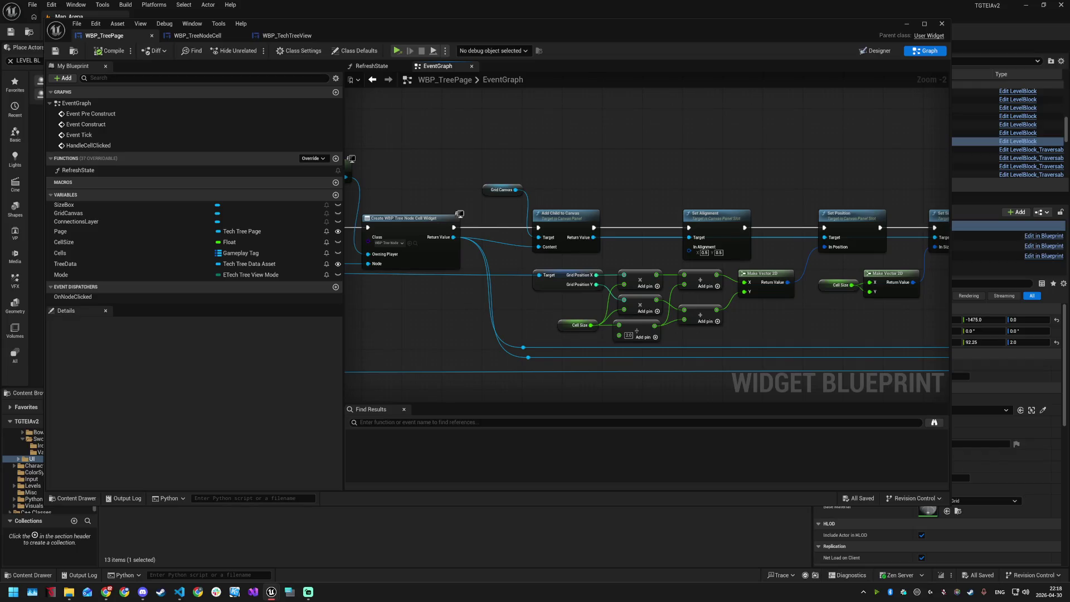
Step: Box-select the nodes after Create WBP Tree Node Cell Widget and shift them right
mouse_move(496, 159)
left_mouse_down()
mouse_move(600, 246)
mouse_move(902, 337)
left_mouse_up()
scroll(600, 245, "down", 4)
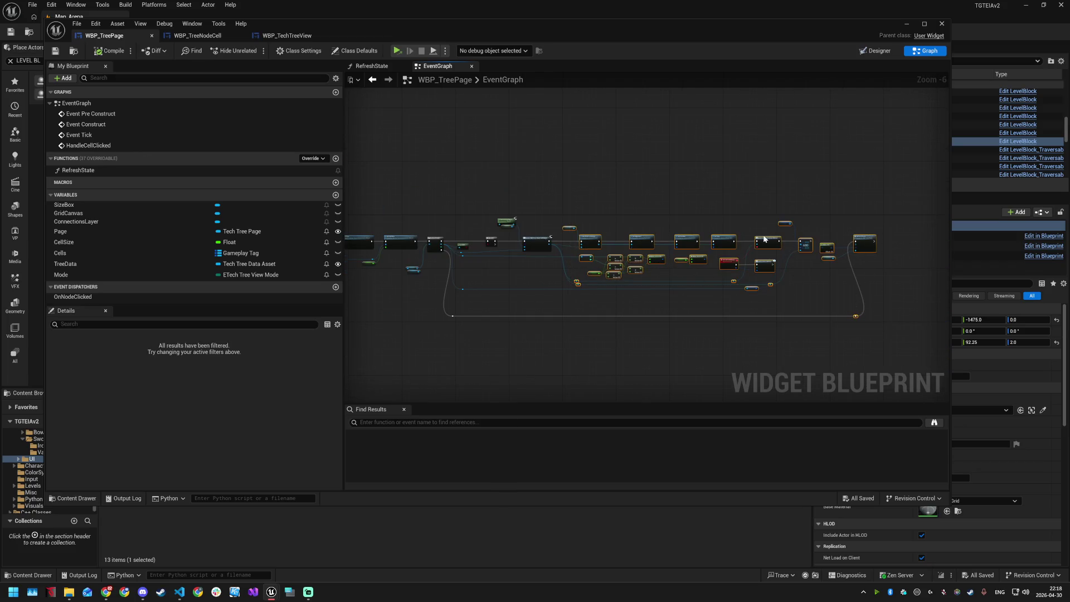
left_click_drag(764, 240, 800, 240)
scroll(592, 243, "up", 5)
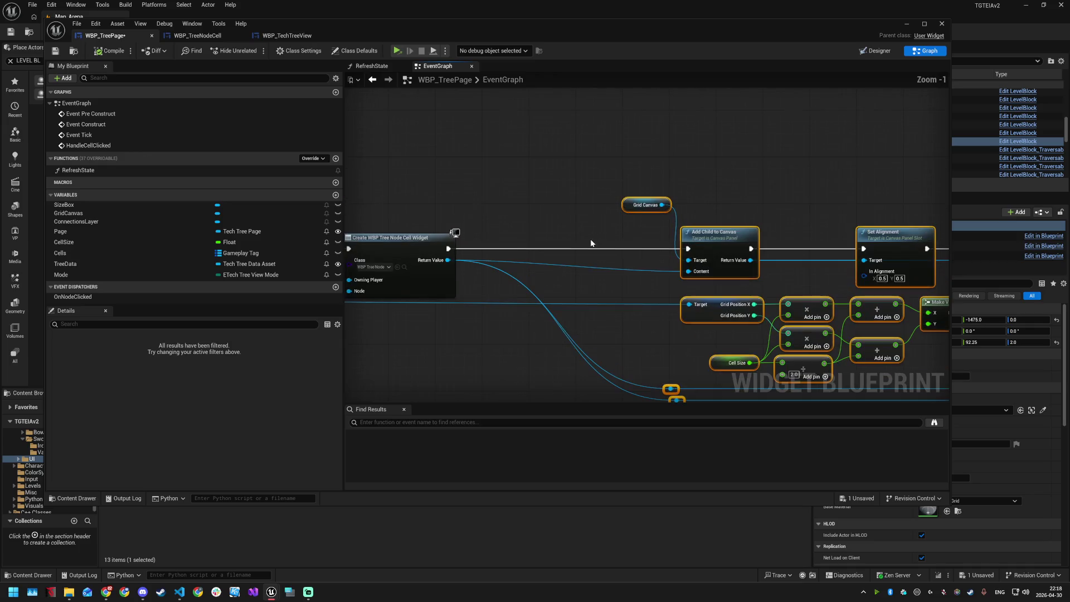
Step: Add a SET Mode node on the created widget, chained between Create Widget and Add Child to Canvas
left_click(480, 225)
mouse_move(456, 258)
left_mouse_down()
mouse_move(510, 211)
mouse_move(543, 280)
left_mouse_up()
type("set mode")
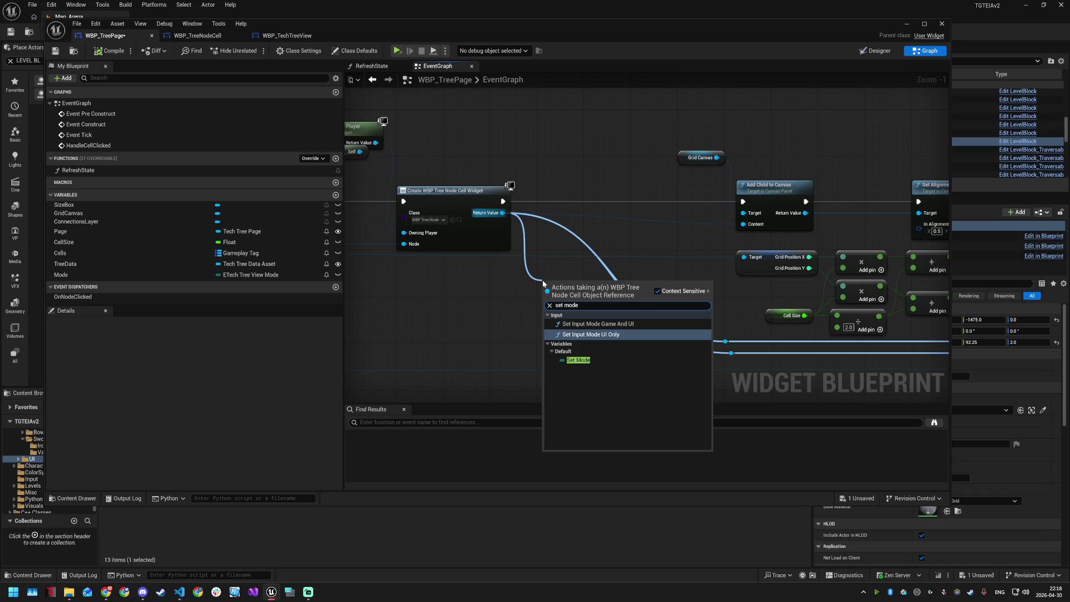
key("Down")
key("Return")
left_click_drag(577, 280, 594, 197)
left_click_drag(503, 201, 561, 201)
mouse_move(656, 201)
left_mouse_down()
mouse_move(757, 206)
mouse_move(743, 202)
left_mouse_up()
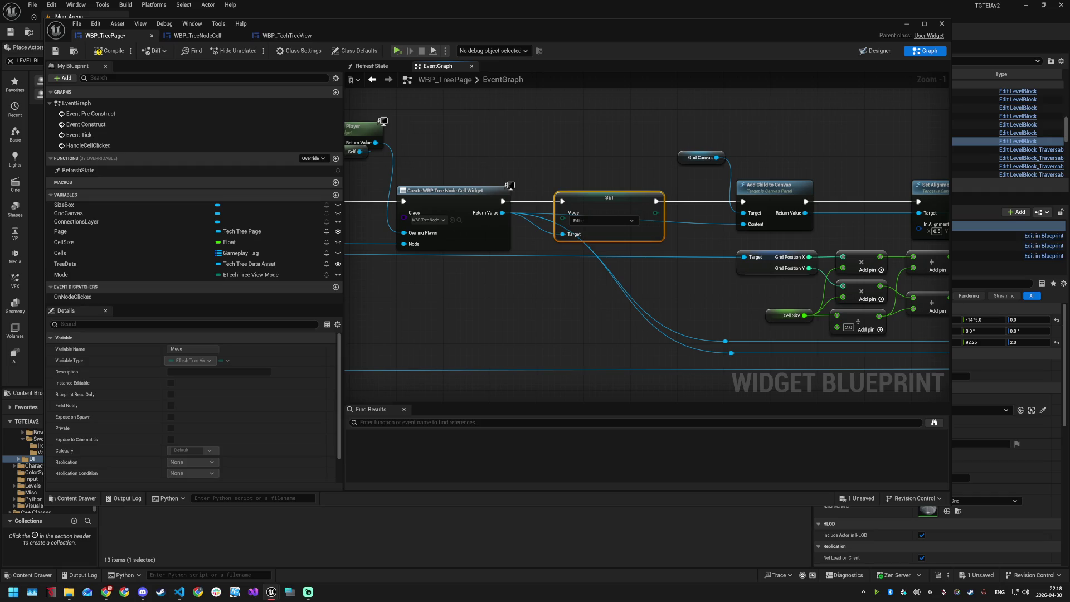
Step: Feed the page's Mode variable into the SET Mode node
mouse_move(92, 272)
left_mouse_down()
mouse_move(469, 283)
mouse_move(562, 214)
left_mouse_up()
left_click(490, 297)
mouse_move(491, 286)
left_mouse_down()
mouse_move(596, 240)
mouse_move(513, 140)
left_mouse_up()
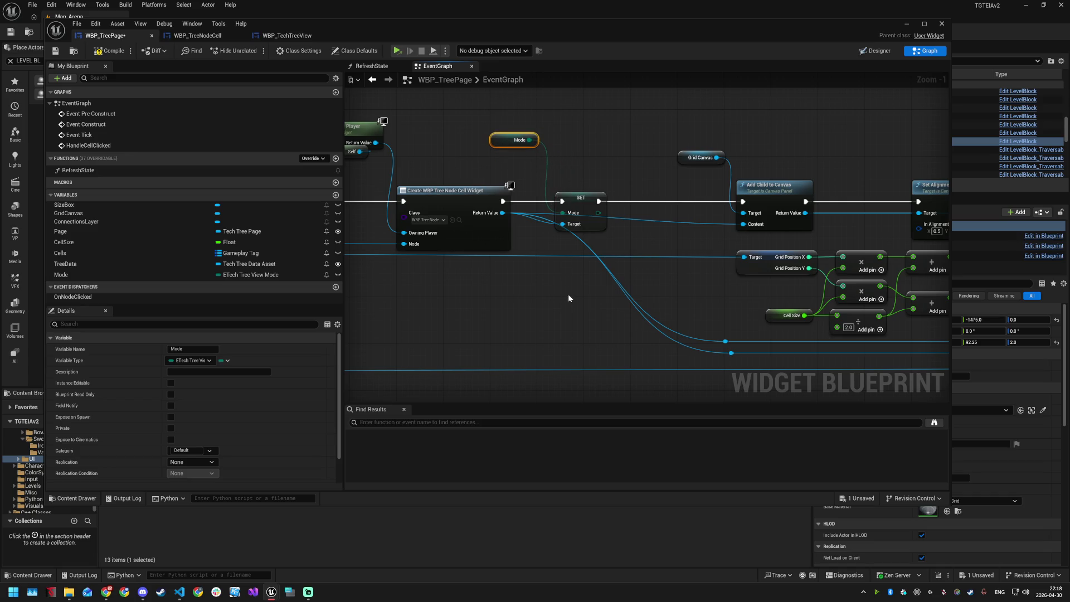
Step: Reroute the cell widget reference to the right-hand pins and delete the dangling reroute point
double_click(617, 222)
mouse_move(617, 221)
left_mouse_down()
mouse_move(563, 246)
mouse_move(724, 342)
mouse_move(664, 310)
left_mouse_up()
left_click_drag(557, 243, 732, 353)
left_click_drag(564, 246, 587, 245)
scroll(469, 259, "down", 2)
scroll(543, 276, "up", 1)
mouse_move(555, 279)
left_mouse_down()
mouse_move(752, 304)
mouse_move(881, 303)
mouse_move(929, 287)
left_mouse_up()
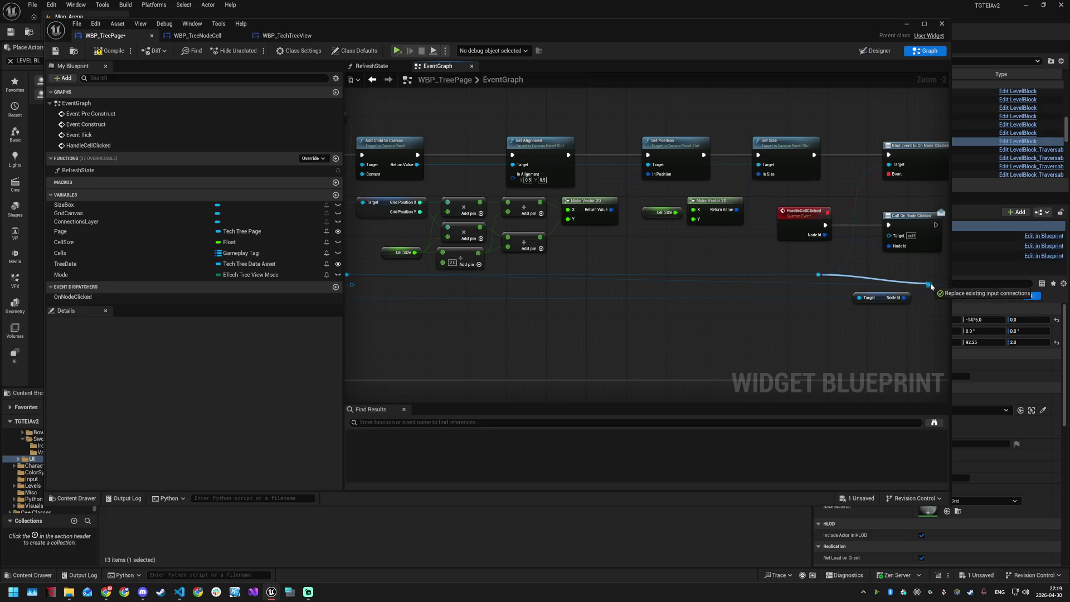
scroll(781, 292, "down", 1)
scroll(519, 293, "up", 1)
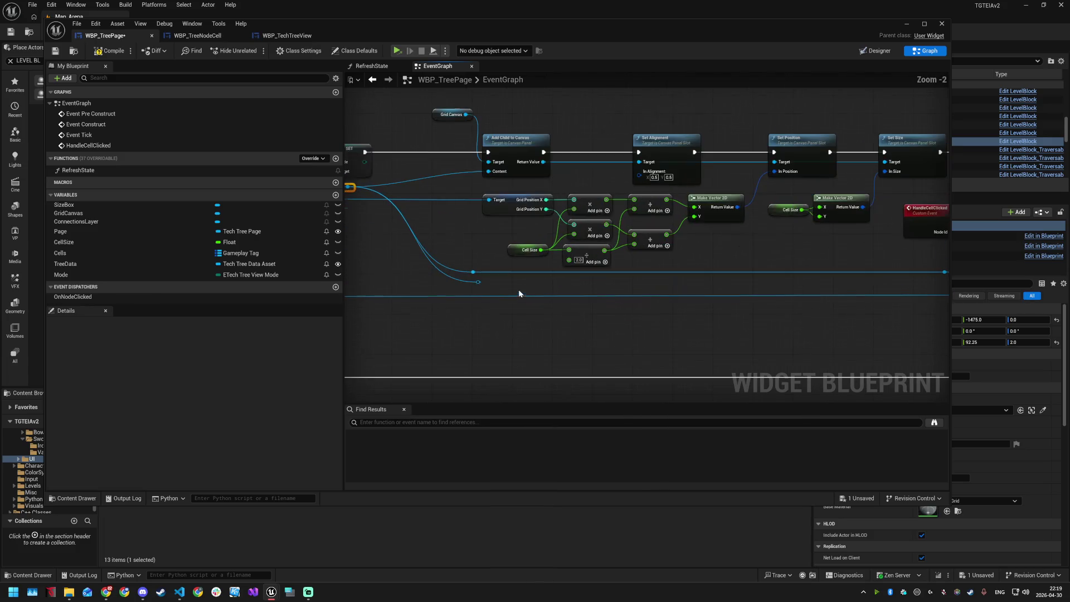
left_click(478, 281)
key("Delete")
Step: Save and compile WBP_TreePage
scroll(518, 285, "down", 1)
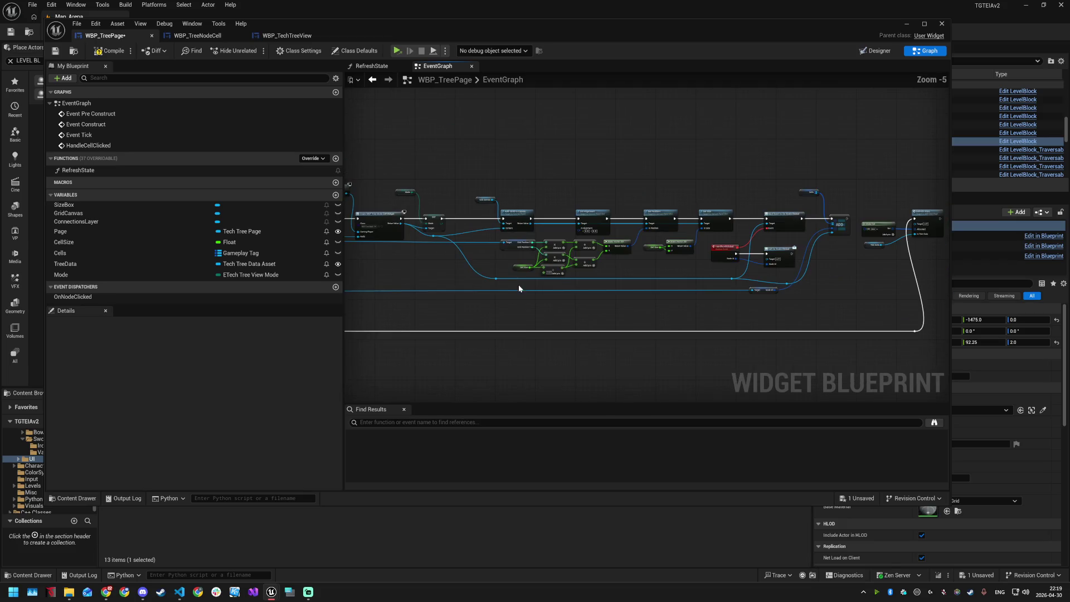
scroll(814, 274, "up", 1)
scroll(812, 275, "down", 3)
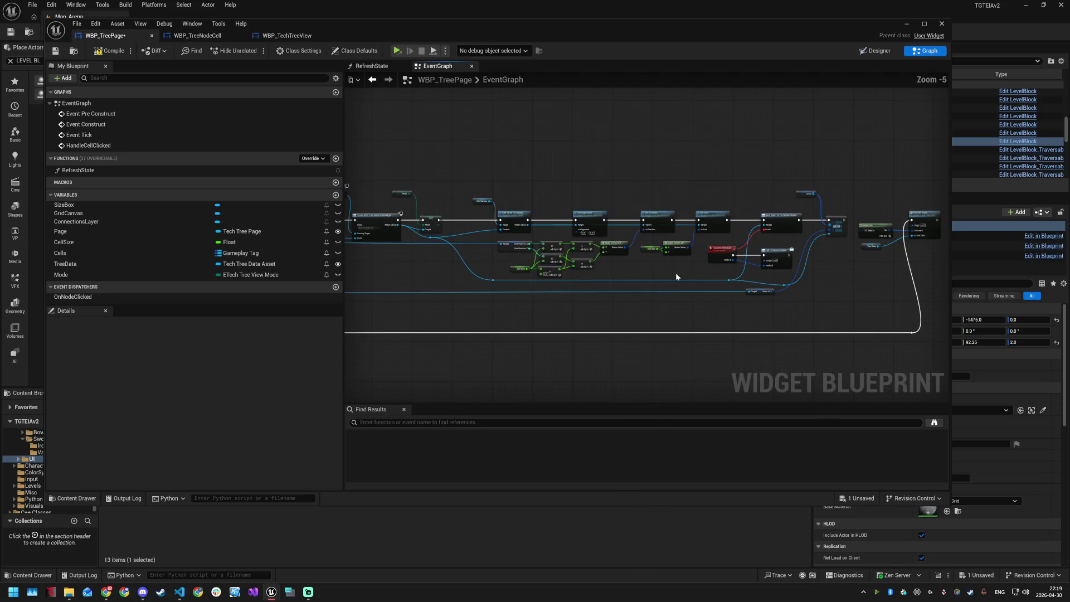
scroll(432, 259, "up", 2)
scroll(431, 269, "down", 3)
scroll(711, 266, "up", 1)
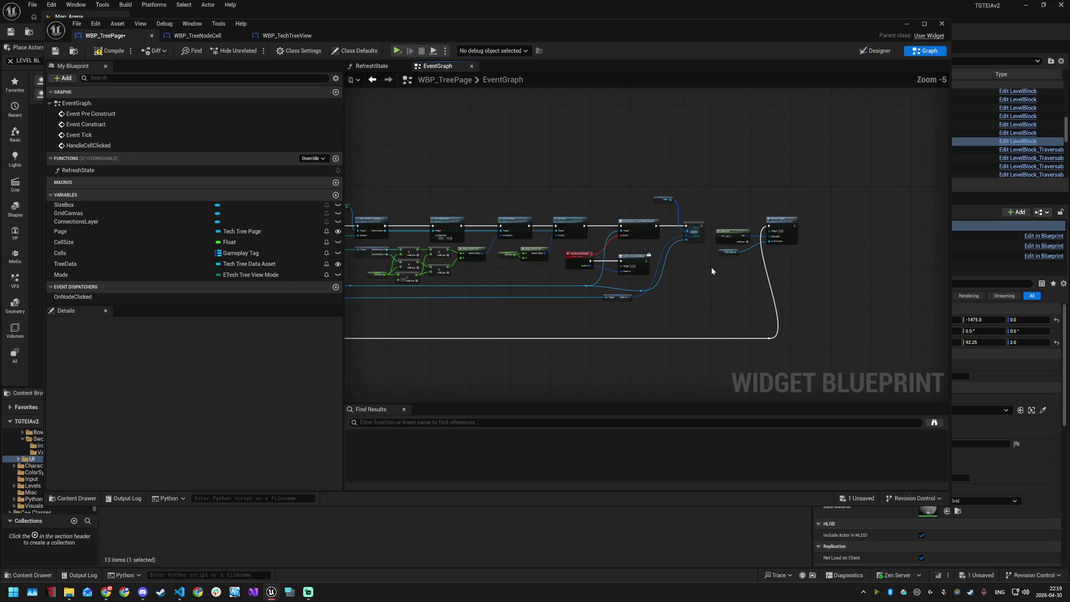
key("ctrl+s")
left_click(102, 56)
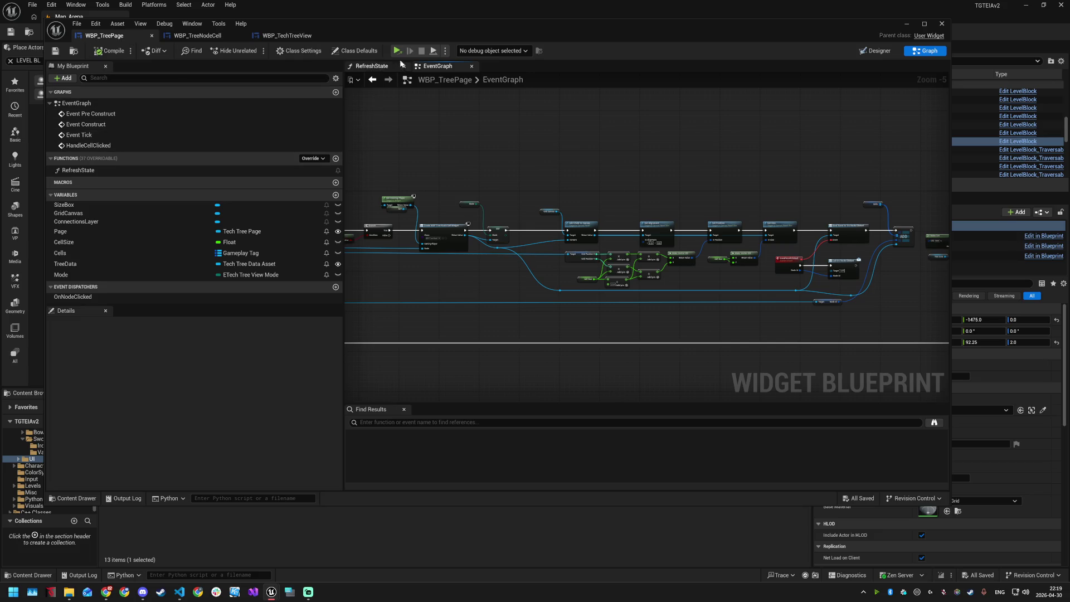
left_click(461, 51)
left_click(596, 50)
Step: Open the 127grey texture from the asset picker
key("alt+Tab")
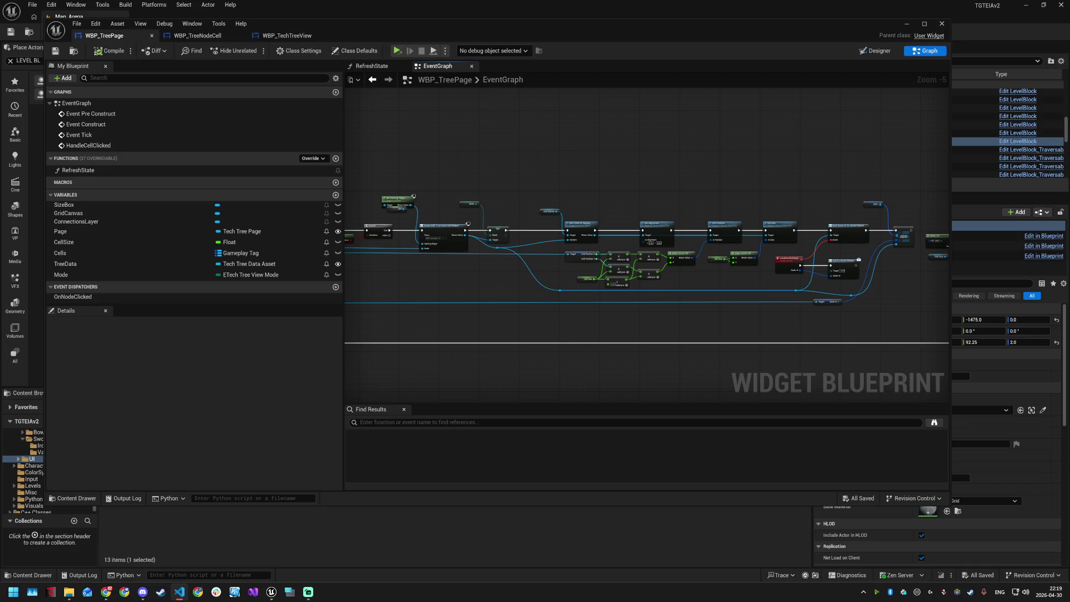
key("ctrl+p")
key("Return")
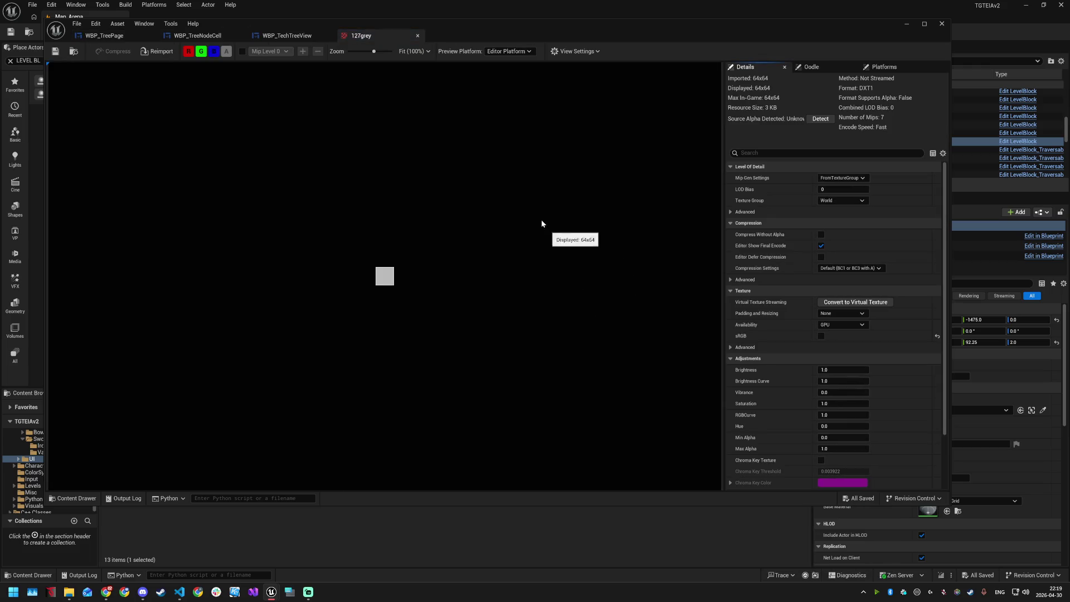
Step: Close the 127grey texture and open WBP_TreeNodeCell
left_click(418, 36)
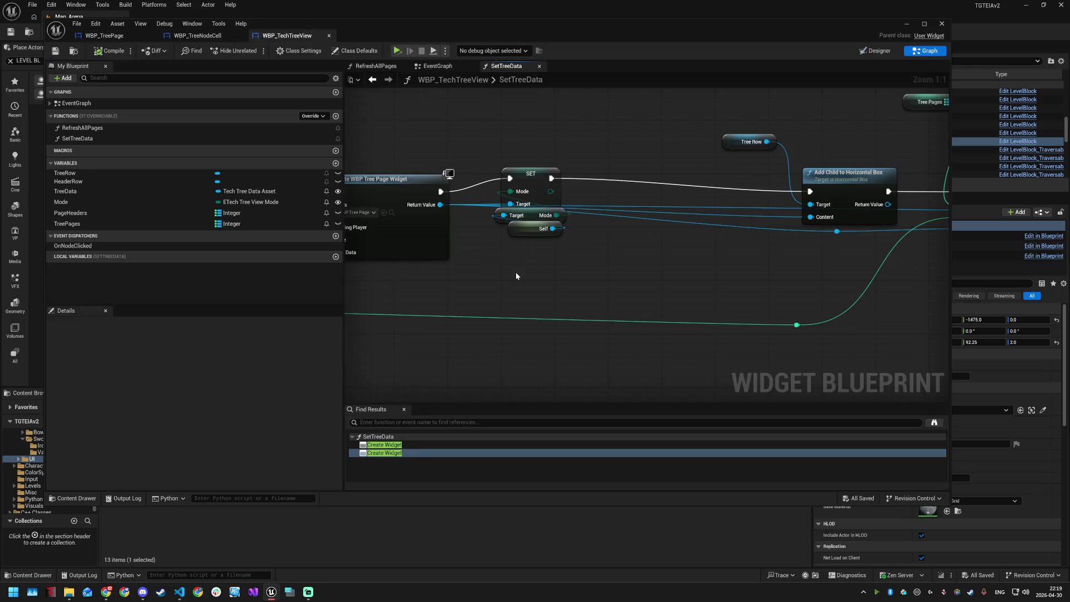
key("ctrl+p")
type("WBP_TreeNodeCell")
key("Down")
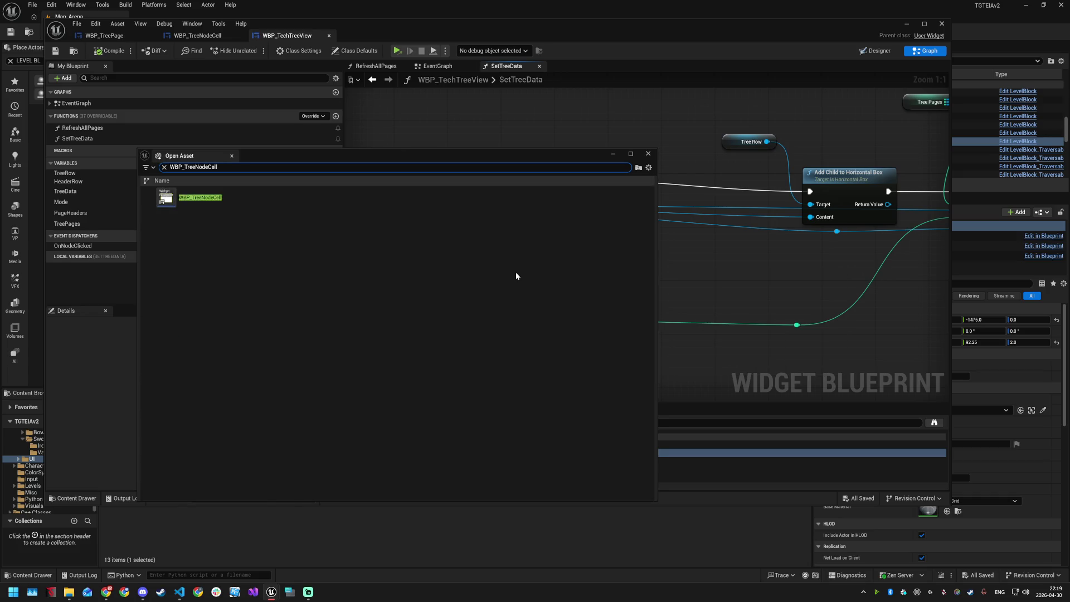
key("Return")
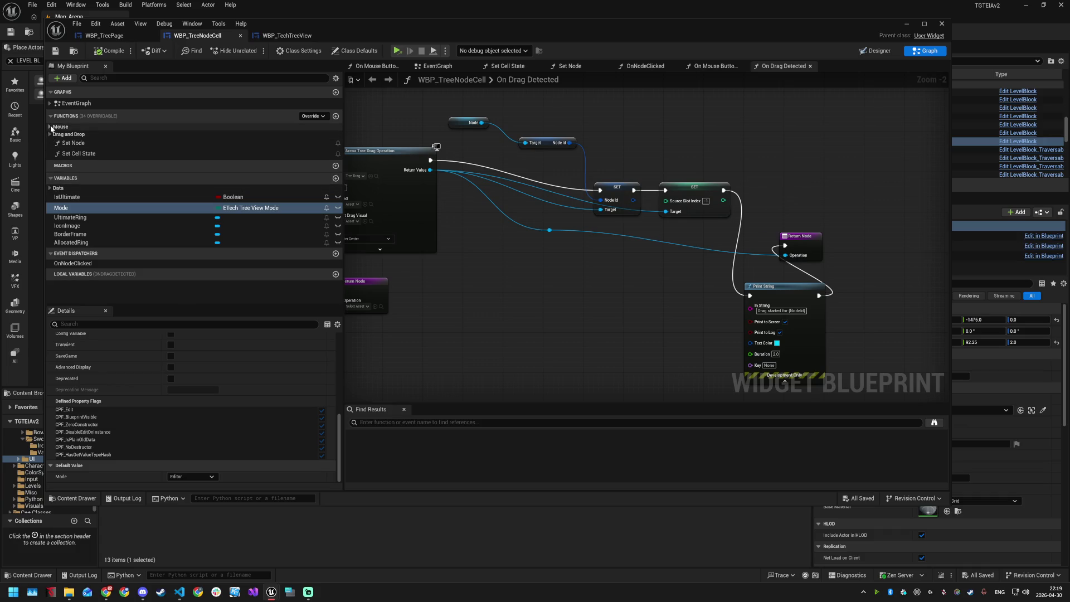
Step: Open the On Mouse Button Up function graph from the Mouse group
left_click(50, 126)
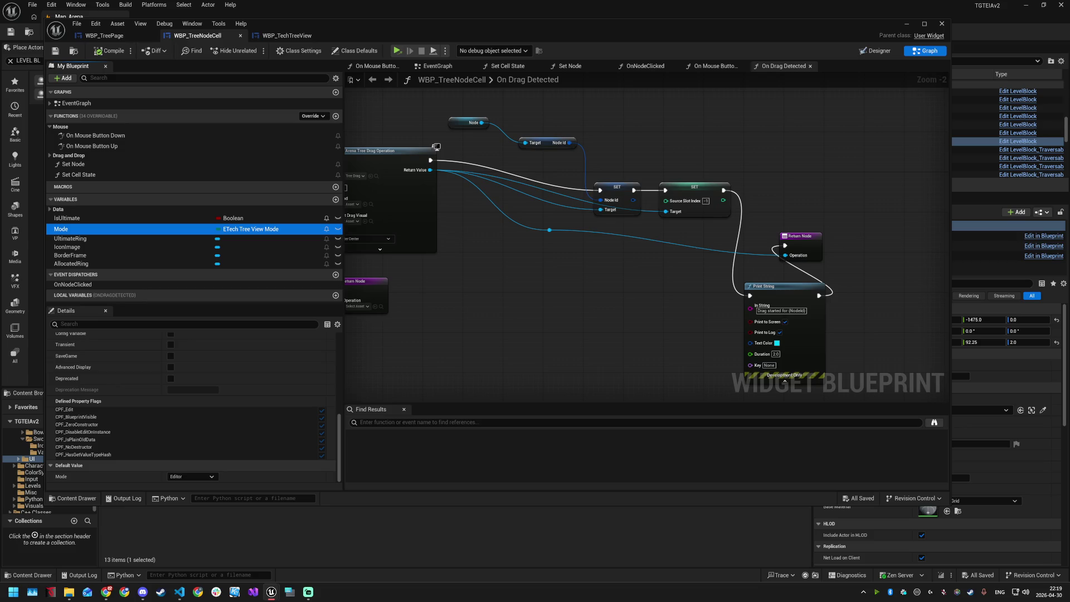
key("alt+Tab")
double_click(91, 146)
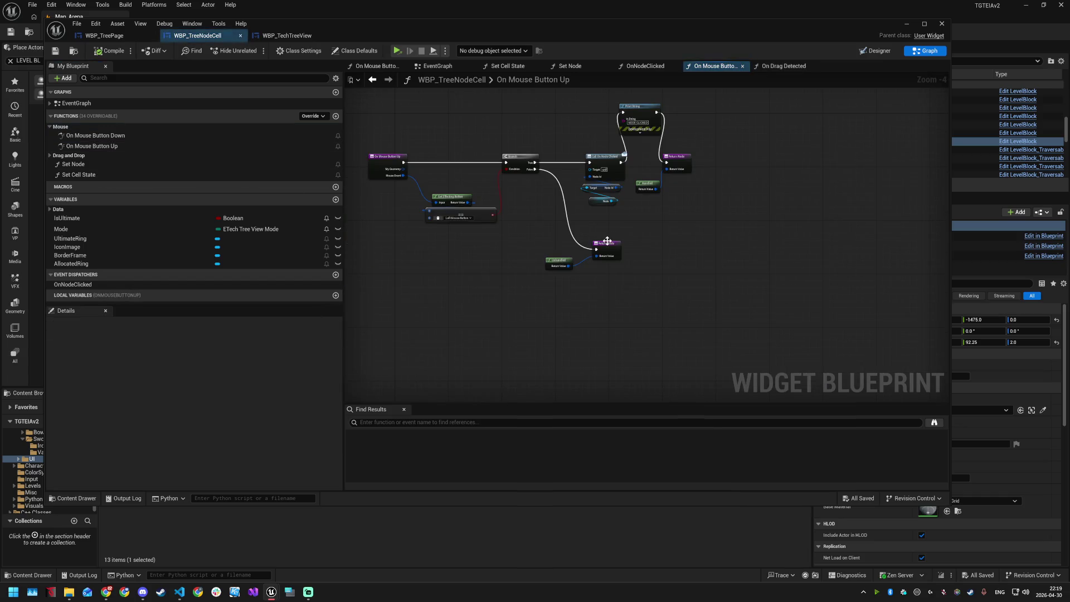
Step: Move the Return and Unhandled nodes left and down
scroll(556, 243, "up", 2)
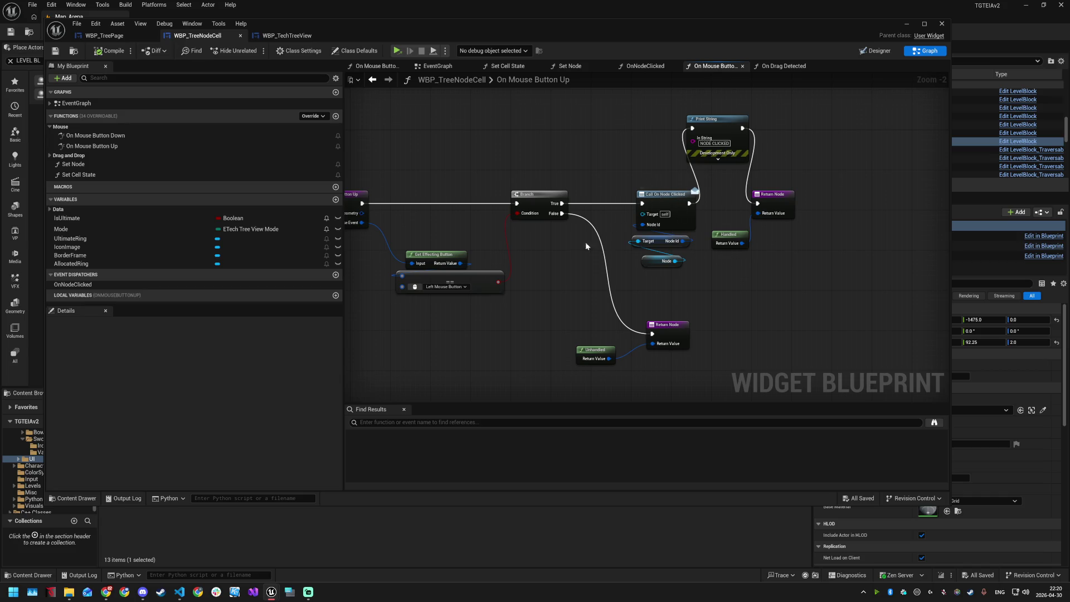
left_click_drag(592, 240, 624, 263)
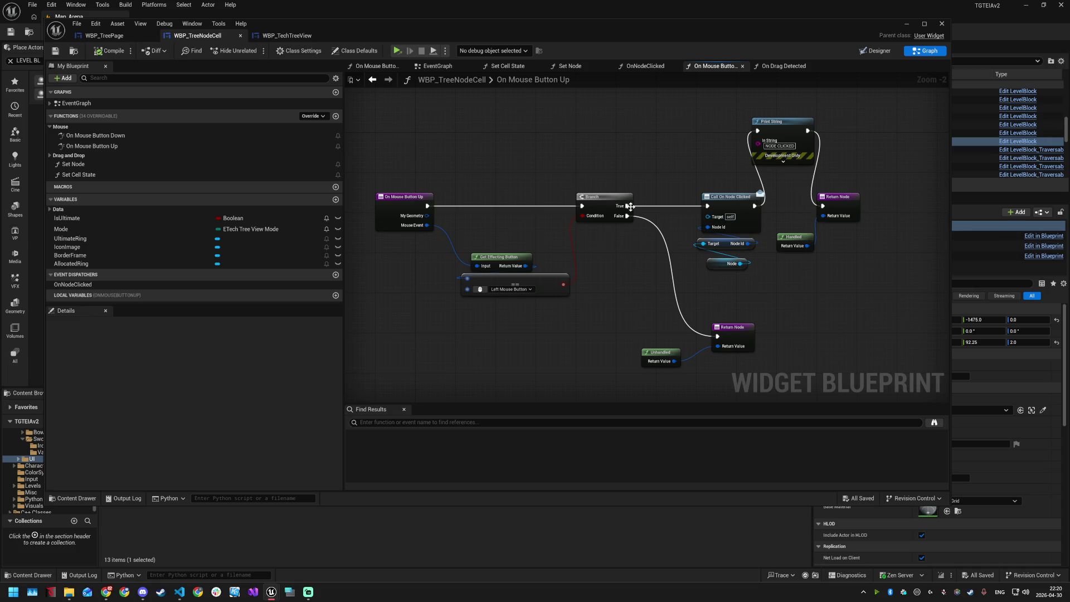
mouse_move(658, 326)
left_mouse_down()
mouse_move(725, 368)
mouse_move(638, 354)
left_mouse_up()
scroll(704, 181, "down", 2)
Step: Shift the Call On Node Clicked, Print String and Return chain to the right
left_click_drag(696, 136, 814, 238)
left_click_drag(705, 192, 834, 191)
right_click(726, 226)
left_click(726, 219)
scroll(727, 219, "up", 2)
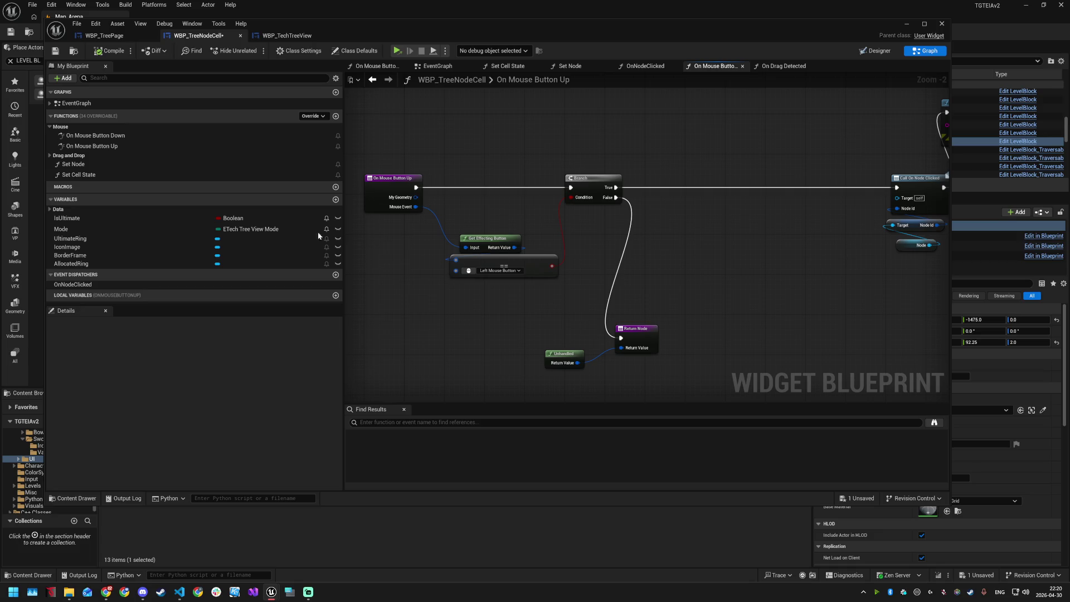
left_click(169, 228)
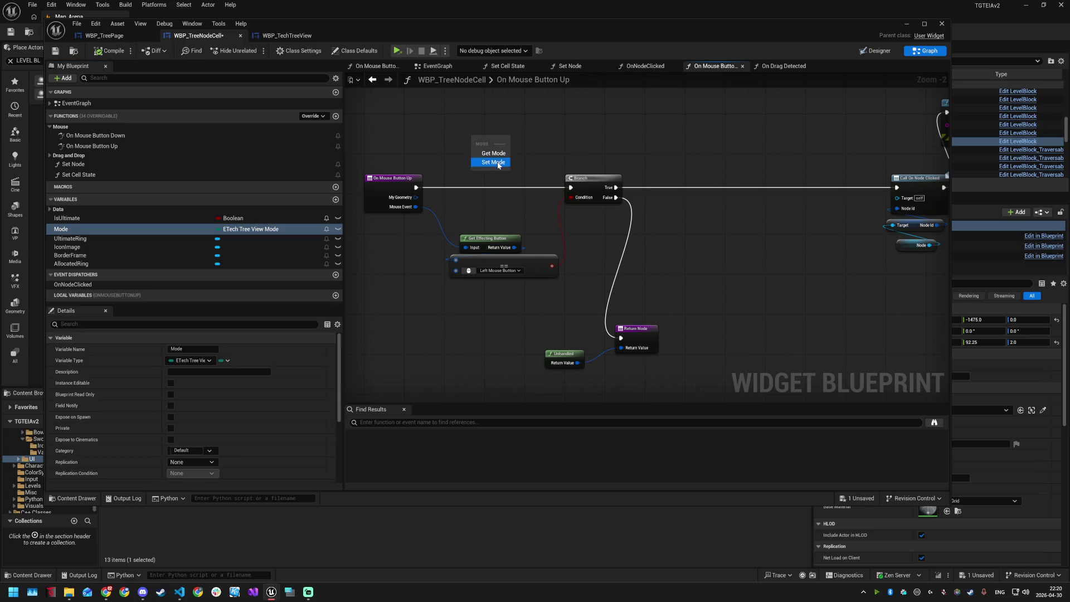
Step: Add a Mode getter, push the Branch right, and wire Mode into a new == node's A input
left_click(490, 155)
left_click_drag(596, 179, 763, 181)
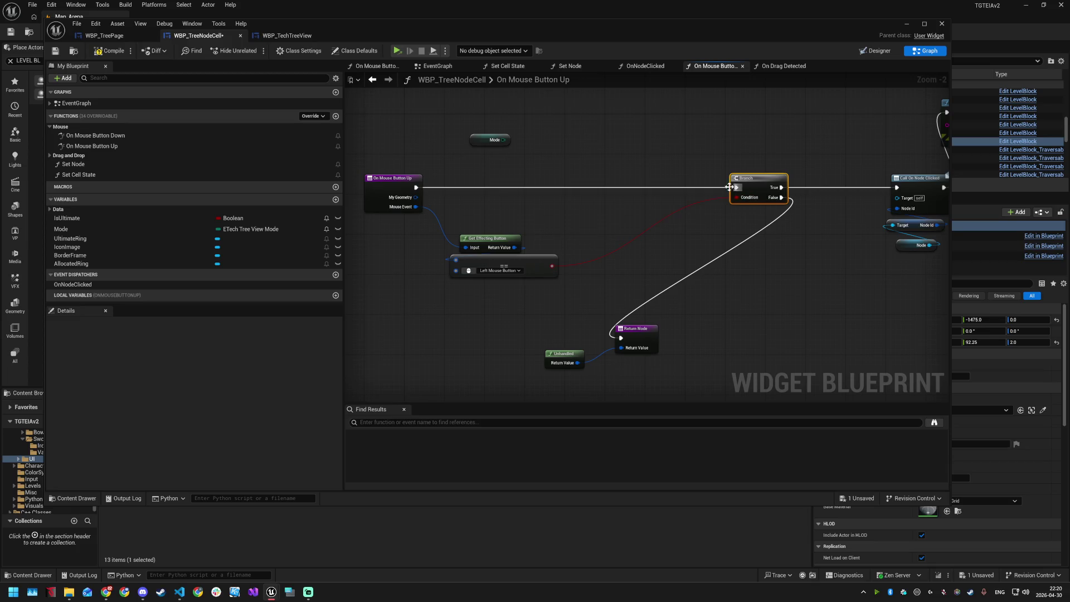
left_click_drag(504, 139, 541, 165)
type("eq")
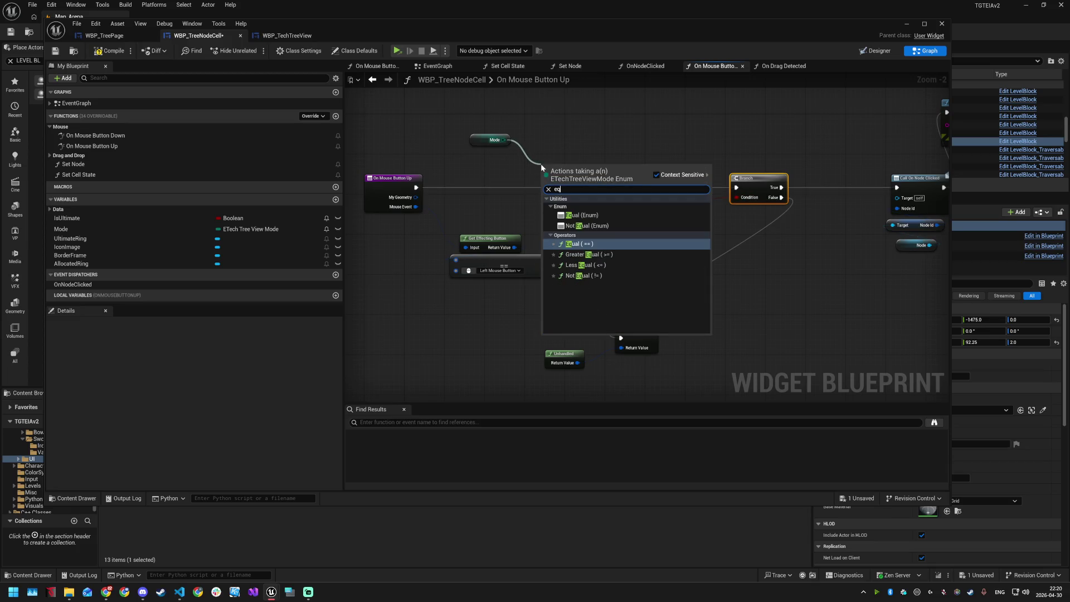
key("Return")
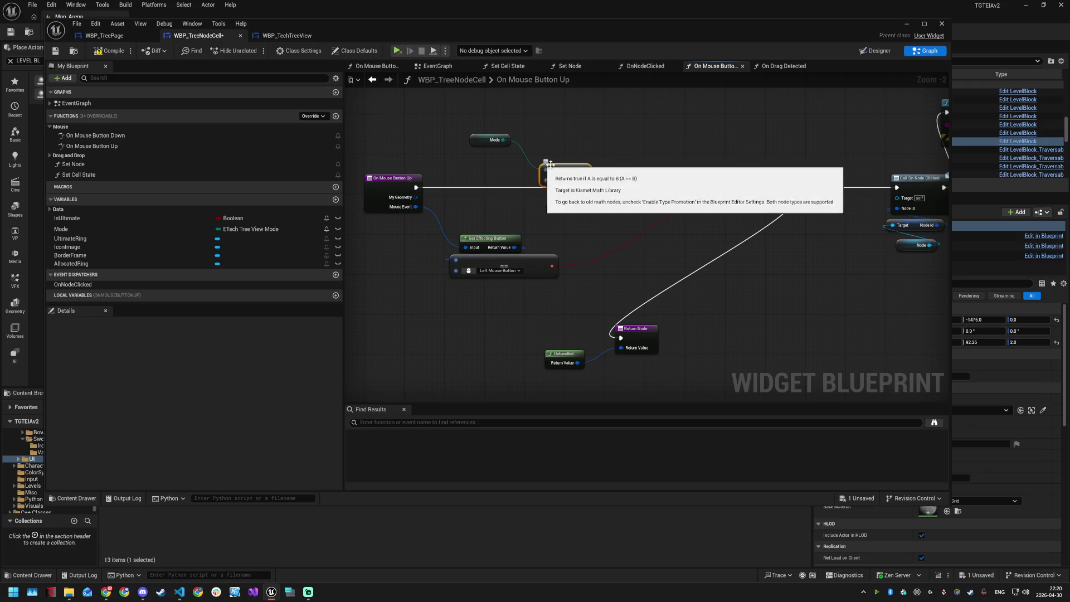
left_click_drag(562, 166, 577, 146)
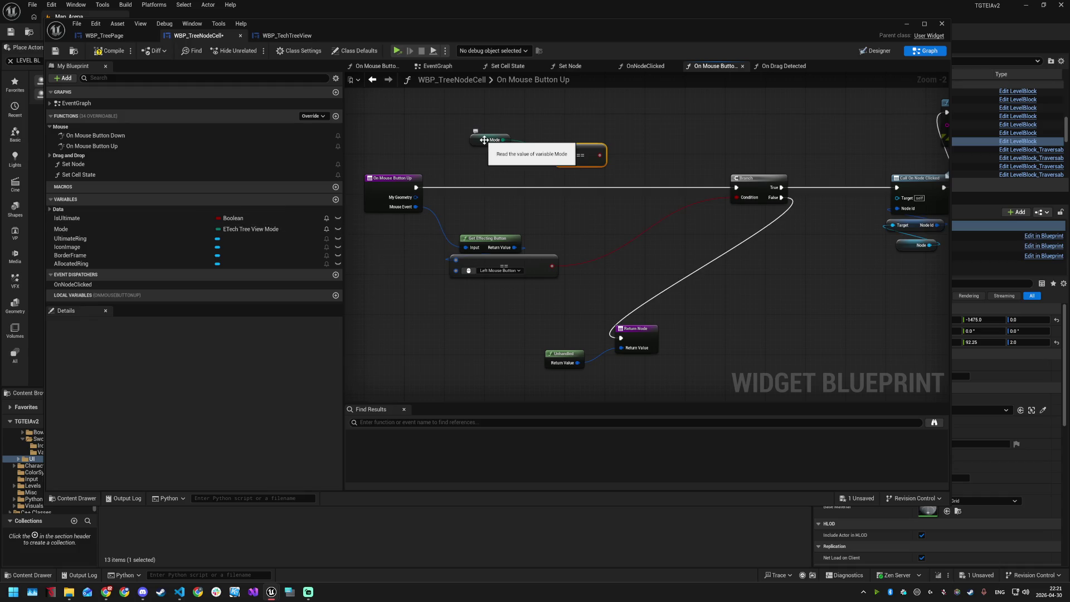
left_click_drag(504, 140, 561, 150)
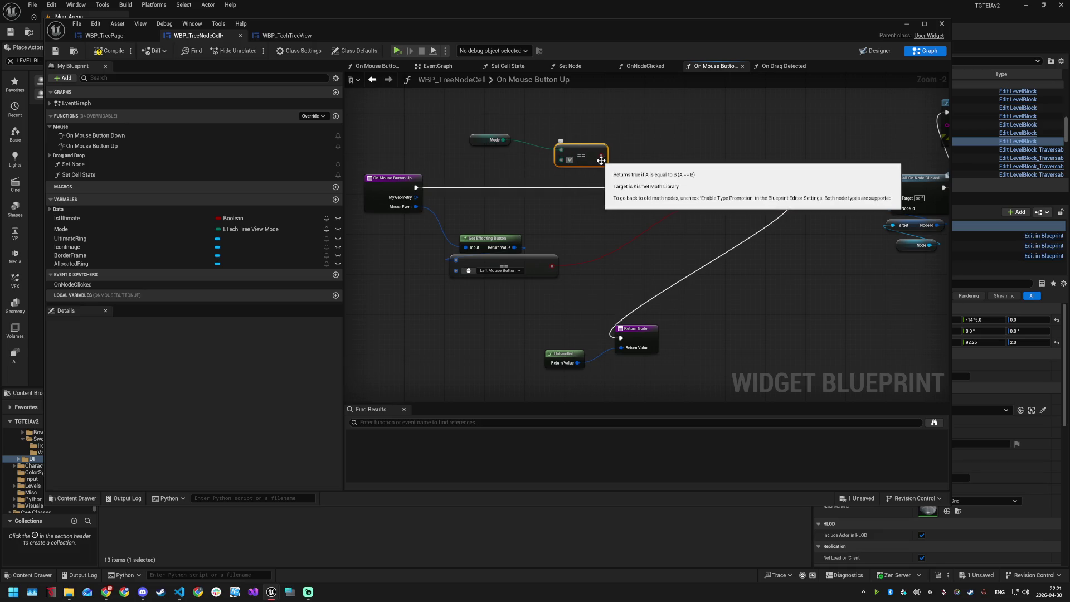
left_click(545, 174)
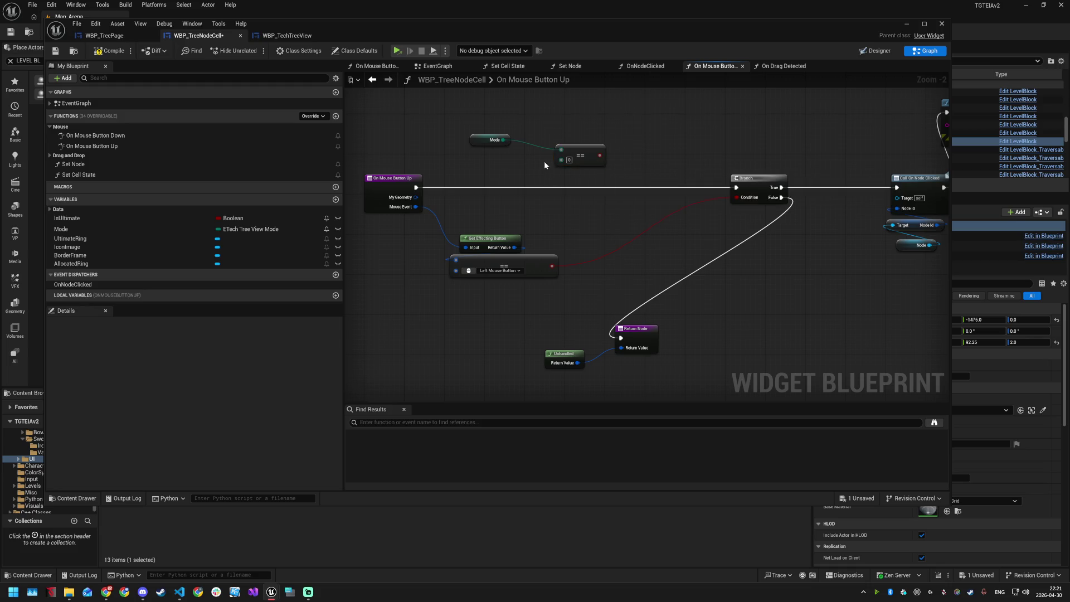
left_click(570, 159)
Step: Replace the equals node with a Switch on ETechTreeViewMode driven by Mode
mouse_move(503, 140)
left_mouse_down()
mouse_move(564, 125)
mouse_move(535, 159)
mouse_move(557, 124)
left_mouse_up()
left_click(533, 135)
type("switch")
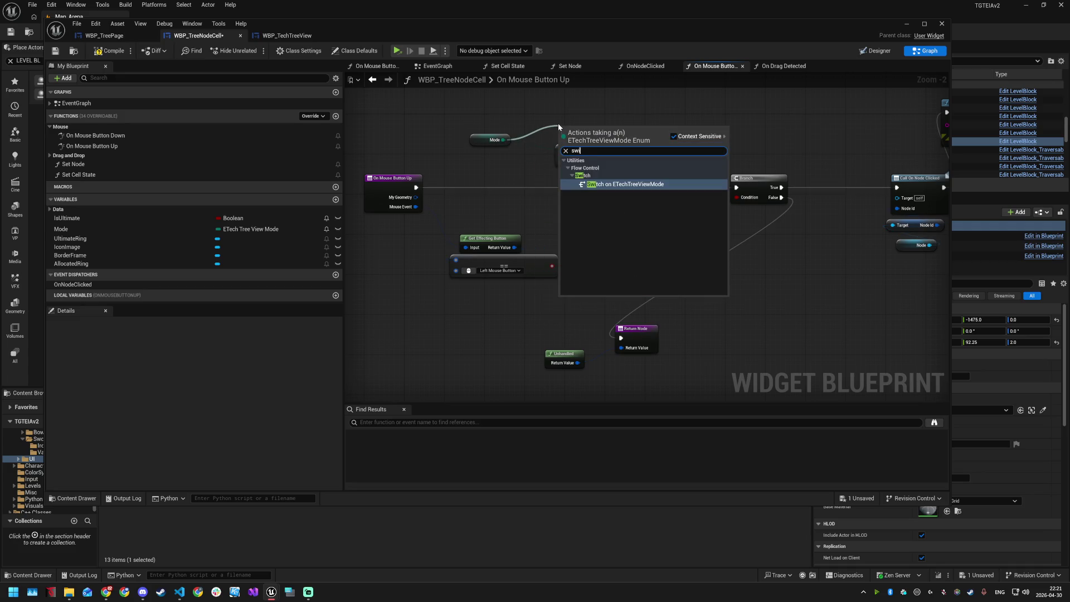
key("Return")
mouse_move(591, 152)
left_mouse_down()
mouse_move(565, 173)
mouse_move(625, 131)
left_mouse_up()
left_click(580, 156)
key("Delete")
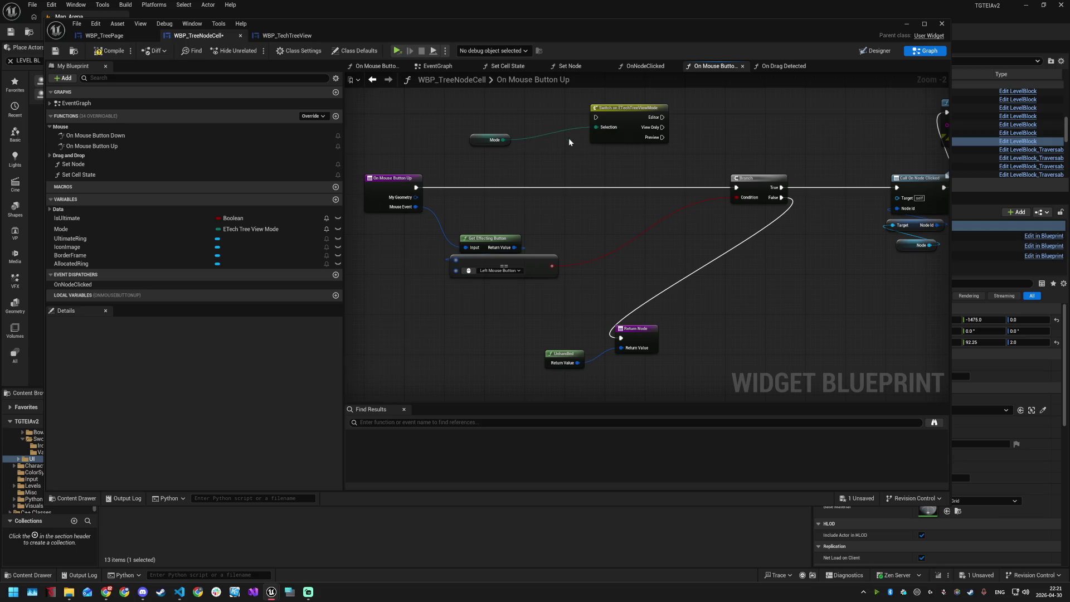
Step: Route the mouse-up event through the switch: Editor to the Branch, View Only to Return Node; save
mouse_move(626, 111)
left_mouse_down()
mouse_move(571, 136)
mouse_move(560, 175)
left_mouse_up()
left_click_drag(415, 188, 531, 188)
left_click_drag(597, 187, 736, 187)
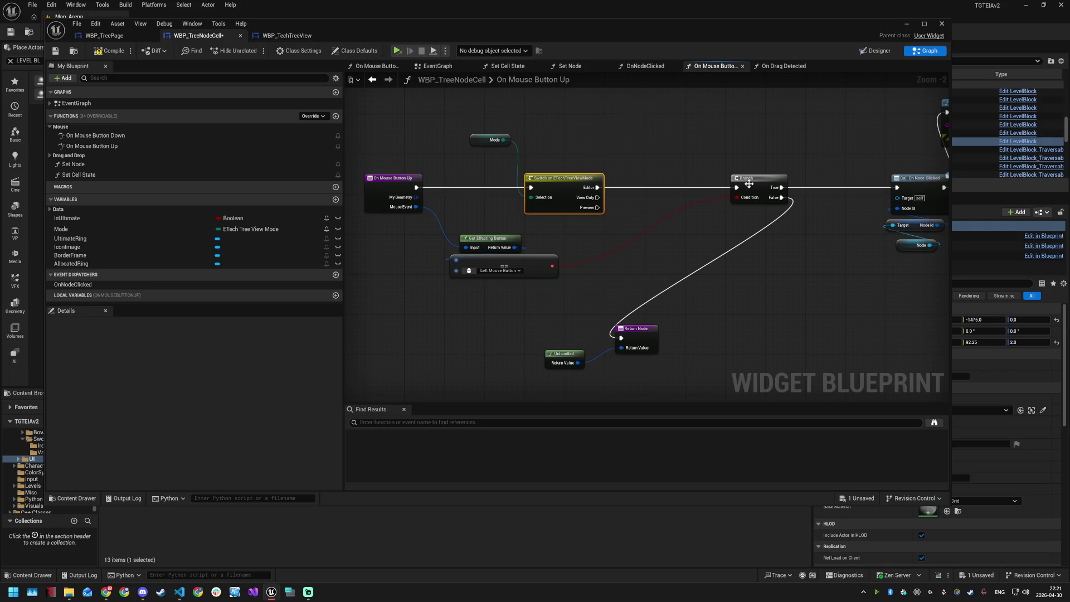
left_click_drag(754, 179, 679, 178)
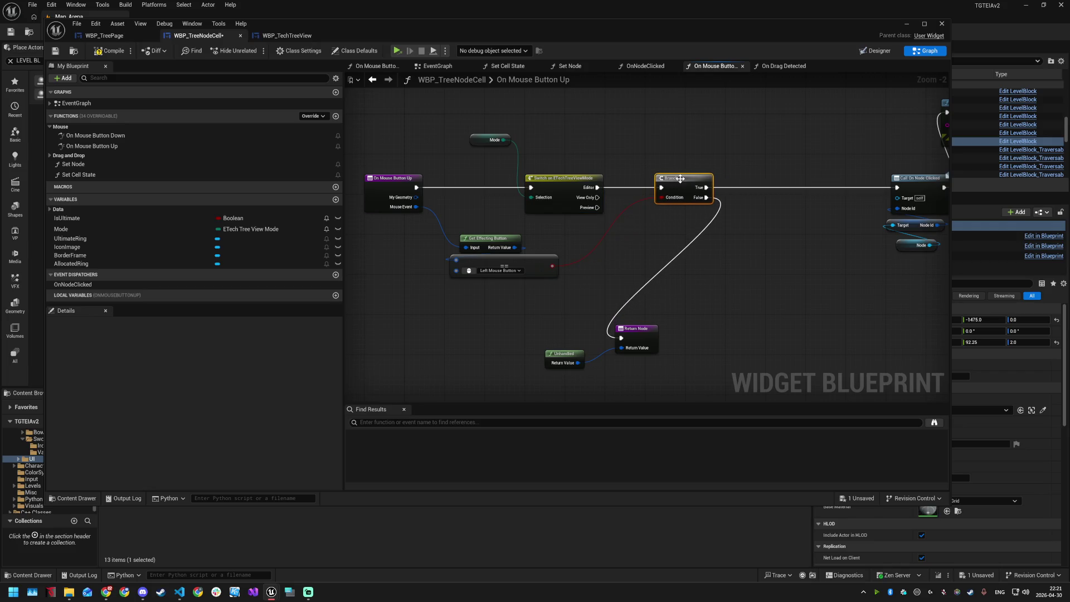
mouse_move(442, 233)
left_mouse_down()
mouse_move(496, 279)
mouse_move(546, 272)
mouse_move(666, 372)
left_mouse_up()
left_click(636, 249)
mouse_move(640, 332)
left_mouse_down()
mouse_move(741, 337)
mouse_move(762, 327)
left_mouse_up()
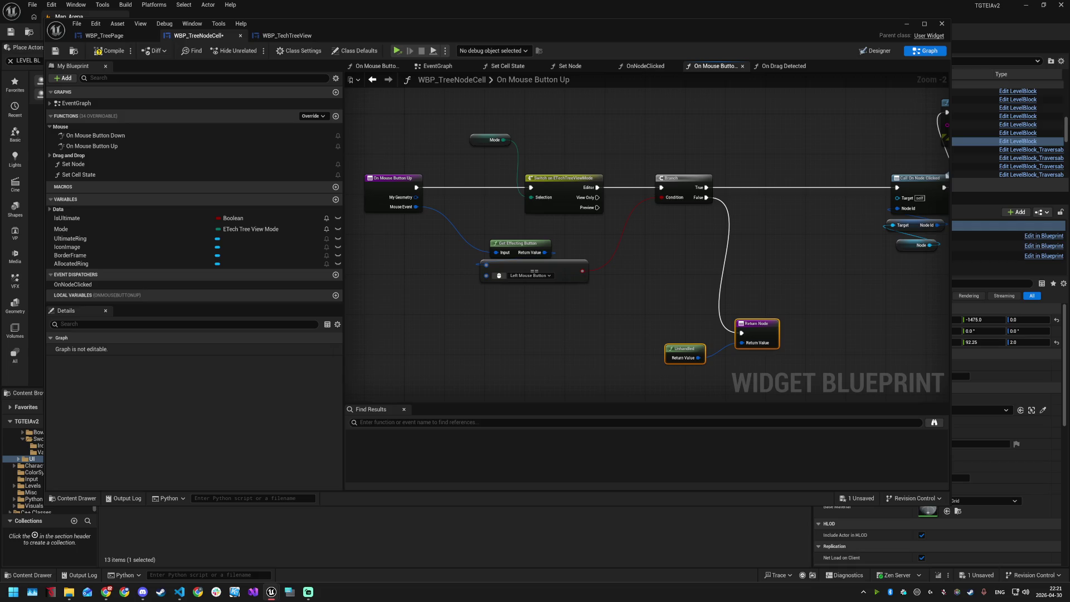
mouse_move(597, 197)
left_mouse_down()
mouse_move(741, 332)
mouse_move(704, 310)
mouse_move(741, 333)
left_mouse_up()
key("ctrl+s")
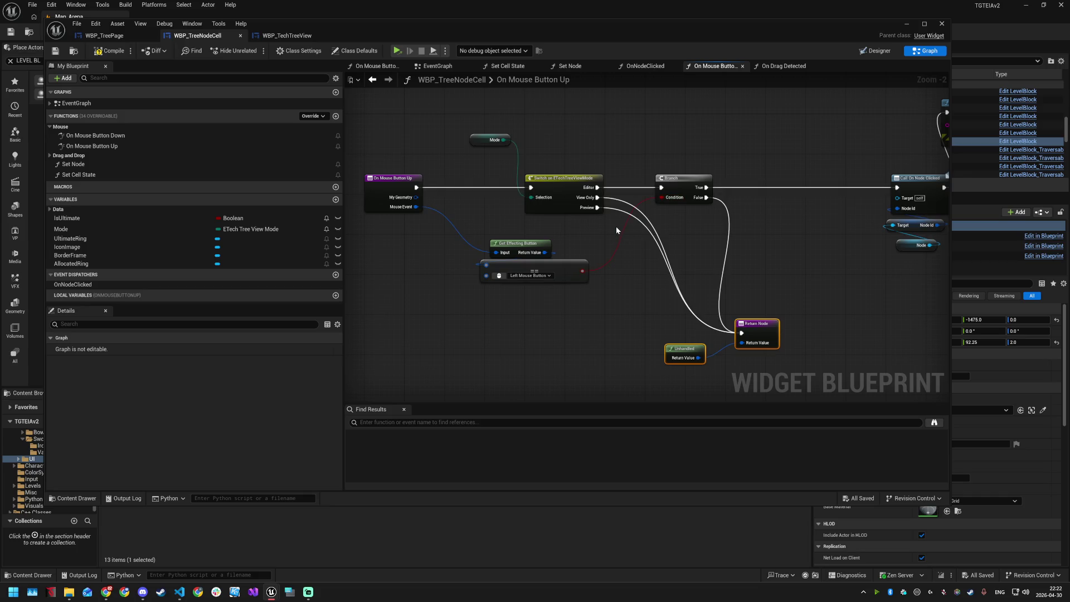
Step: Add an Equal (Enum) node comparing Mode to Editor
right_click(545, 134)
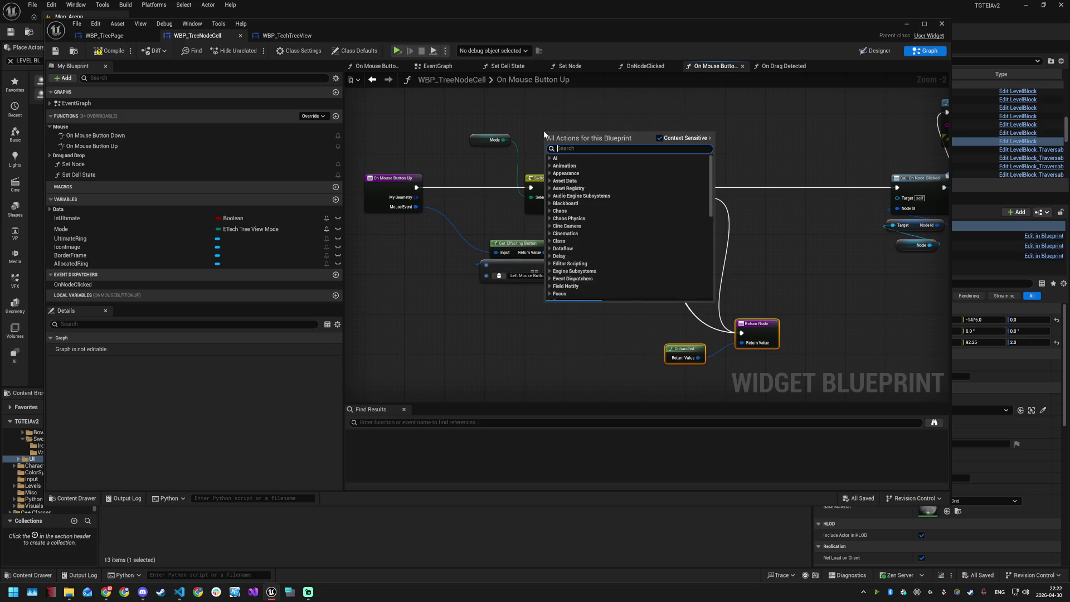
type("equ")
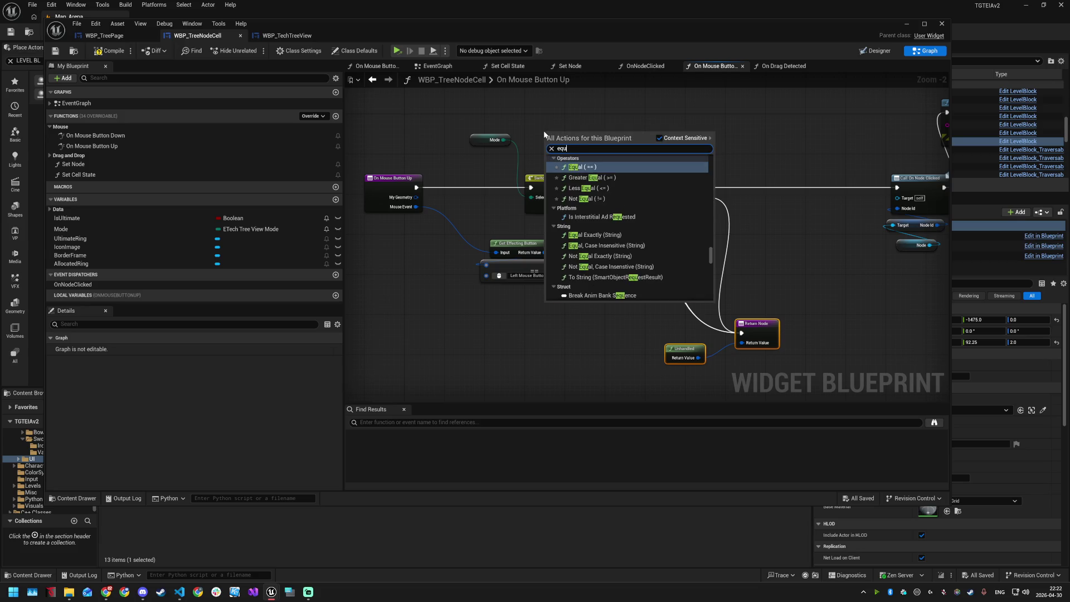
left_click_drag(503, 139, 567, 130)
type("qe")
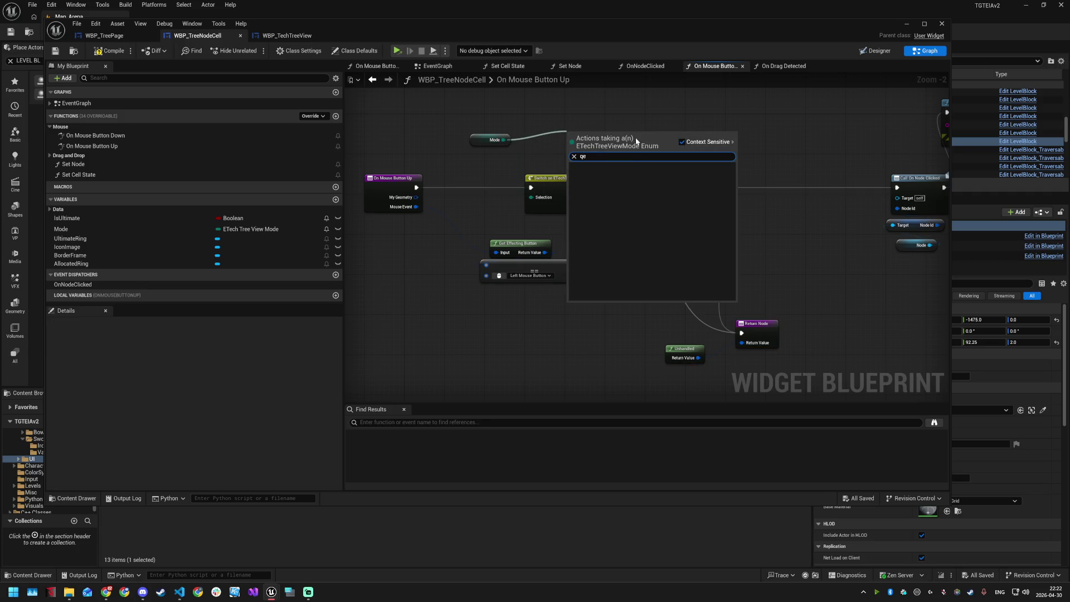
key("BackSpace")
key("BackSpace")
type("equ")
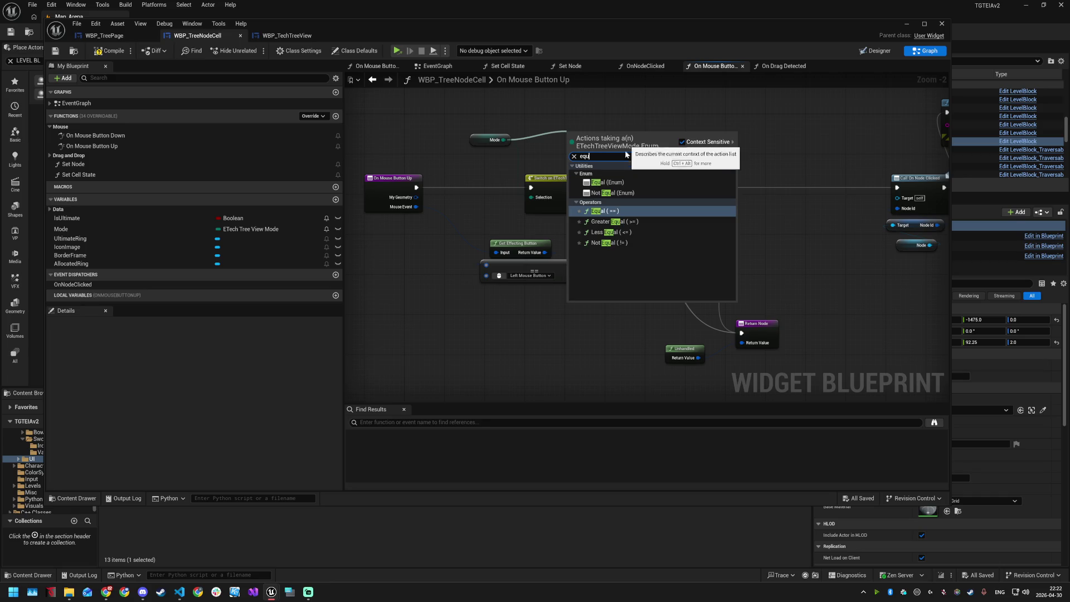
left_click(621, 182)
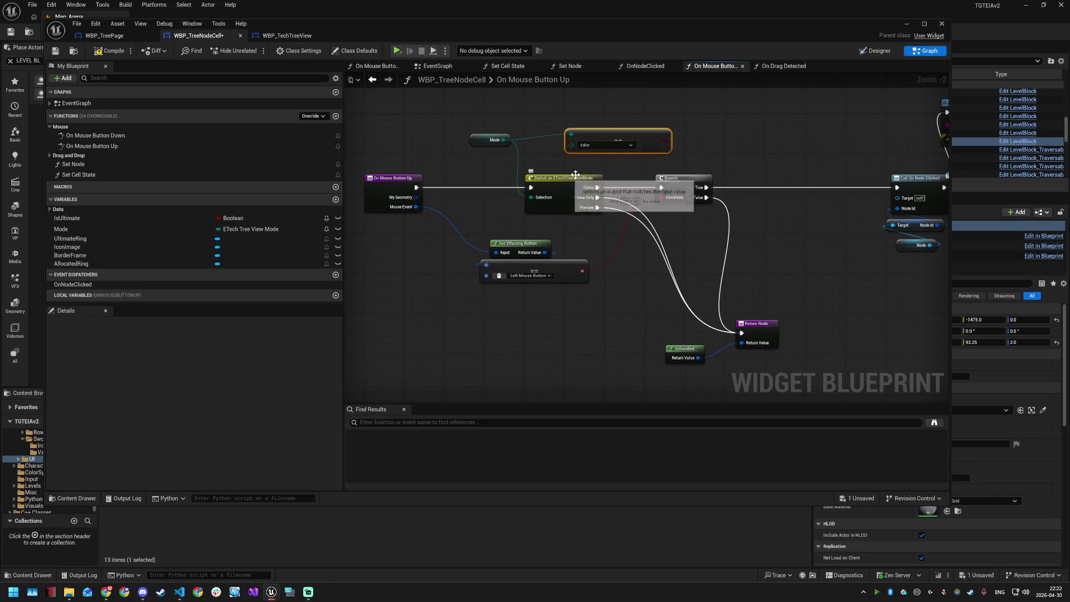
left_click_drag(613, 134, 583, 114)
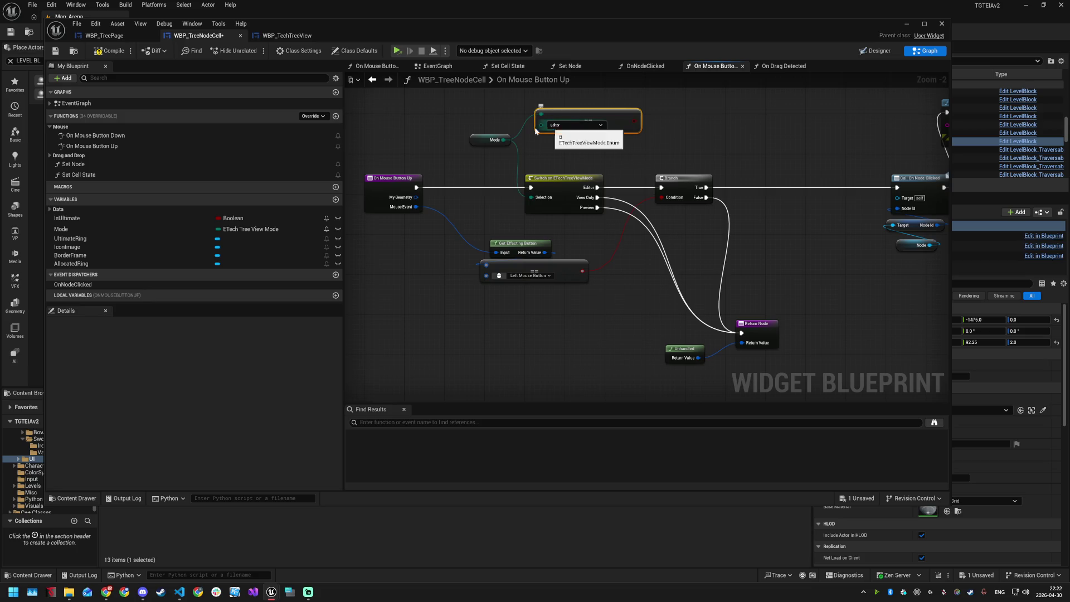
mouse_move(486, 142)
left_mouse_down()
mouse_move(571, 97)
mouse_move(523, 125)
mouse_move(532, 143)
left_mouse_up()
Step: Add a Branch driven by the Mode == Editor result
left_click_drag(599, 140, 620, 159)
type("bran")
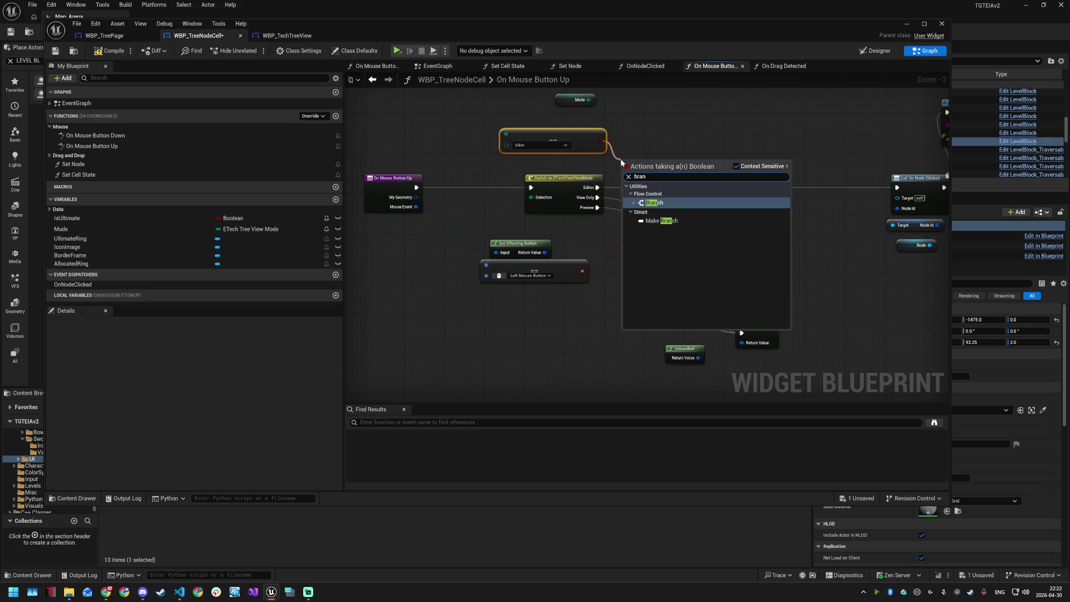
key("Return")
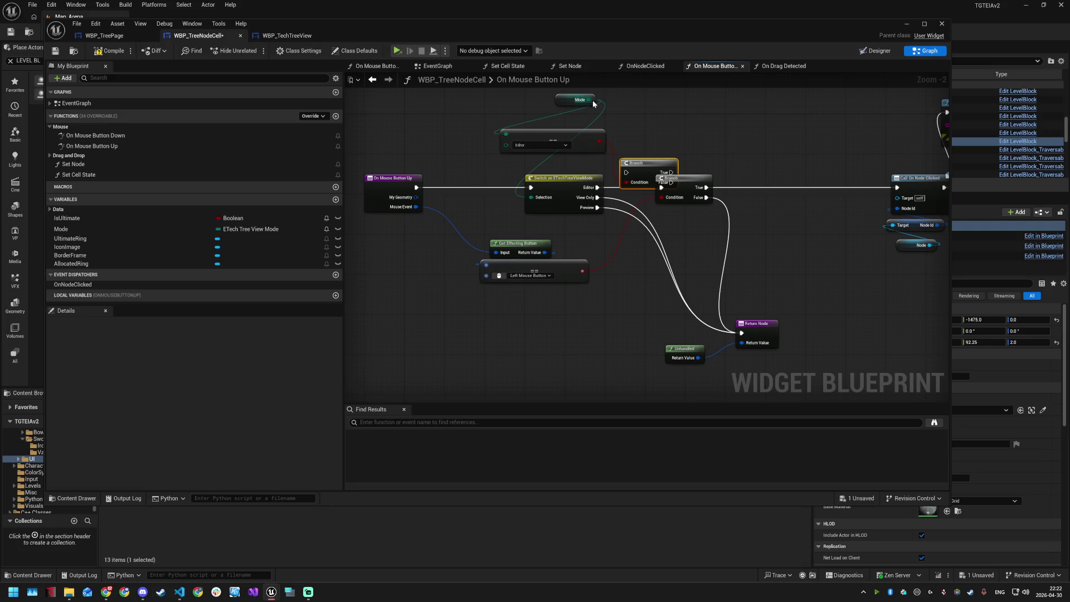
left_click_drag(589, 99, 684, 112)
type("equa")
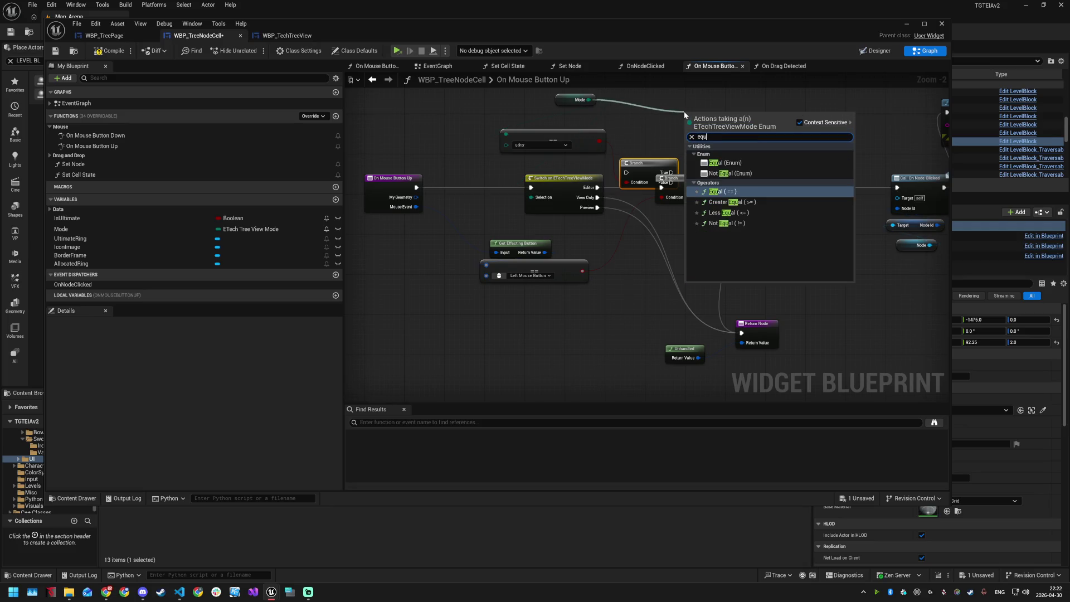
left_click(647, 138)
left_click_drag(643, 164, 536, 144)
Step: Wire the mouse-up event into the Branch, False to Return Node, and delete the view-mode switch
mouse_move(530, 187)
left_mouse_down()
mouse_move(551, 175)
mouse_move(520, 152)
mouse_move(635, 209)
mouse_move(745, 342)
mouse_move(741, 332)
left_mouse_up()
left_click(580, 206)
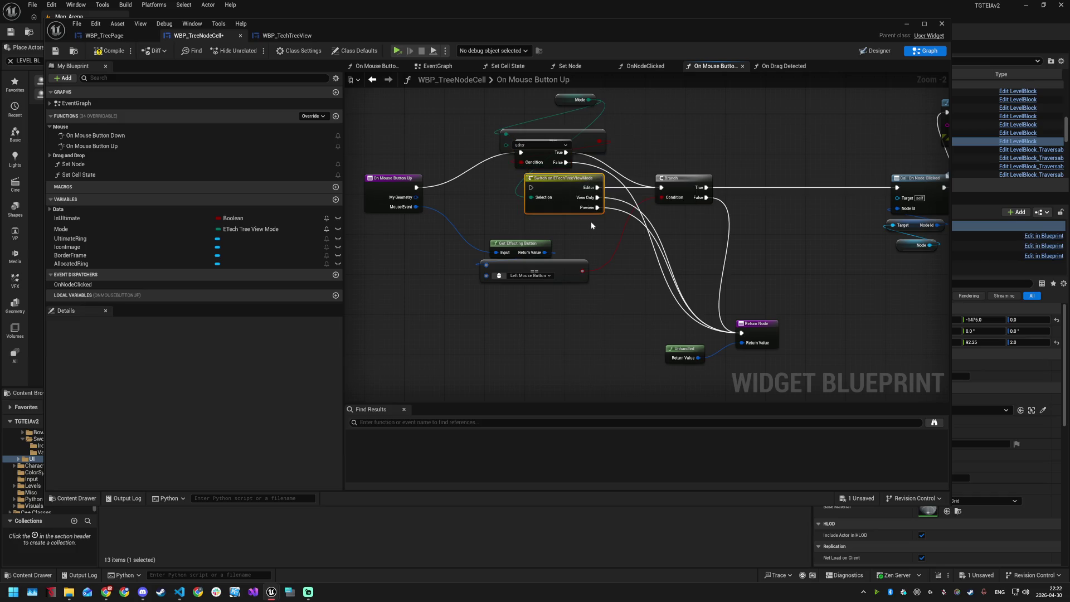
key("Delete")
left_click_drag(543, 134, 546, 179)
left_click_drag(558, 128, 553, 168)
left_click_drag(575, 102, 542, 151)
left_click(571, 118)
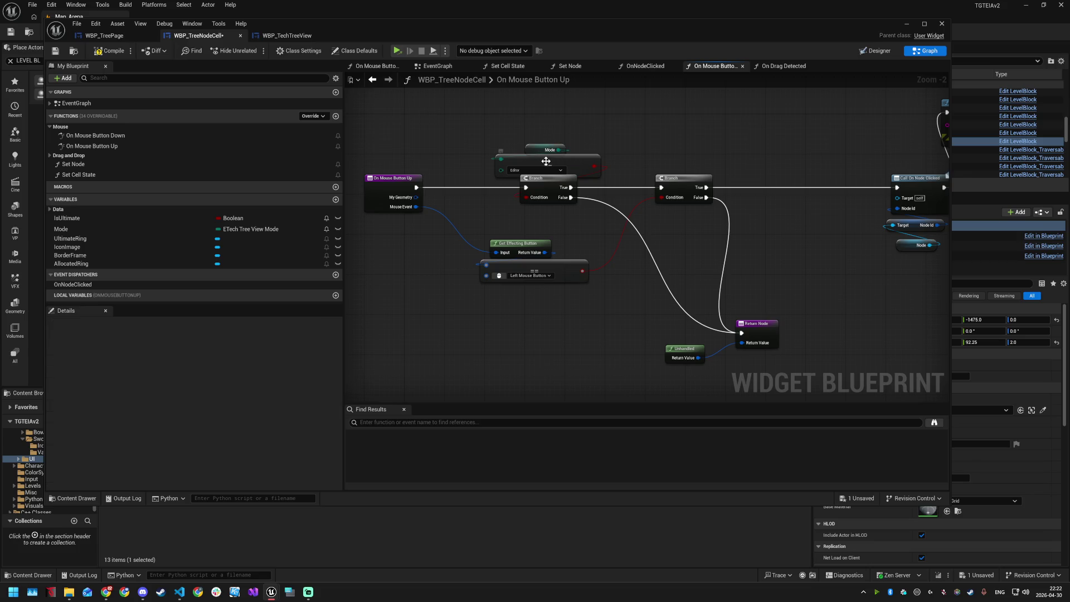
Step: Save and compile WBP_TreeNodeCell
key("ctrl+s")
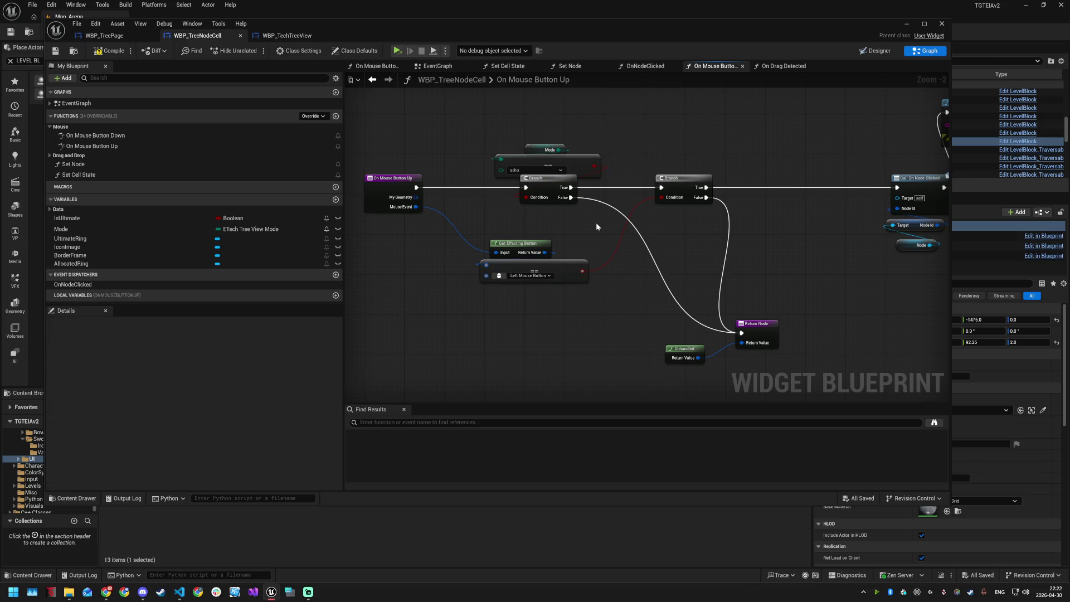
left_click(114, 51)
key("alt+Tab")
left_click(638, 320)
key("ctrl+p")
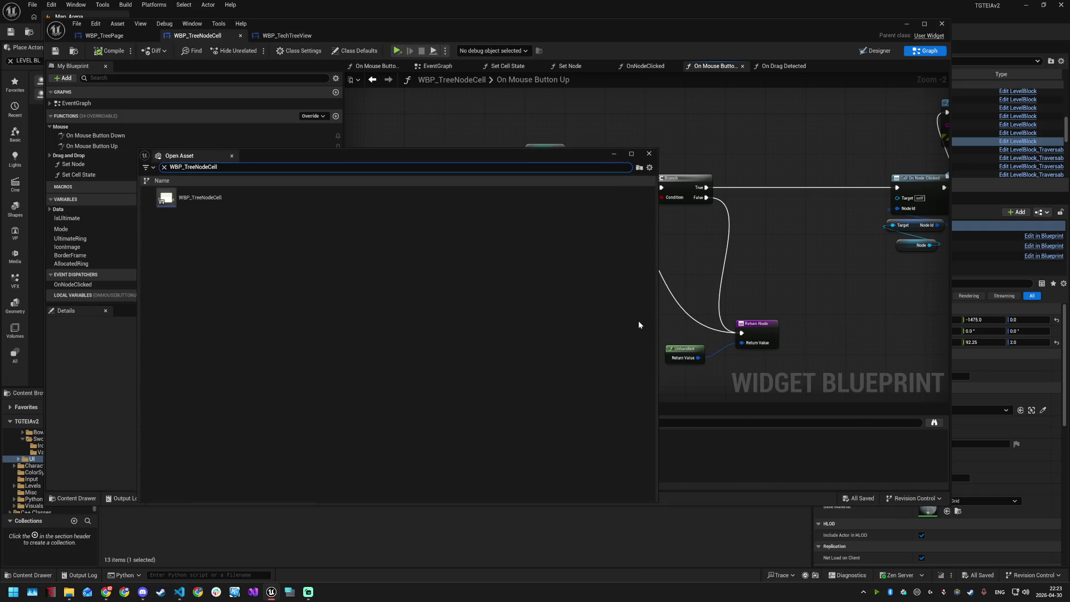
Step: Open WBP_TreeNodeCell's On Drag Detected graph under Drag and Drop
key("Return")
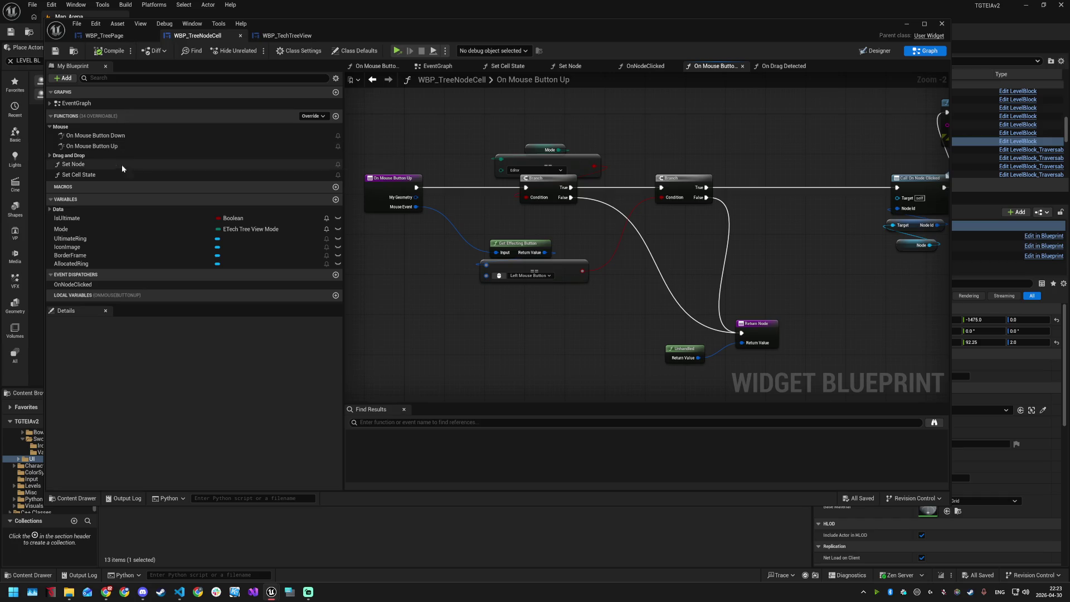
left_click(67, 156)
double_click(94, 165)
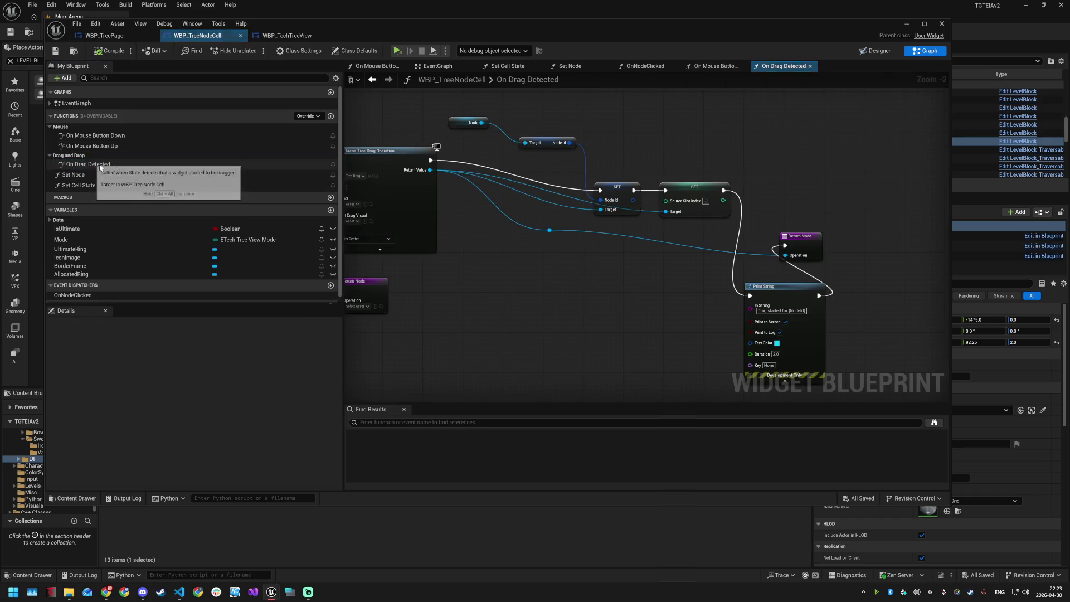
Step: Add a reroute point on the drag operation wire and position it to the left
mouse_move(500, 260)
left_mouse_down()
mouse_move(633, 268)
mouse_move(585, 239)
mouse_move(530, 256)
mouse_move(570, 259)
mouse_move(615, 244)
left_mouse_up()
scroll(628, 269, "down", 1)
scroll(584, 257, "up", 2)
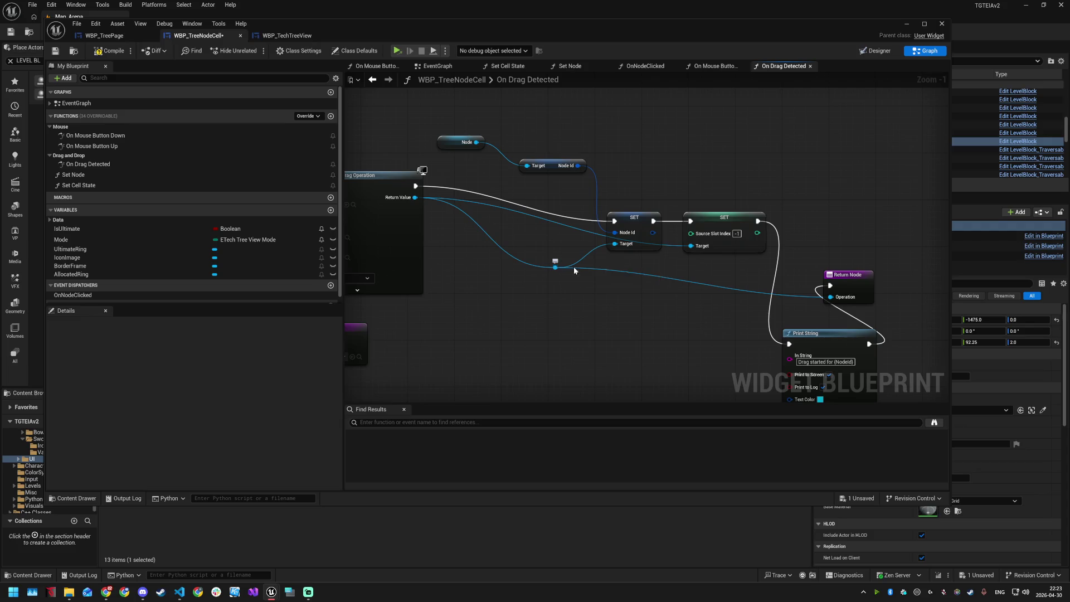
double_click(676, 277)
mouse_move(675, 277)
left_mouse_down()
mouse_move(691, 245)
mouse_move(645, 283)
mouse_move(562, 236)
left_mouse_up()
Step: Wire the SET exec straight to the Return Node and delete the Print String node
left_click_drag(765, 241, 859, 255)
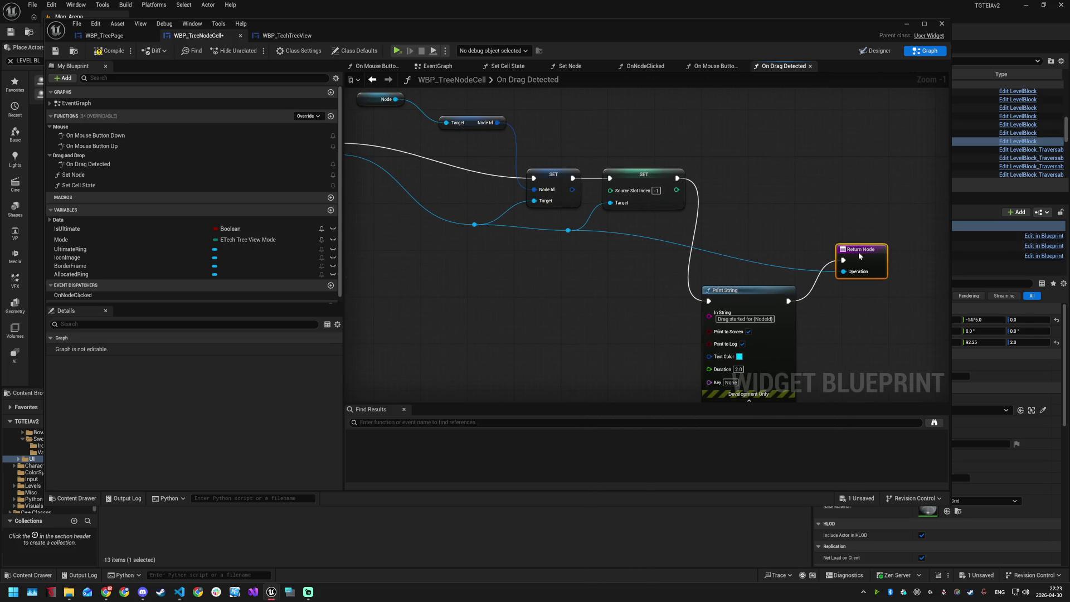
scroll(763, 241, "down", 2)
left_click_drag(744, 273, 762, 141)
mouse_move(696, 197)
left_mouse_down()
mouse_move(825, 255)
mouse_move(835, 197)
left_mouse_up()
key("Delete")
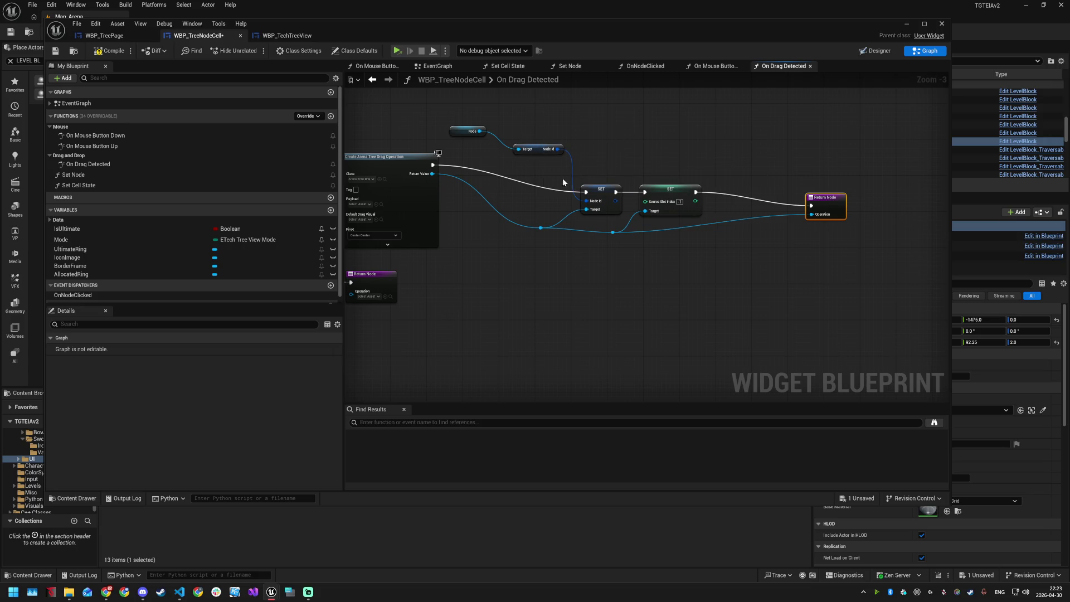
Step: Realign the SET nodes and Return Node upward and raise the reroute point
left_click_drag(564, 175, 850, 236)
left_click_drag(670, 187, 670, 166)
left_click(669, 161)
left_click(829, 171)
left_click_drag(829, 171, 825, 171)
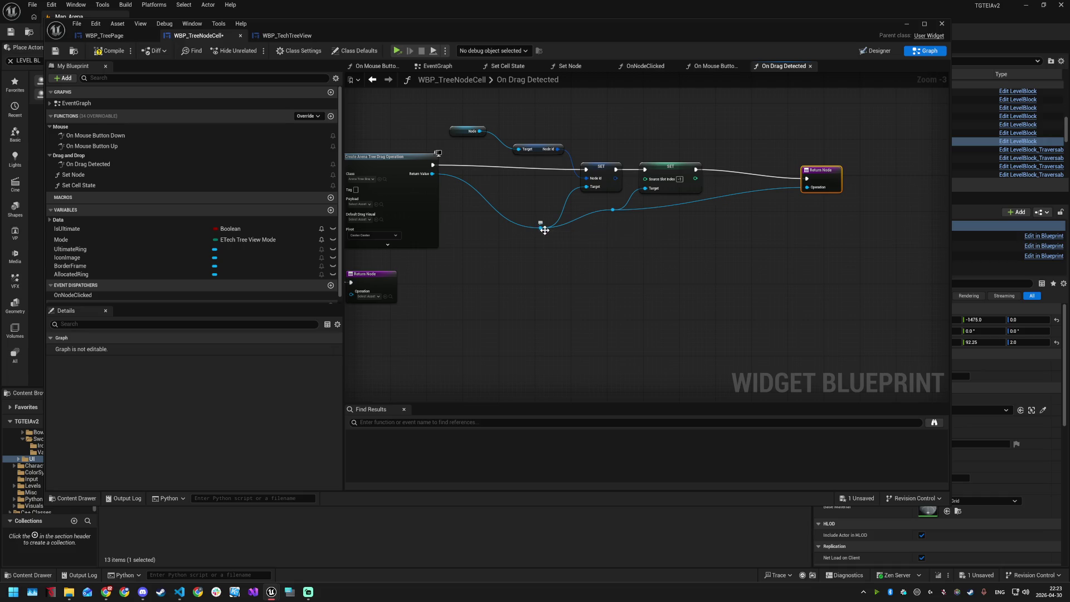
left_click_drag(543, 227, 554, 212)
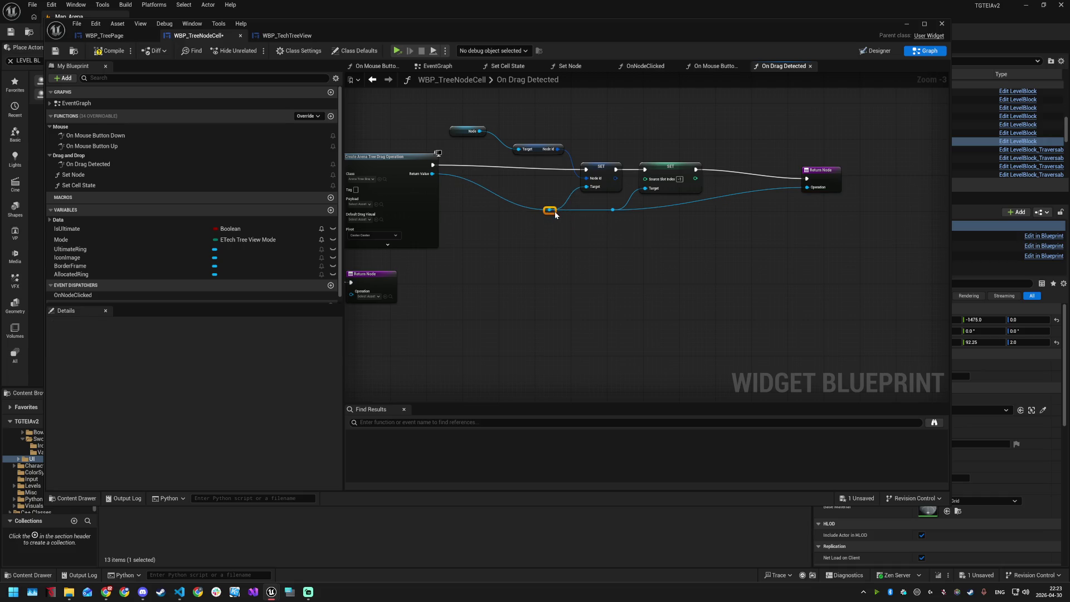
Step: Straighten the blue operation wire with two more reroute points near the Return Node
double_click(619, 210)
left_click_drag(821, 170, 821, 161)
left_click(725, 189)
double_click(727, 189)
mouse_move(726, 189)
left_mouse_down()
mouse_move(784, 220)
mouse_move(766, 215)
left_mouse_up()
left_click(691, 225)
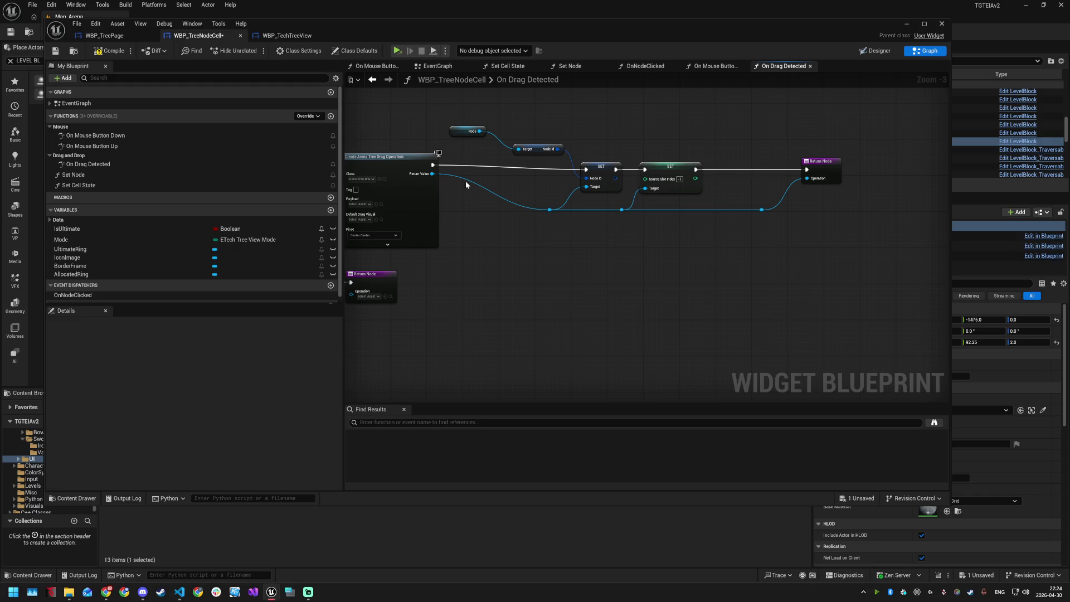
Step: Move the Node getter and Node Id pair below the exec wire
left_click_drag(471, 131, 545, 140)
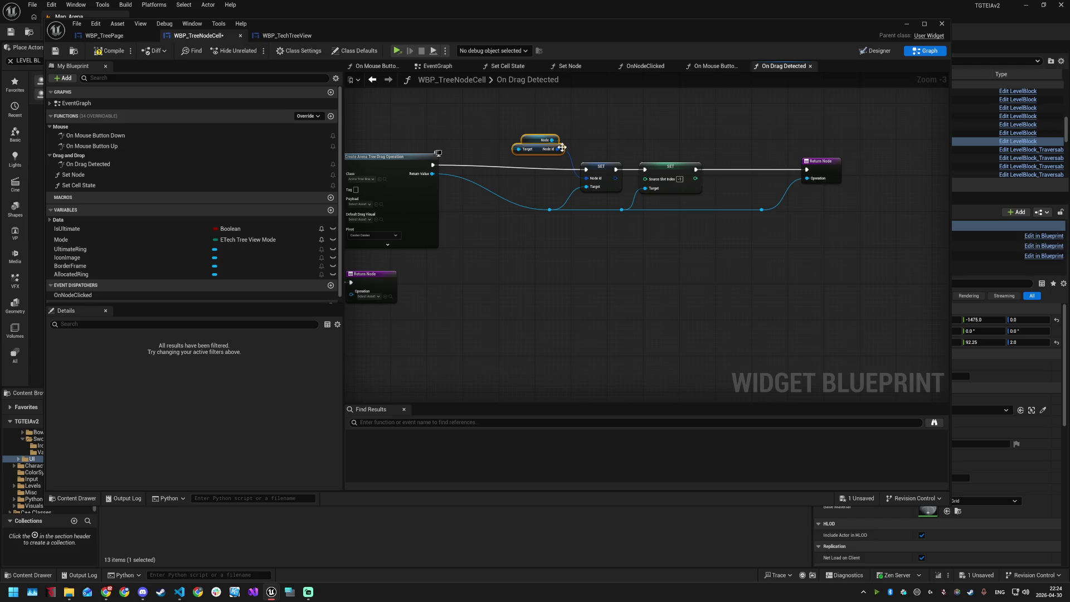
left_click_drag(541, 149, 537, 194)
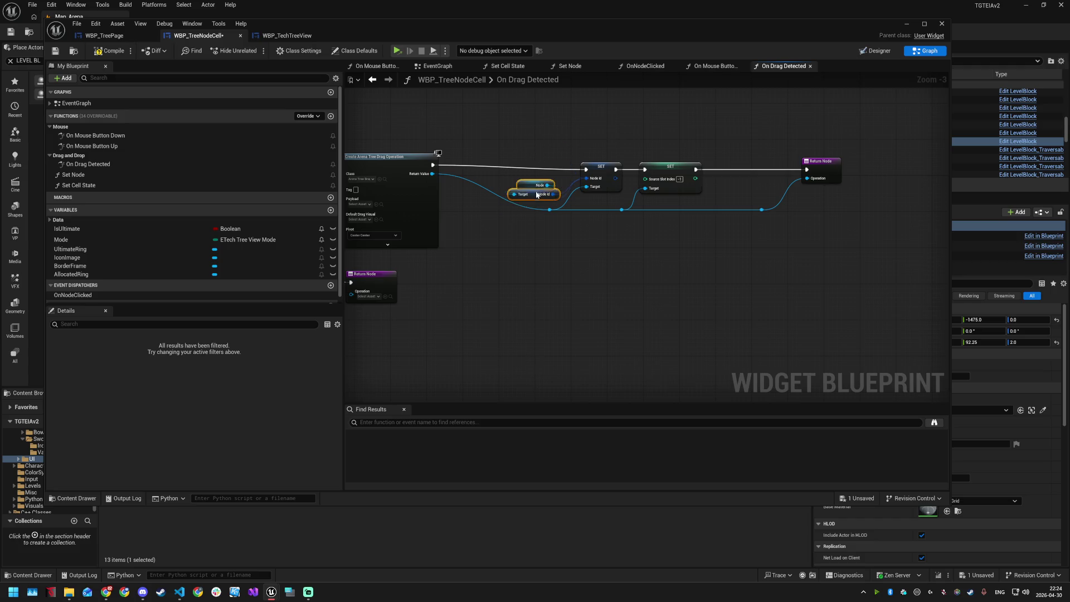
left_click(528, 140)
scroll(657, 257, "down", 4)
scroll(640, 248, "up", 2)
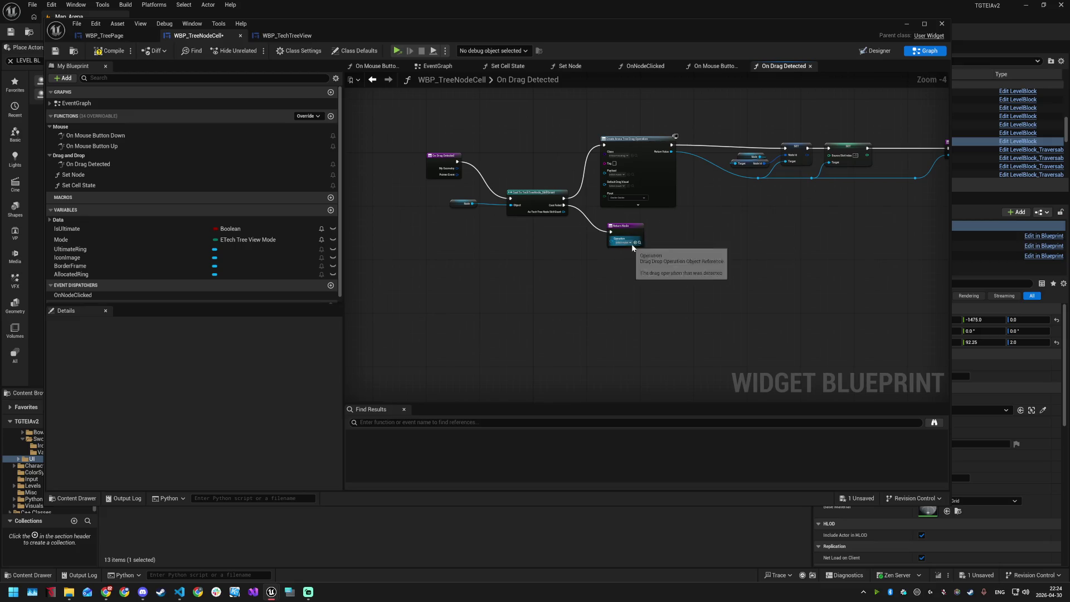
scroll(496, 247, "up", 3)
scroll(420, 187, "down", 2)
left_click_drag(509, 169, 507, 120)
left_click_drag(510, 173, 512, 119)
left_click_drag(425, 139, 425, 122)
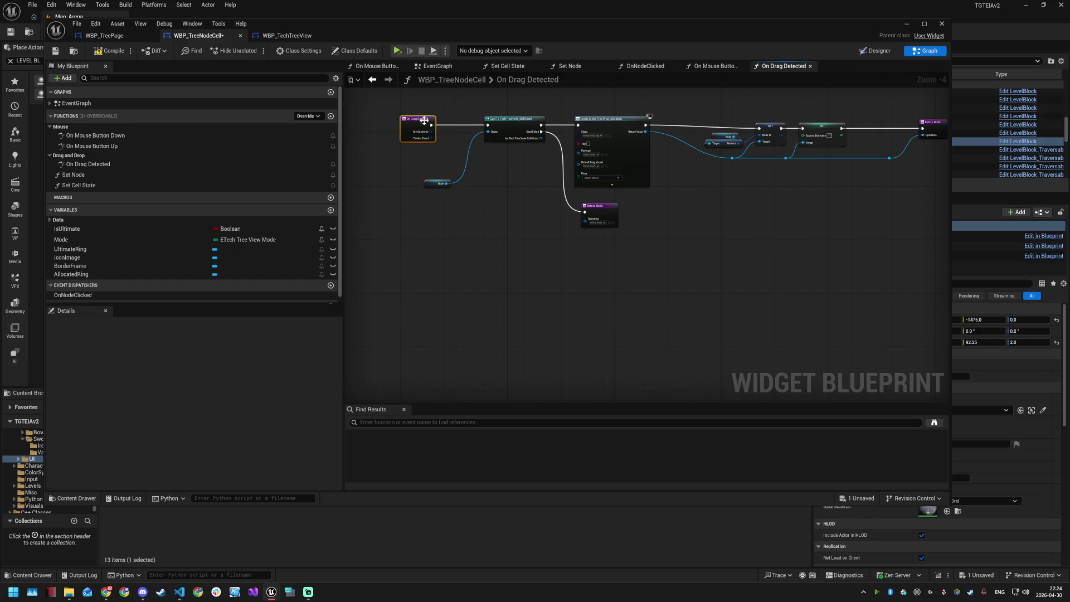
left_click(440, 184)
left_click_drag(439, 185, 461, 140)
left_click(480, 159)
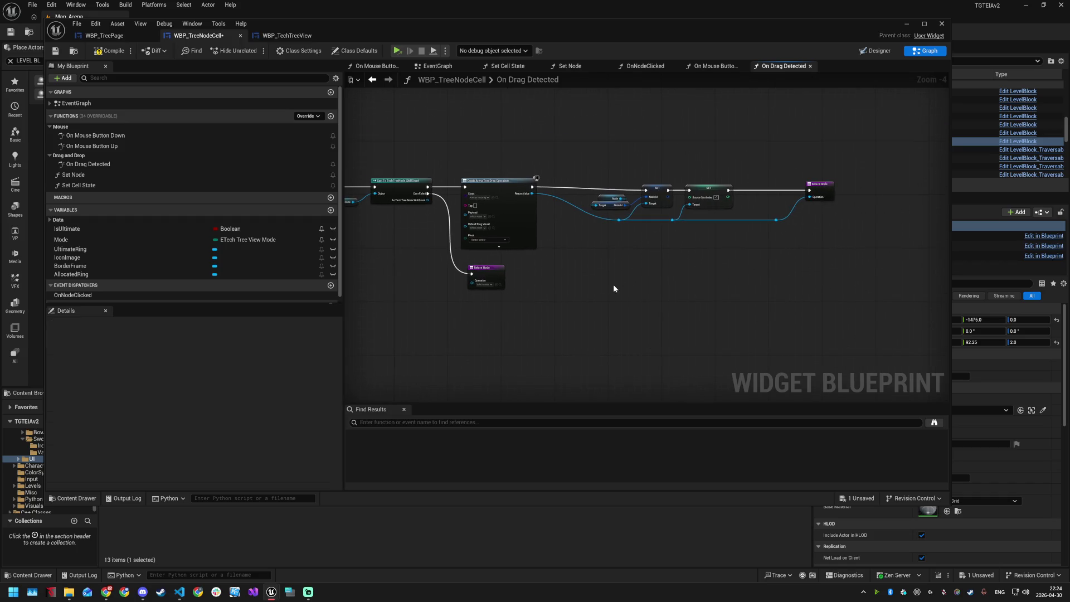
left_click_drag(623, 162, 842, 226)
left_click_drag(705, 192, 704, 189)
left_click(676, 249)
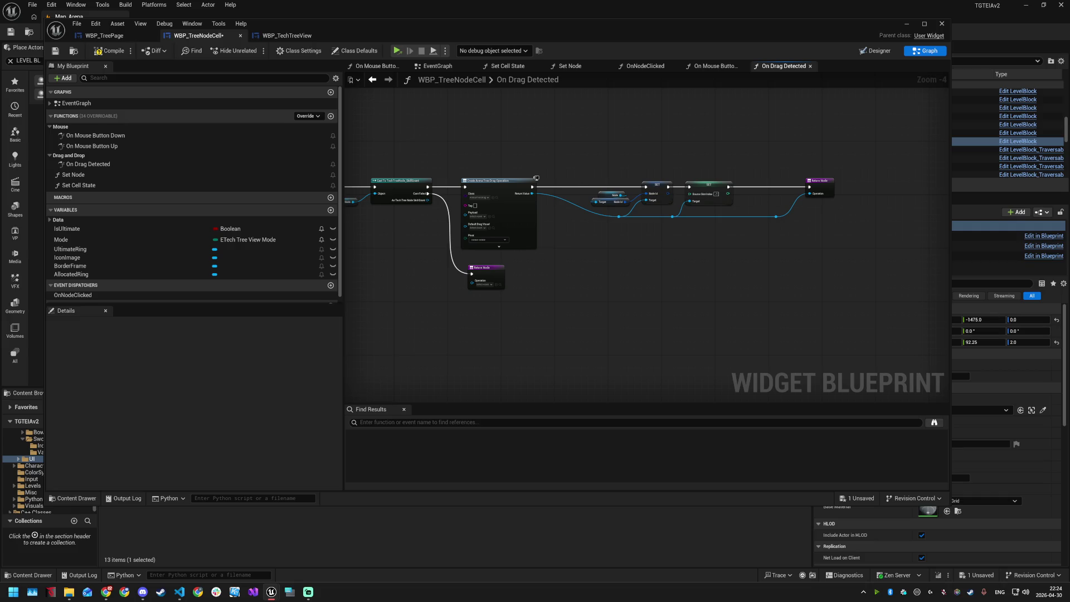
scroll(506, 281, "up", 3)
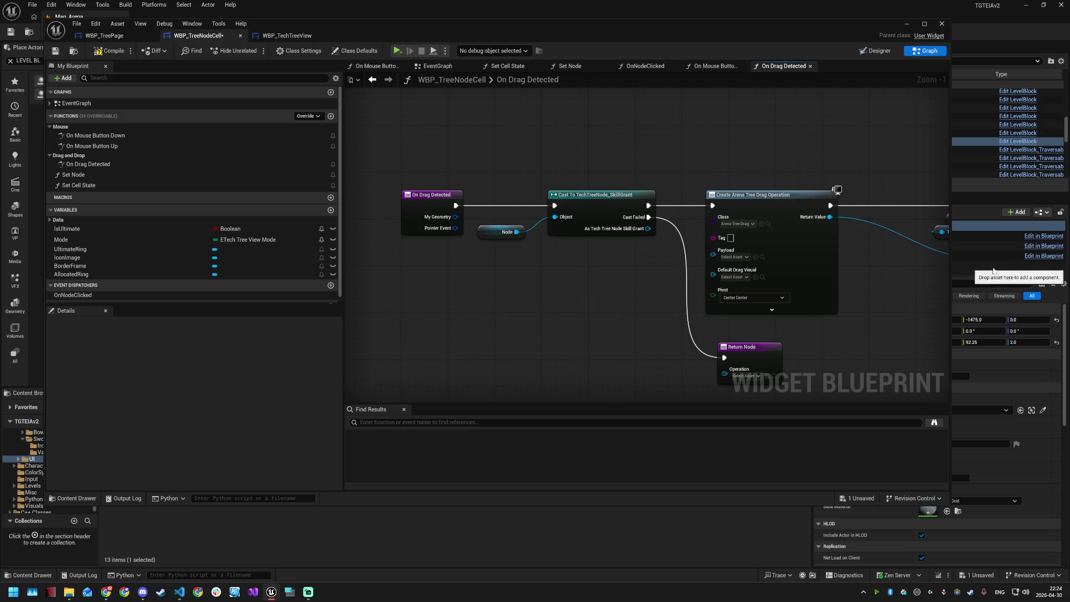
Step: Add a Mode getter feeding an == compare node beside On Drag Detected
mouse_move(440, 195)
left_mouse_down()
mouse_move(321, 195)
mouse_move(564, 194)
left_mouse_up()
mouse_move(88, 242)
left_mouse_down()
mouse_move(578, 261)
mouse_move(650, 246)
left_mouse_up()
left_click(607, 281)
type("equ")
left_click(711, 301)
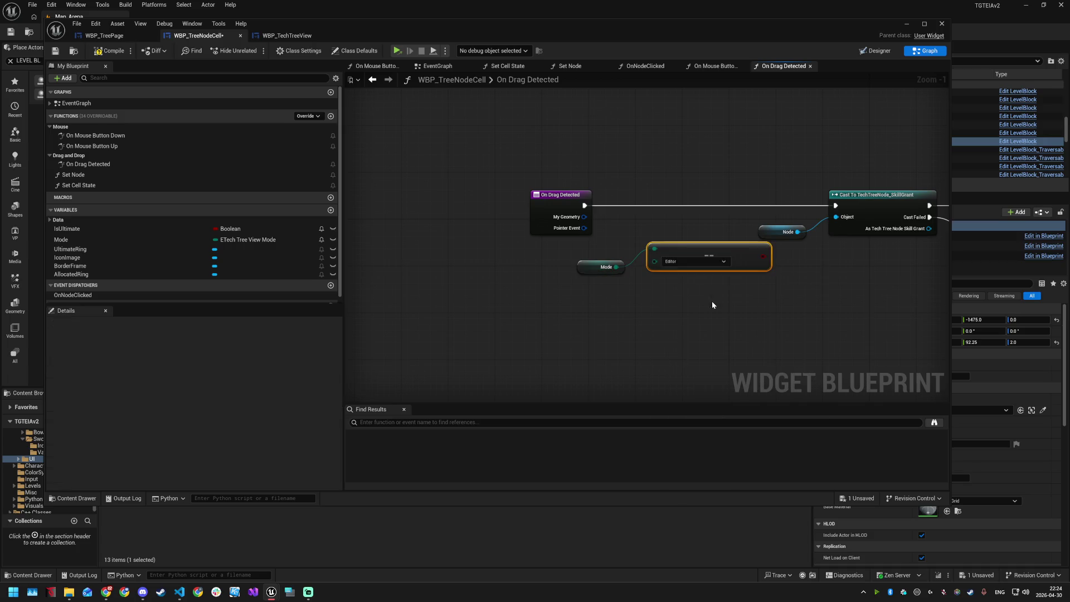
Step: Add a Branch driven by the compare, fed by On Drag Detected, True going to the cast
left_click_drag(764, 256, 705, 225)
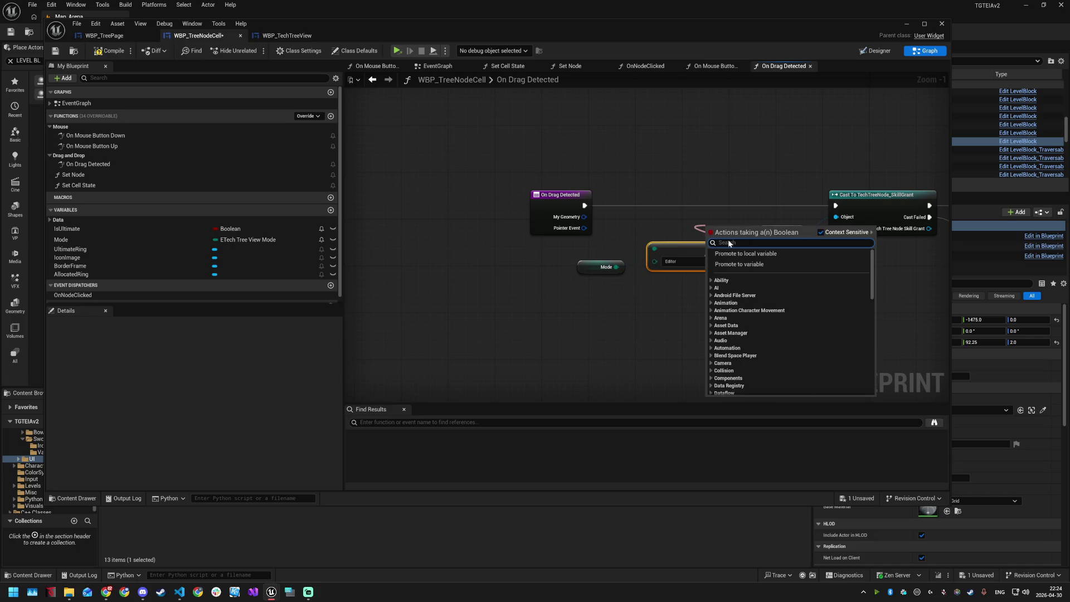
type("bra")
left_click(739, 360)
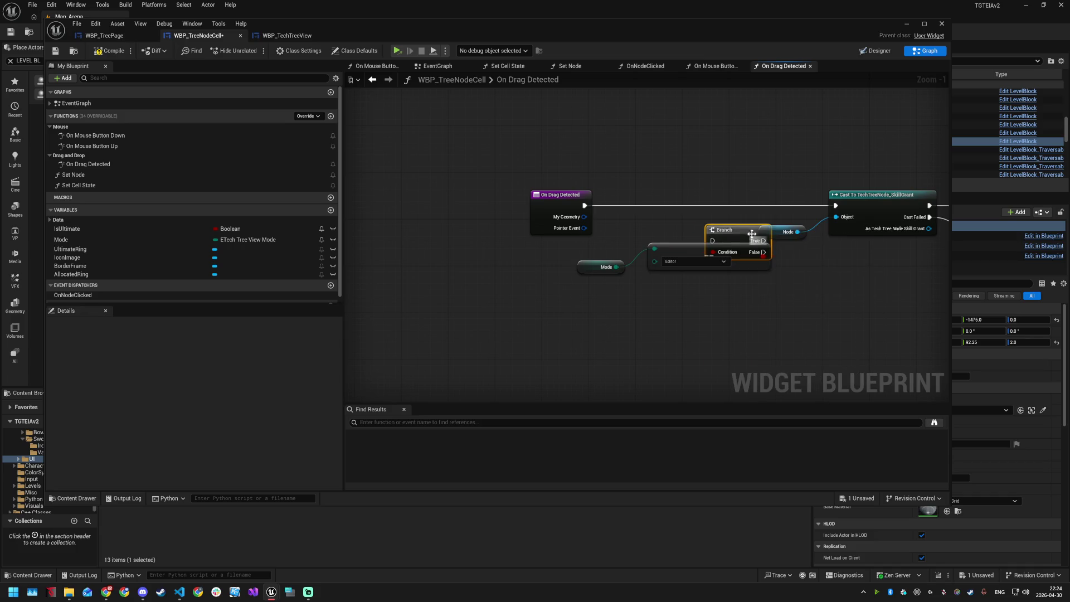
left_click_drag(724, 227, 696, 195)
left_click_drag(584, 205, 836, 207)
left_click_drag(709, 254, 709, 179)
Step: Wire Branch False to the Return Node through a tidied reroute knot
mouse_move(604, 264)
left_mouse_down()
mouse_move(677, 156)
mouse_move(705, 158)
left_mouse_up()
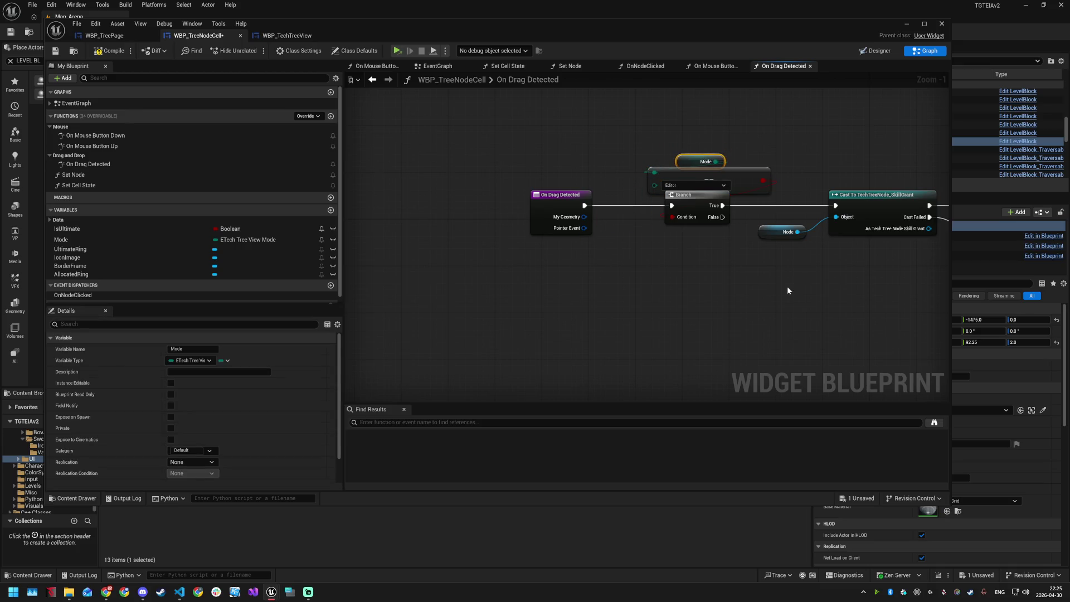
scroll(774, 272, "down", 1)
mouse_move(526, 229)
left_mouse_down()
mouse_move(741, 369)
mouse_move(767, 352)
left_mouse_up()
double_click(616, 258)
mouse_move(615, 259)
left_mouse_down()
mouse_move(548, 336)
mouse_move(556, 353)
mouse_move(577, 350)
left_mouse_up()
left_click(631, 309)
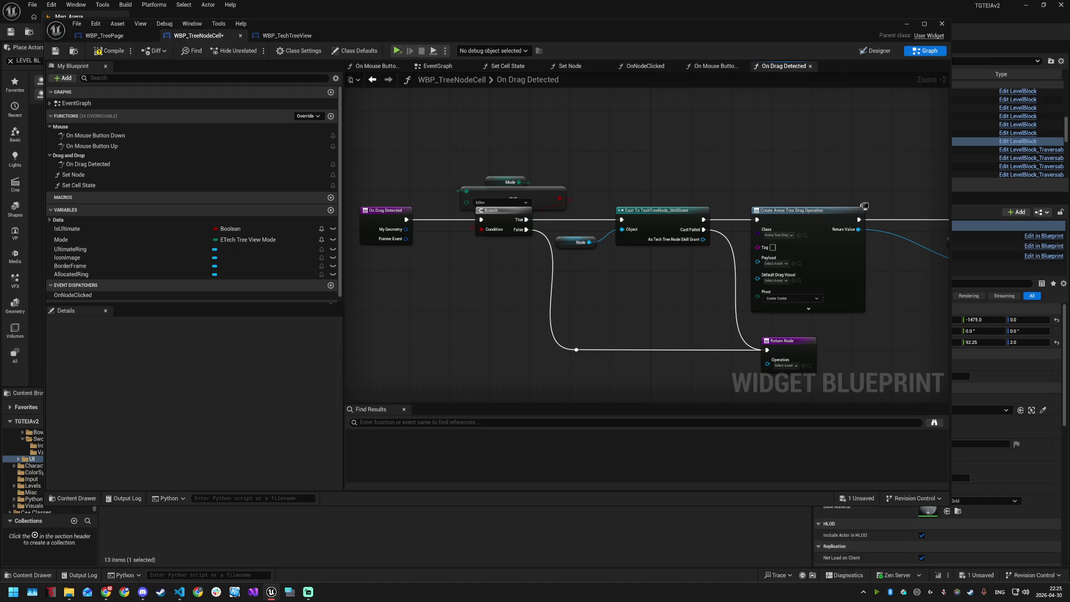
key("alt+Tab")
key("alt+Tab")
key("ctrl+p")
Step: Open the EventGraph of the WBP_TechTreeView blueprint
type("WBP_TechTreeView")
key("Return")
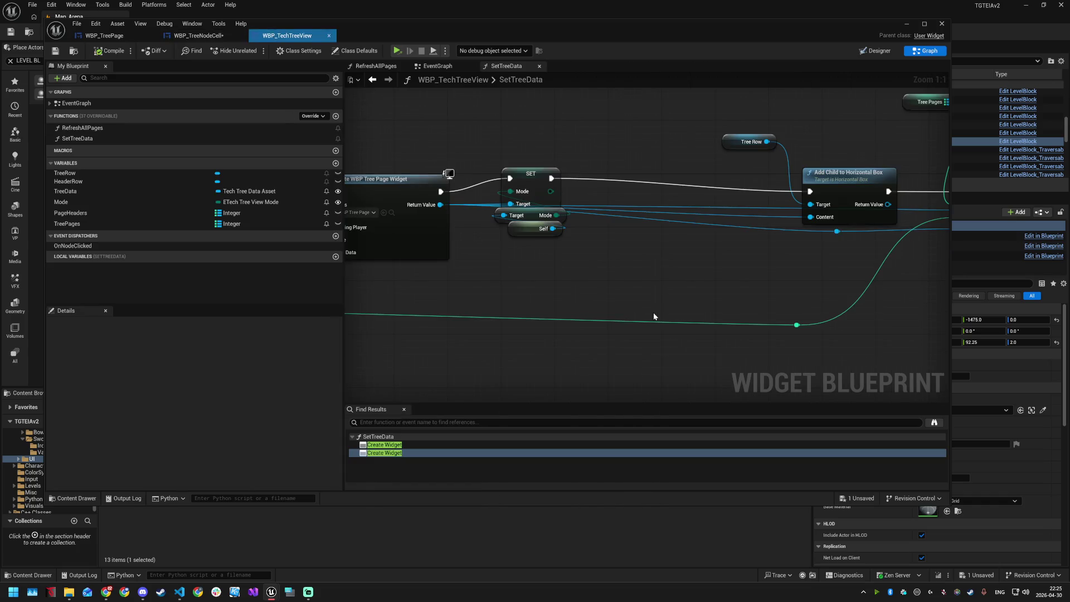
left_click(75, 104)
double_click(75, 105)
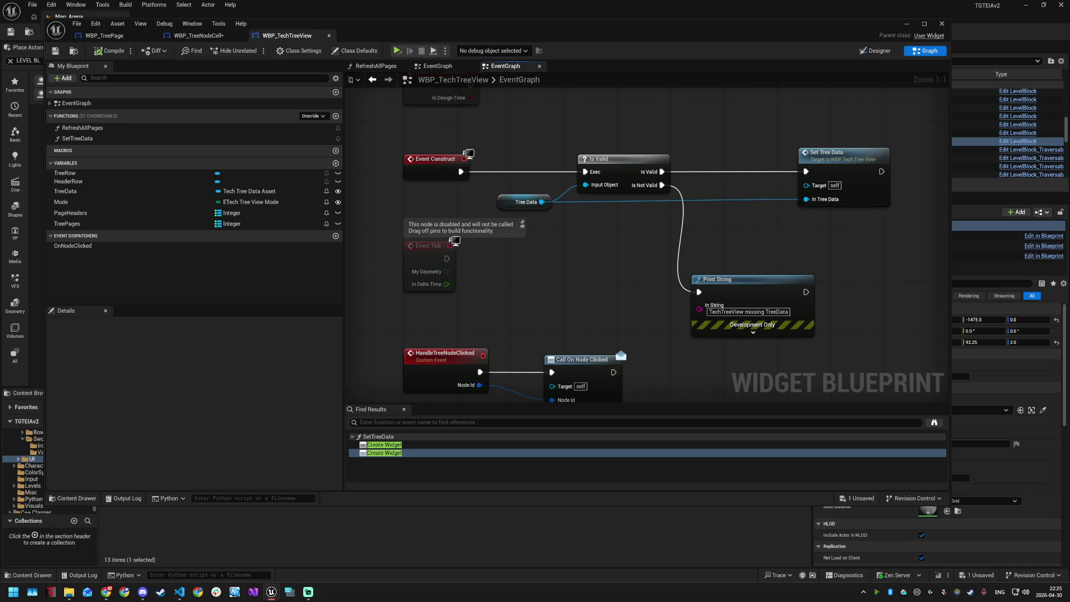
Step: Locate HandleTreeNodeClicked and move Call On Node Clicked right to make room
key("alt+Tab")
left_click(746, 282)
mouse_move(750, 253)
left_mouse_down()
mouse_move(724, 207)
mouse_move(668, 155)
left_mouse_up()
scroll(668, 155, "down", 3)
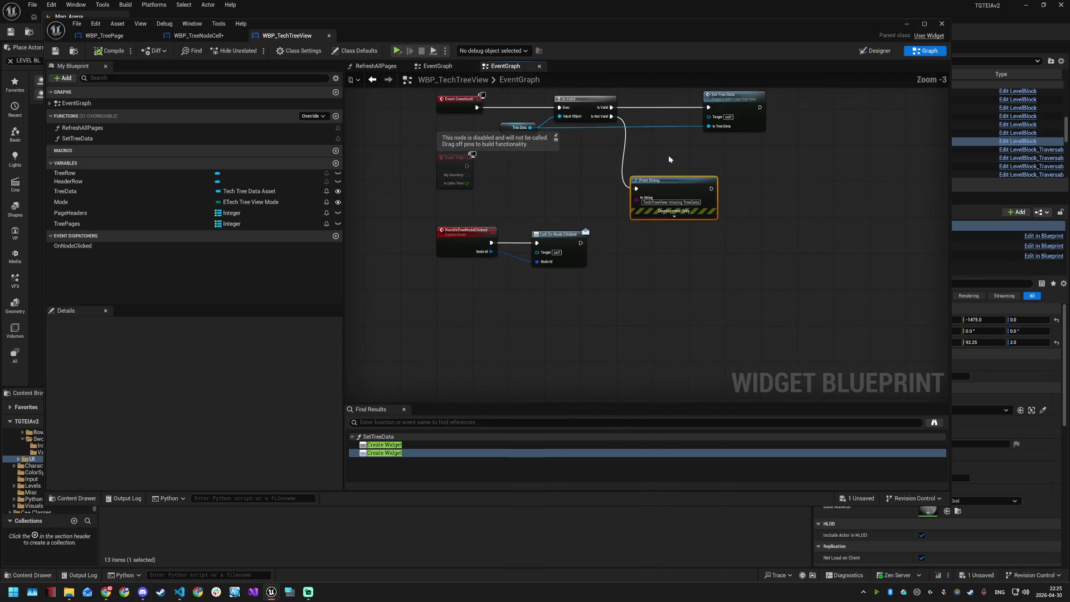
left_click_drag(573, 175, 614, 256)
scroll(528, 322, "up", 2)
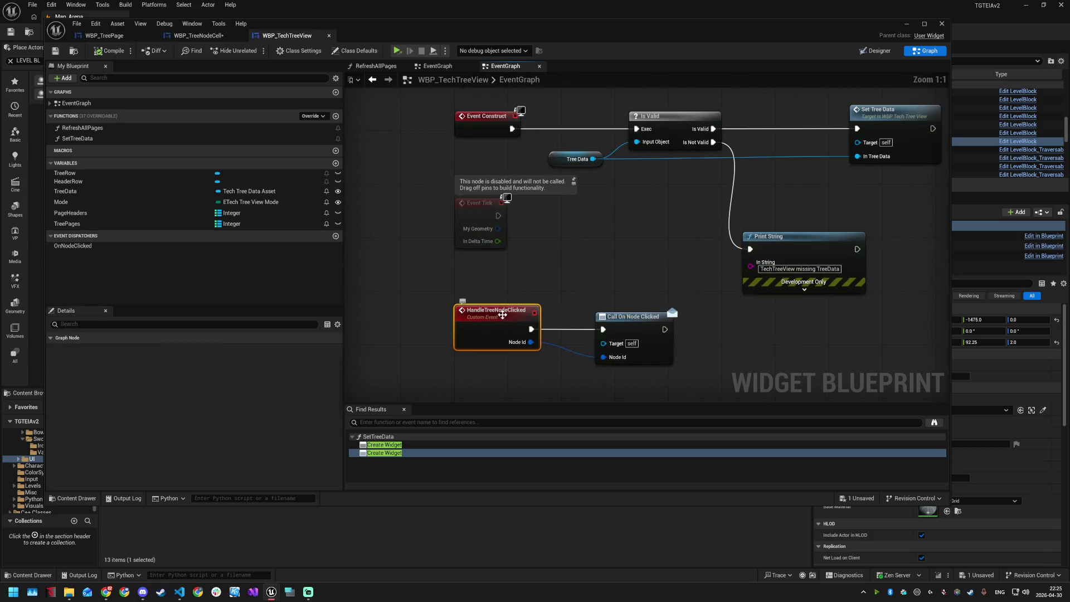
left_click(527, 322)
scroll(527, 322, "up", 1)
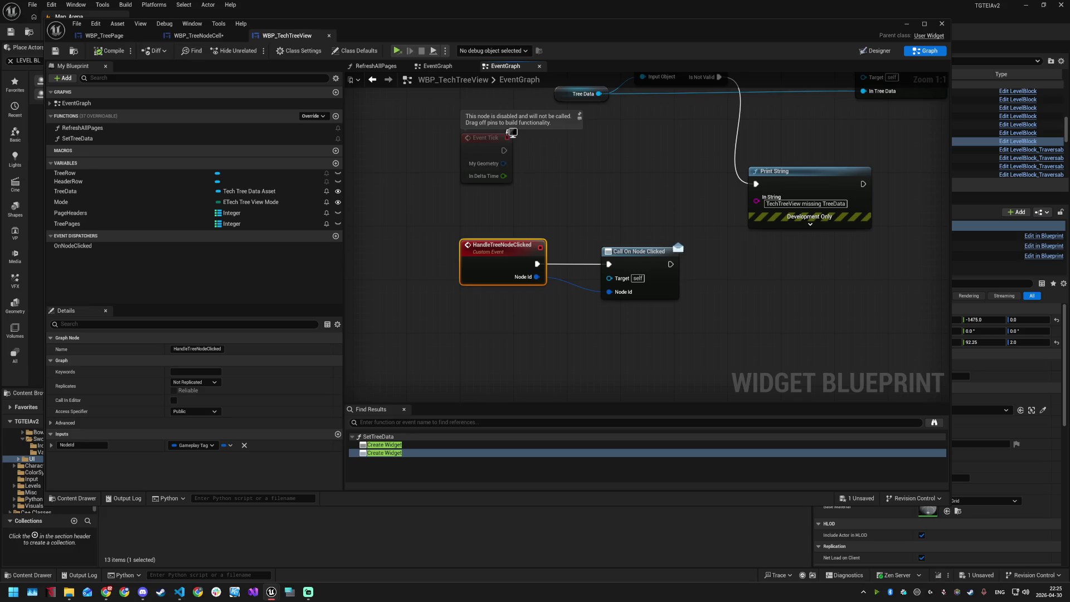
left_click_drag(639, 252, 745, 251)
left_click_drag(111, 202, 541, 331)
left_click(580, 300)
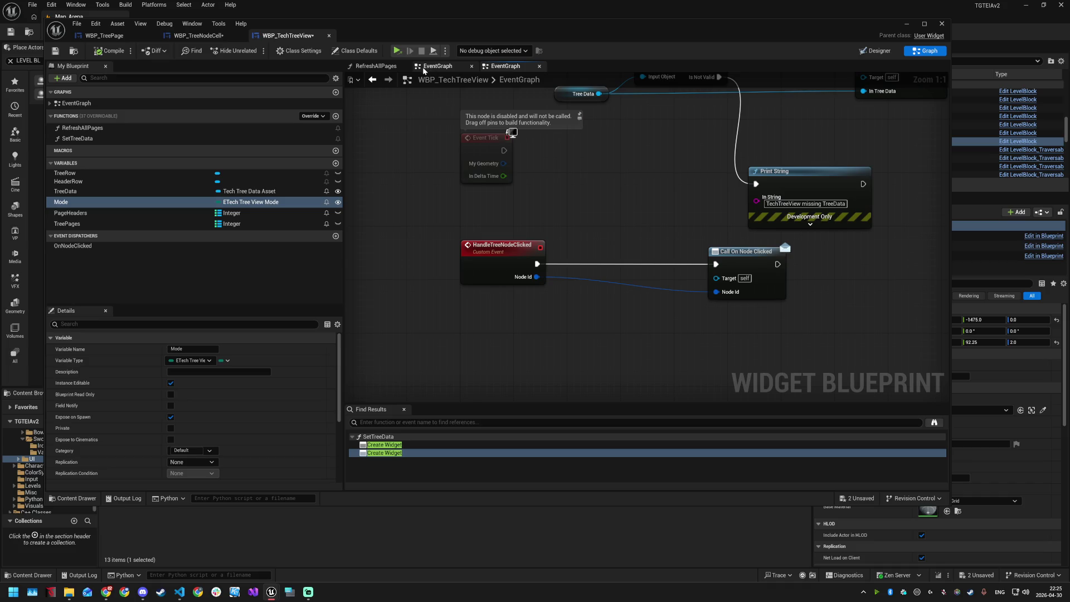
Step: In WBP_TreeNodeCell, box-select the == compare and Branch nodes for copying
left_click(190, 36)
left_click_drag(457, 162, 556, 249)
left_click_drag(444, 192, 534, 236)
left_click_drag(444, 192, 536, 244)
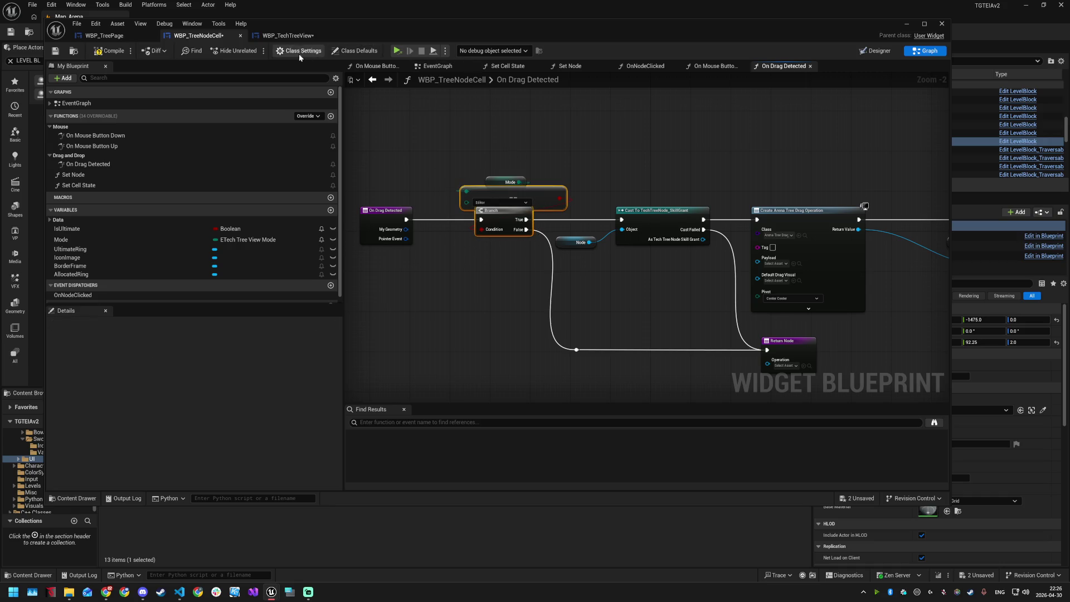
Step: Paste the == and Branch nodes into WBP_TechTreeView and wire a Mode getter into the compare
left_click(287, 35)
key("ctrl+v")
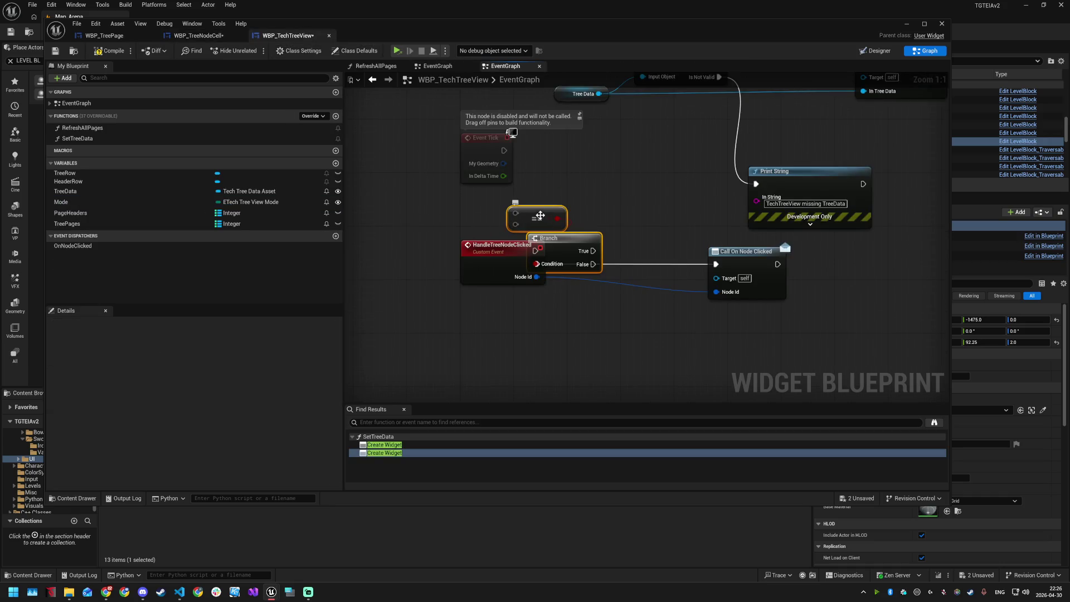
mouse_move(539, 212)
left_mouse_down()
mouse_move(619, 228)
mouse_move(624, 211)
left_mouse_up()
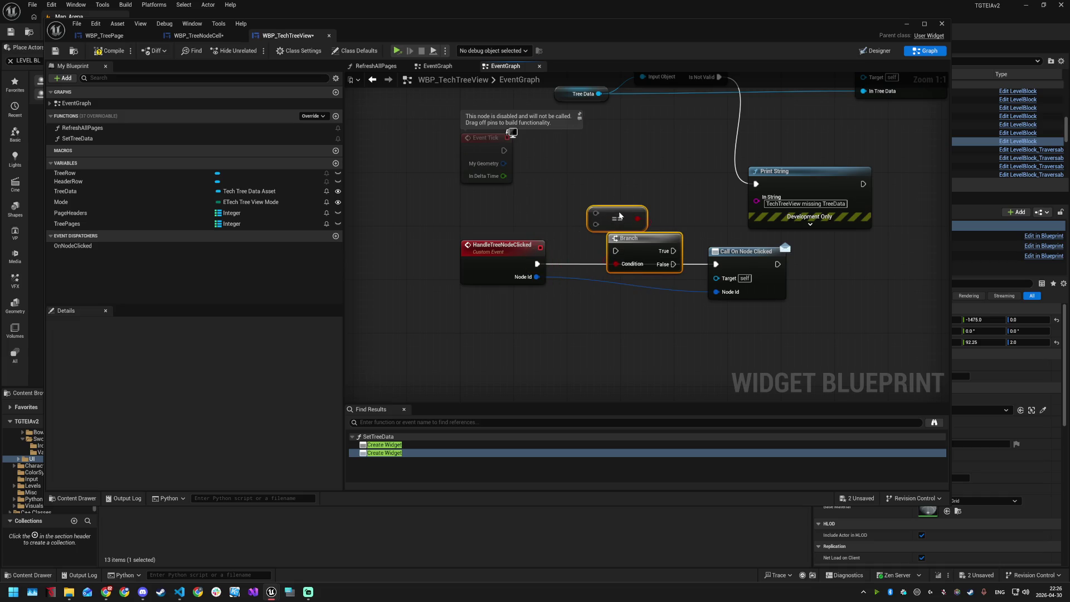
mouse_move(128, 204)
left_mouse_down()
mouse_move(574, 208)
mouse_move(517, 202)
left_mouse_up()
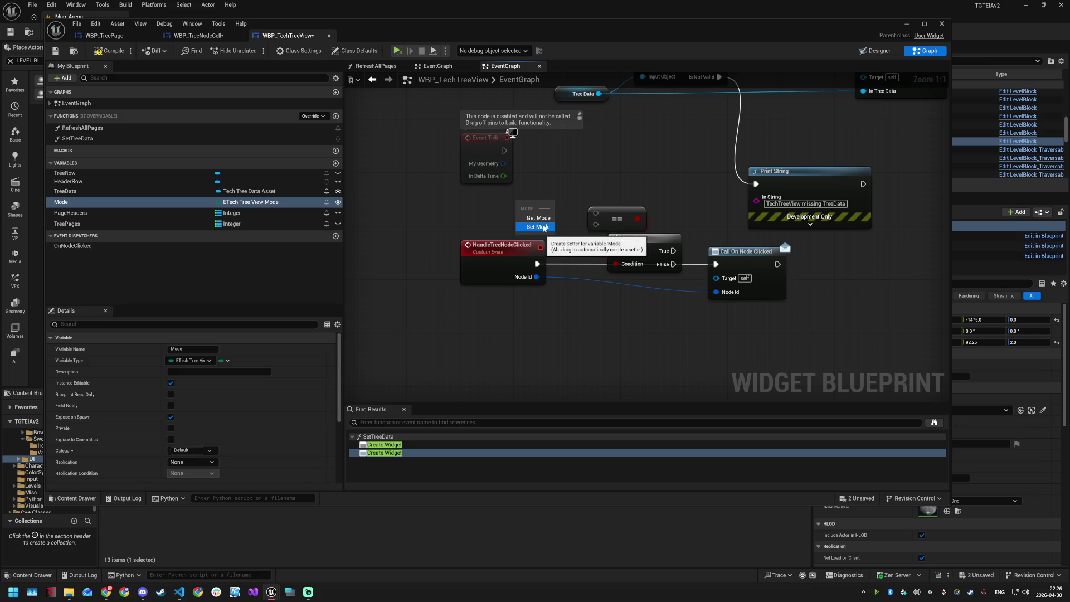
left_click(538, 218)
left_click_drag(559, 207, 595, 213)
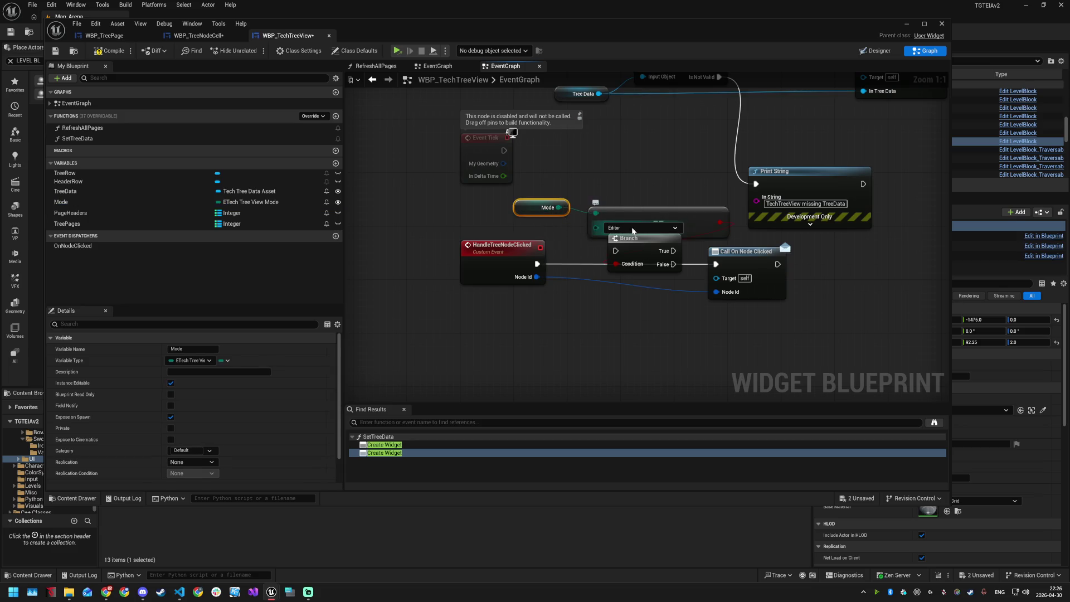
Step: Route HandleTreeNodeClicked through Branch True to Call On Node Clicked and arrange the chain
left_click_drag(641, 239, 627, 253)
left_click_drag(537, 263, 716, 264)
left_click_drag(645, 215, 610, 229)
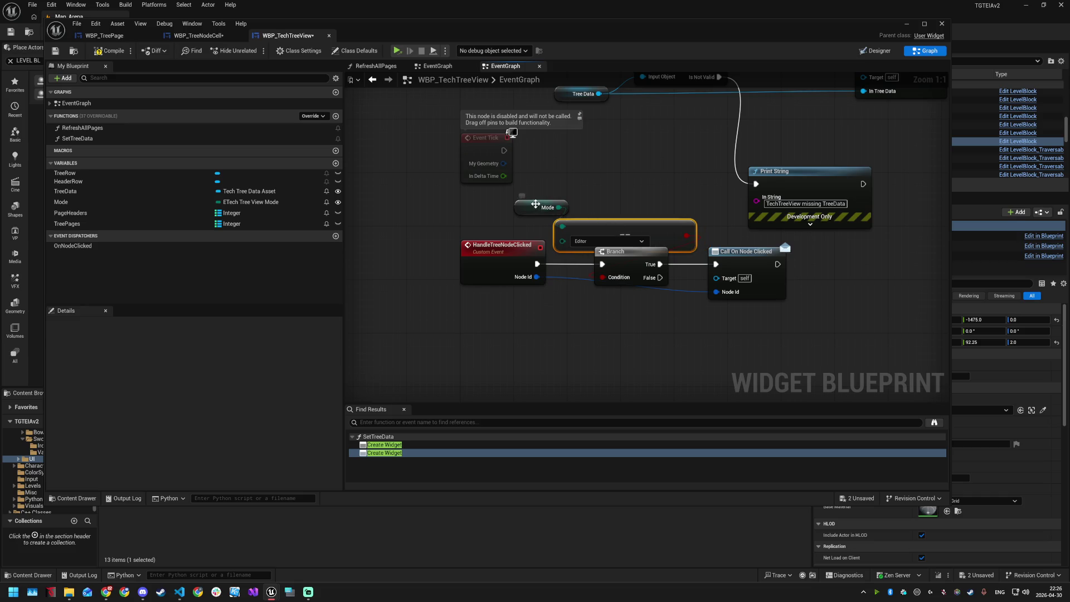
left_click_drag(535, 204, 629, 210)
left_click_drag(452, 198, 725, 303)
left_click_drag(729, 279, 722, 367)
left_click(697, 260)
mouse_move(574, 241)
left_mouse_down()
mouse_move(588, 232)
mouse_move(558, 210)
left_mouse_up()
left_click(565, 185)
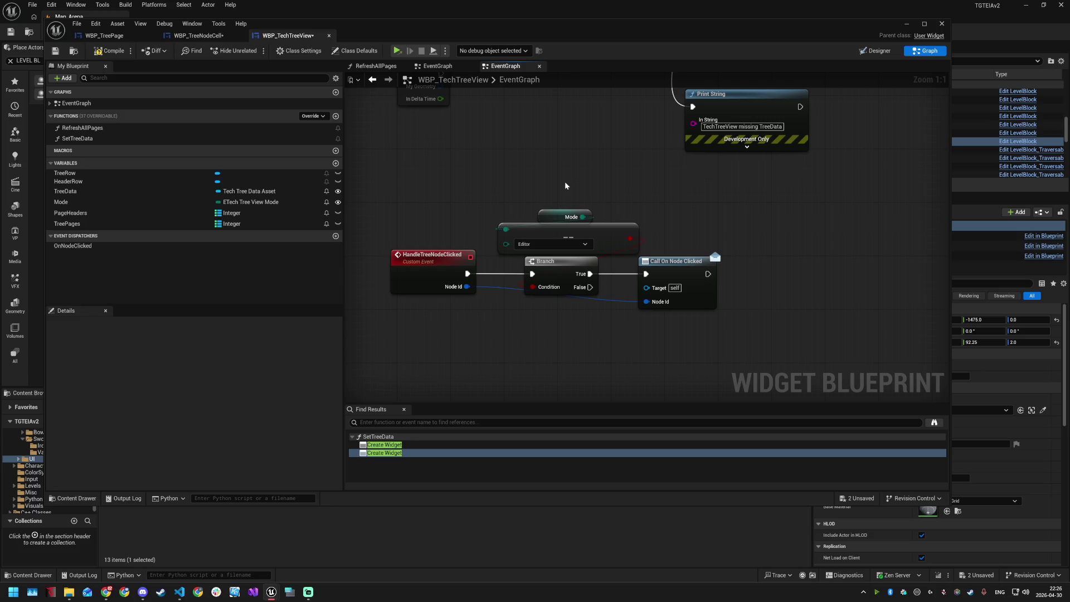
Step: Save all blueprints, tidy the Node Id wire with a reroute, and save WBP_TechTreeView
key("ctrl+shift+s")
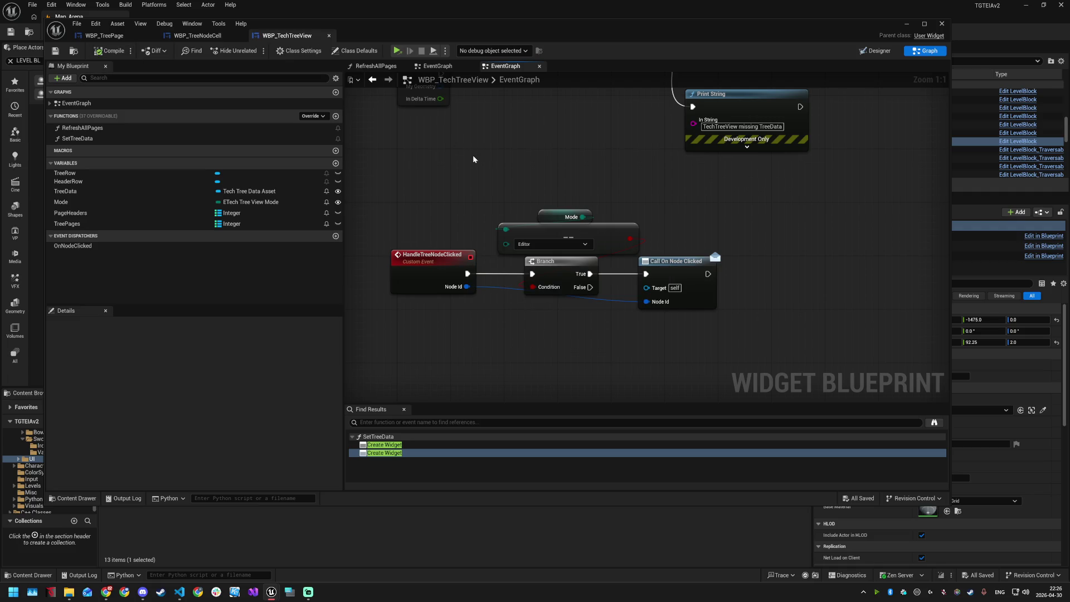
double_click(603, 300)
left_click_drag(604, 299, 563, 312)
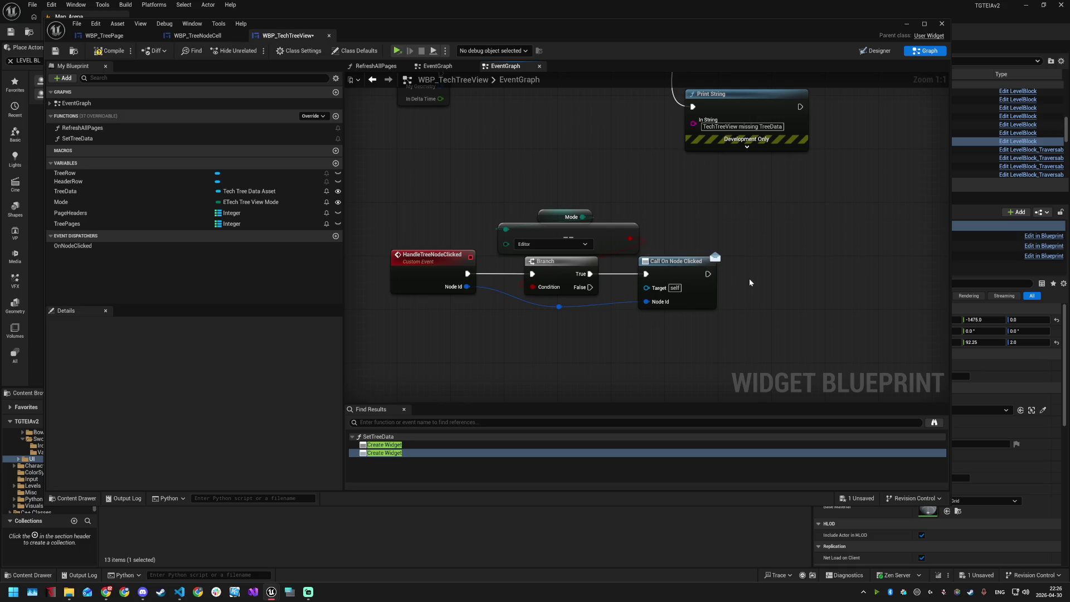
key("ctrl+s")
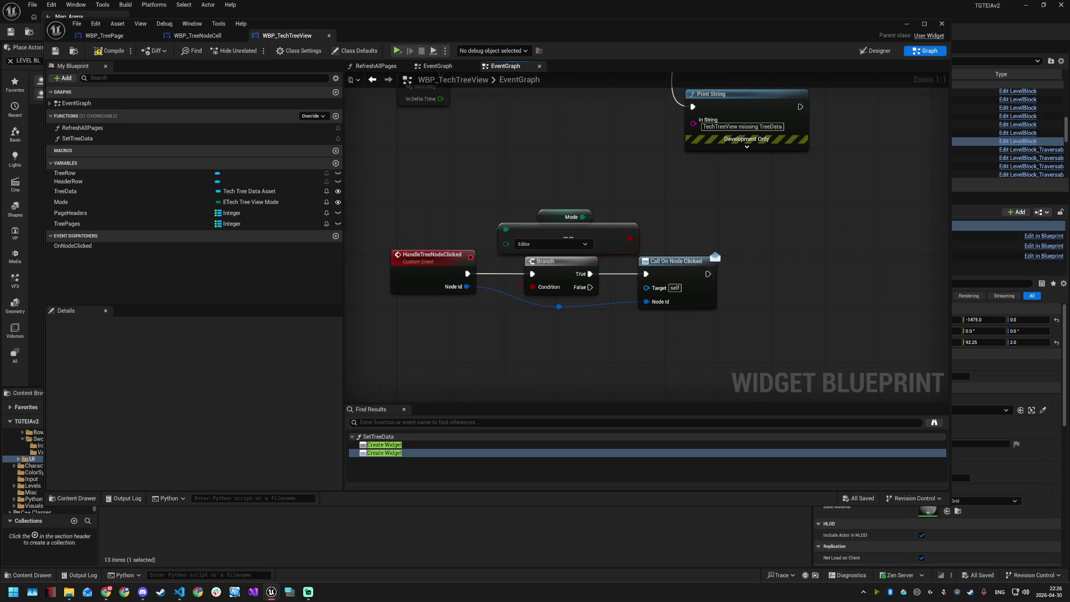
key("alt+Tab")
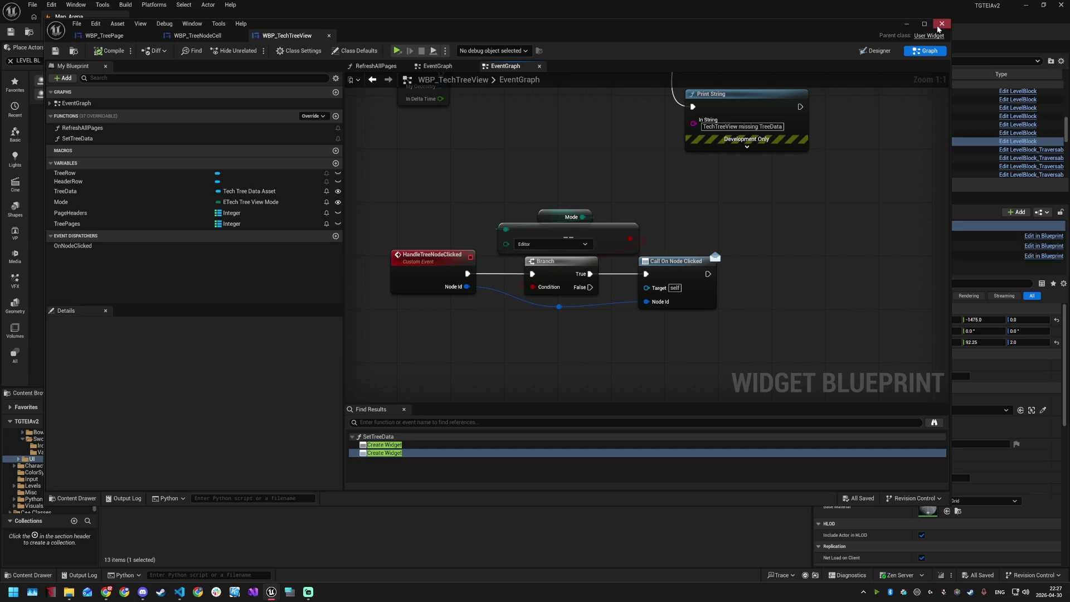
Step: Close the widget blueprint and run a brief viewport playtest of the arena, then stop it
left_click(941, 24)
left_click(255, 32)
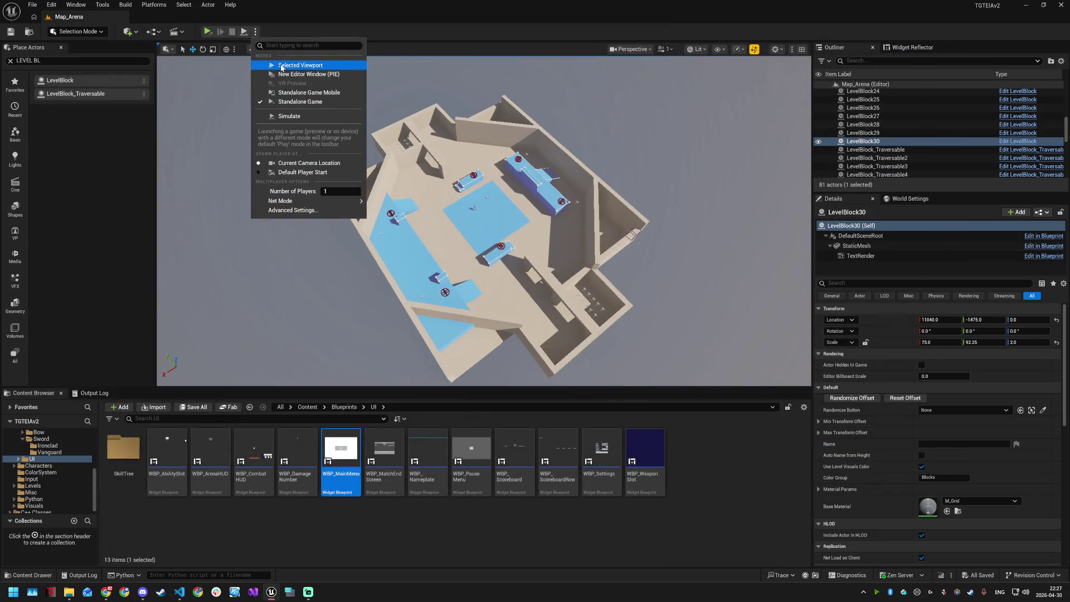
left_click(280, 55)
key("Escape")
Step: Load Map_MainMenu from Favorite Levels, playtest it, and open the first preset's skill tree
left_click(33, 5)
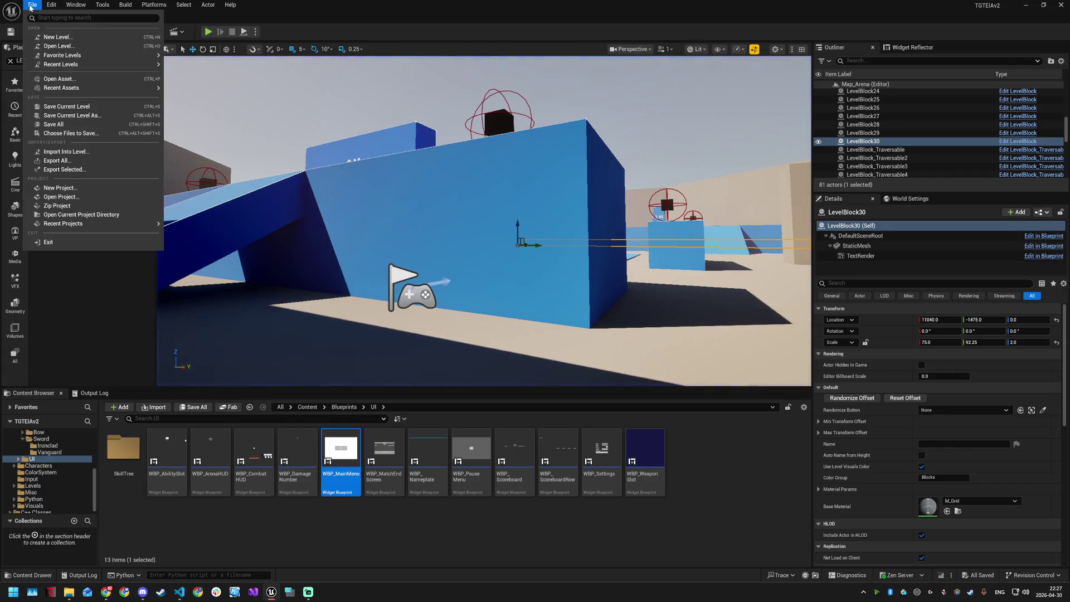
mouse_move(62, 55)
left_click(194, 82)
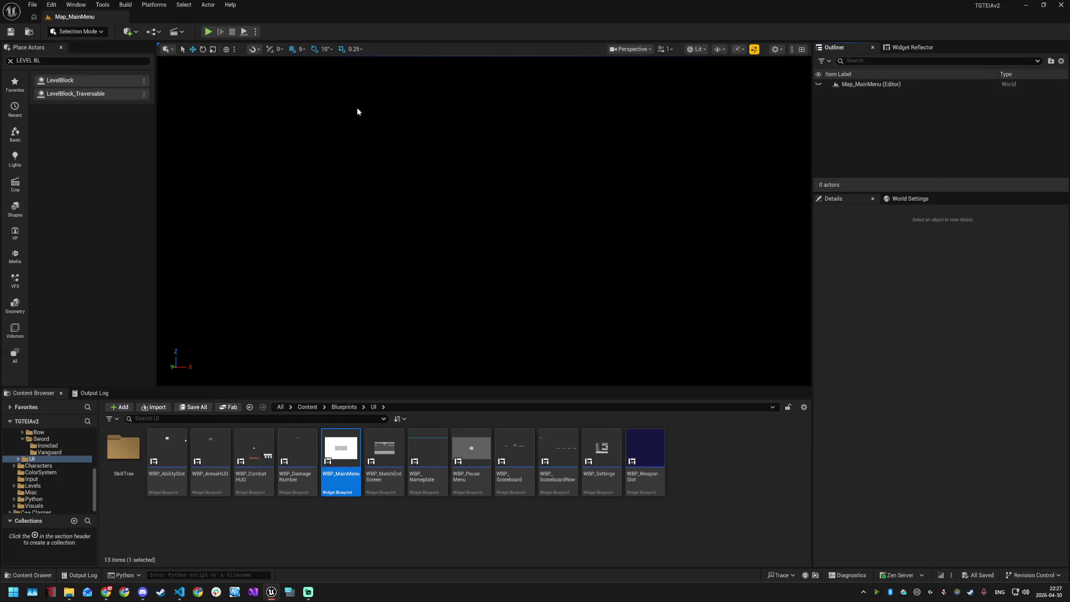
left_click(208, 33)
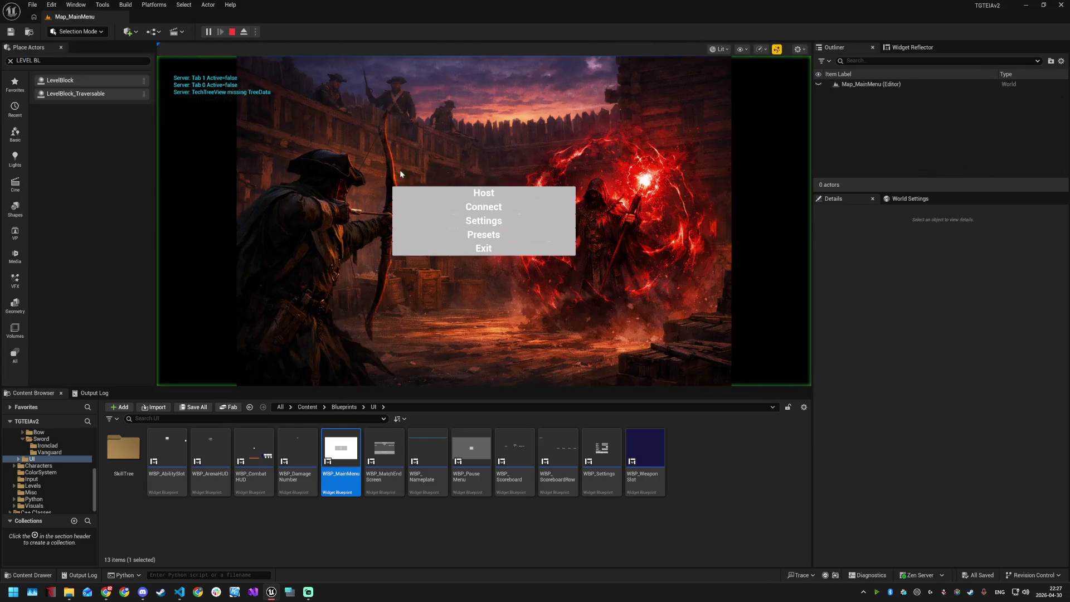
left_click(498, 238)
left_click(438, 151)
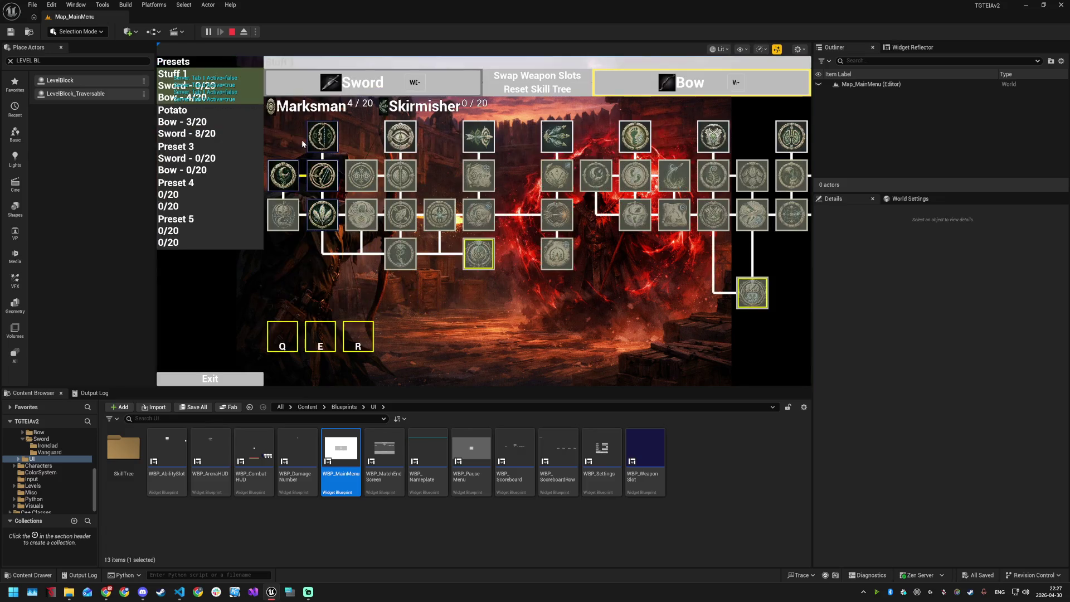
Step: Unlock Marksman skill nodes up to 9/20, reselect the Stuff 1 preset, and stop playing
left_click(332, 173)
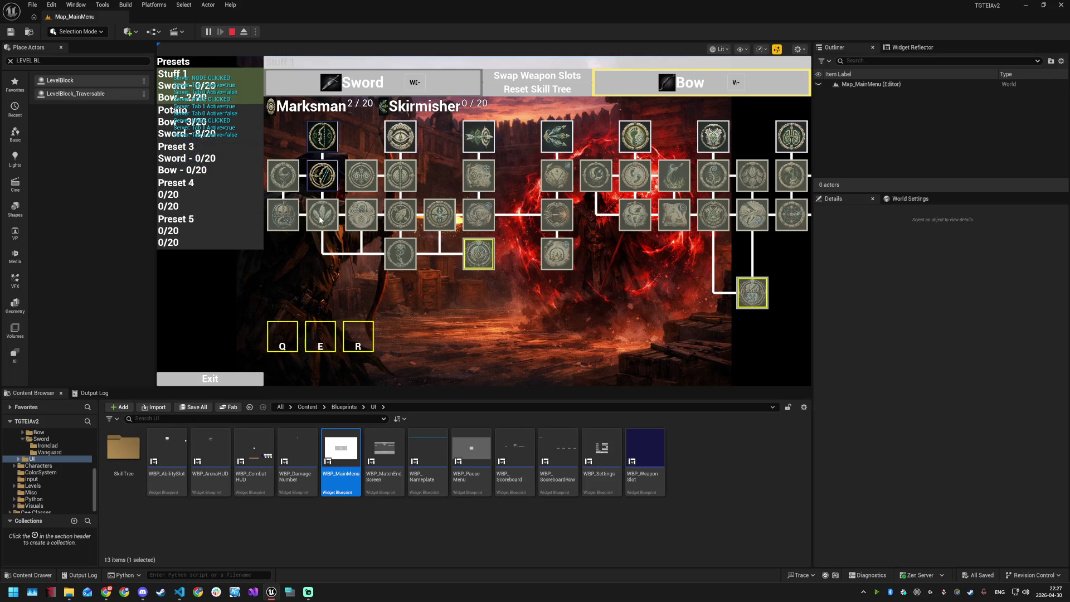
left_click(326, 179)
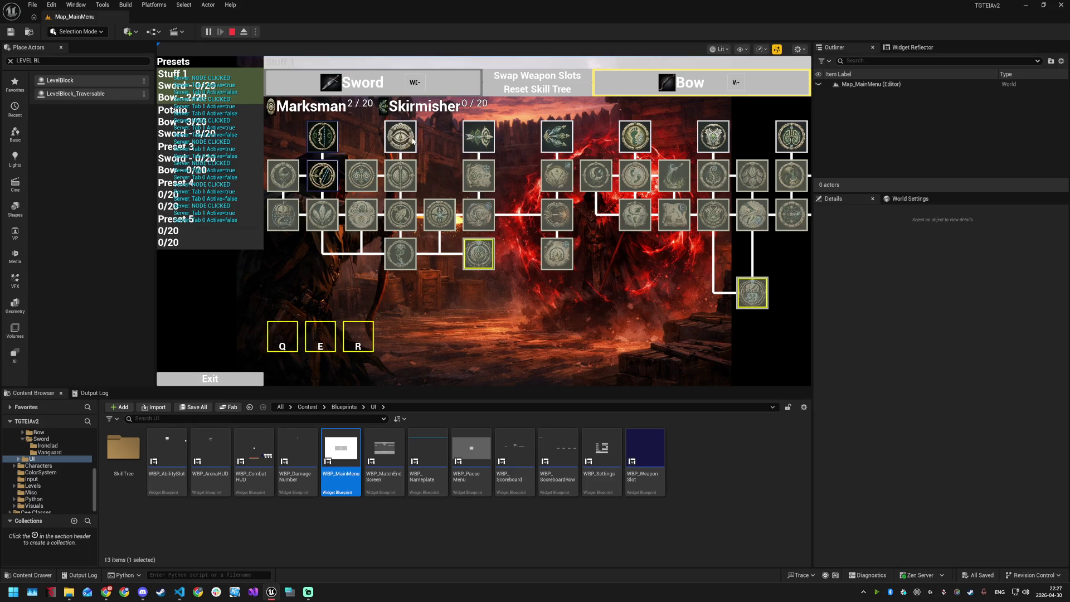
left_click(411, 139)
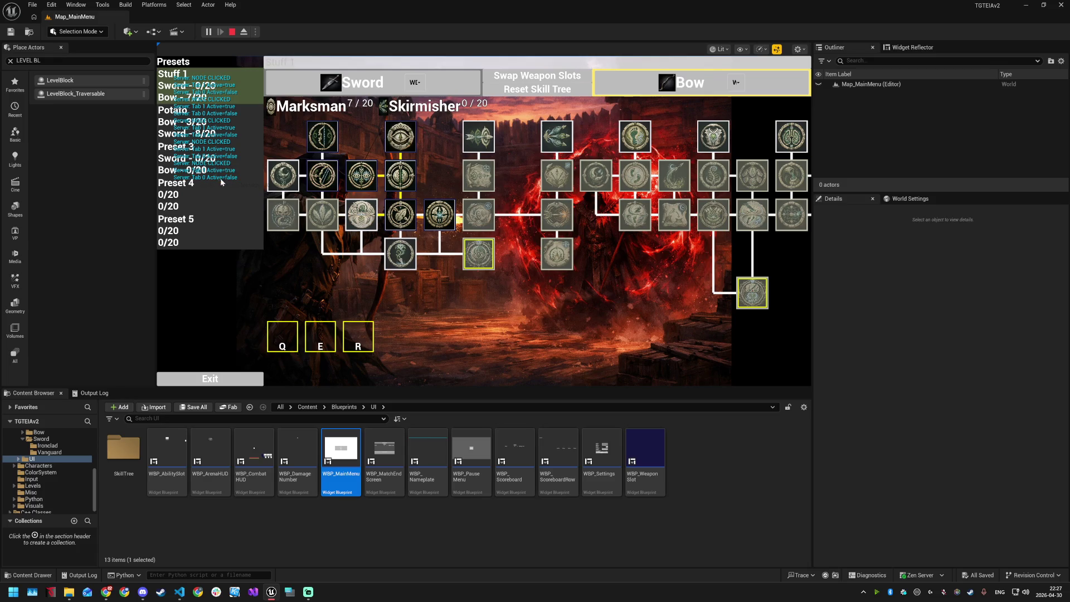
left_click(397, 247)
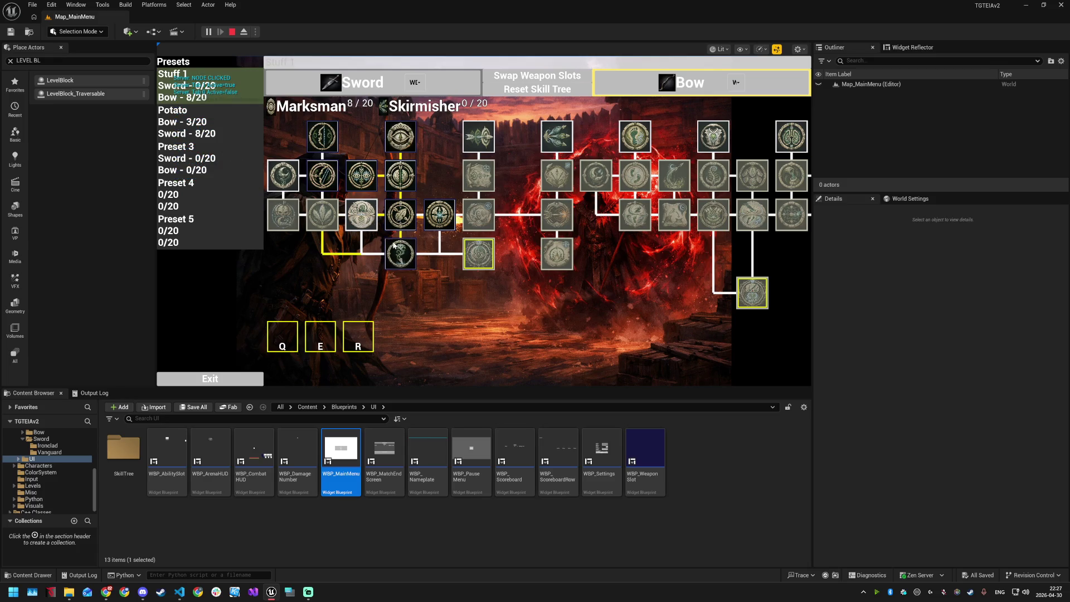
left_click(410, 224)
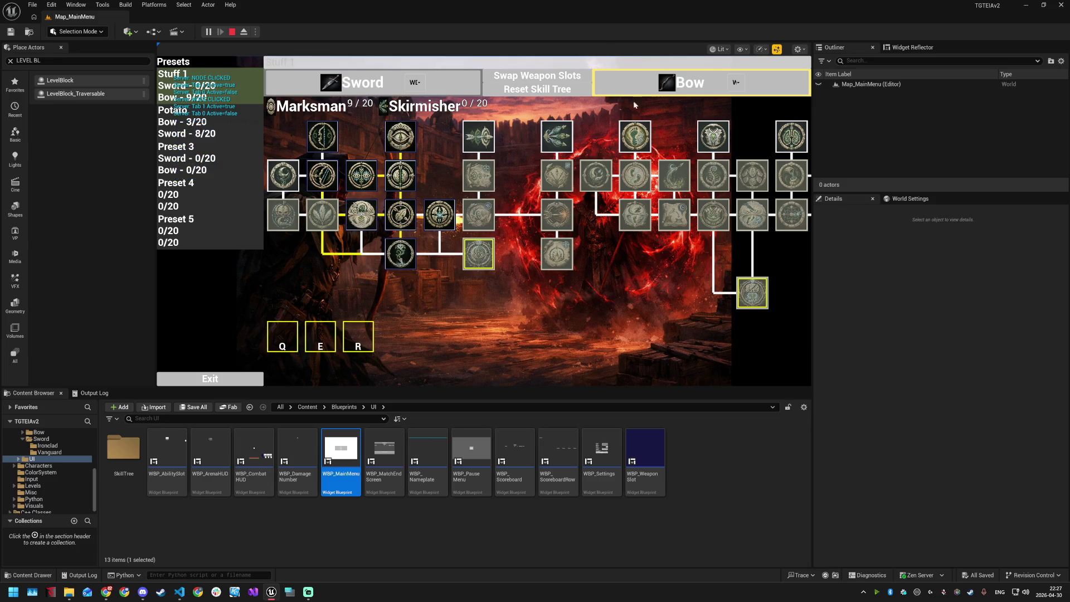
left_click(216, 98)
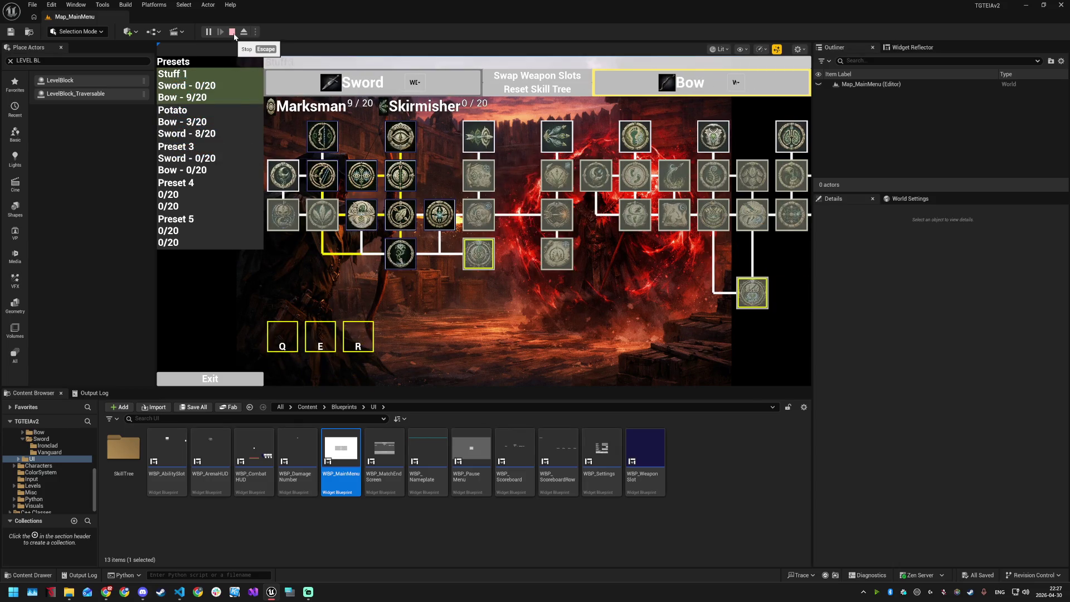
left_click(231, 32)
mouse_move(511, 469)
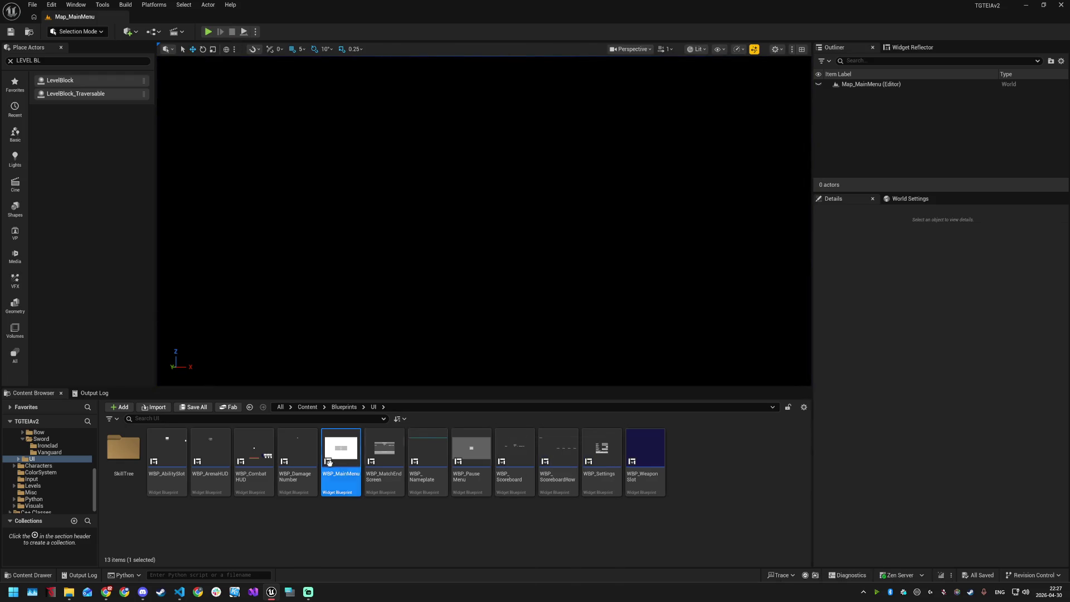
Step: Set WBP_BuildEditor's TechTreeView Mode to View Only, save, and close the blueprint
double_click(129, 450)
double_click(130, 450)
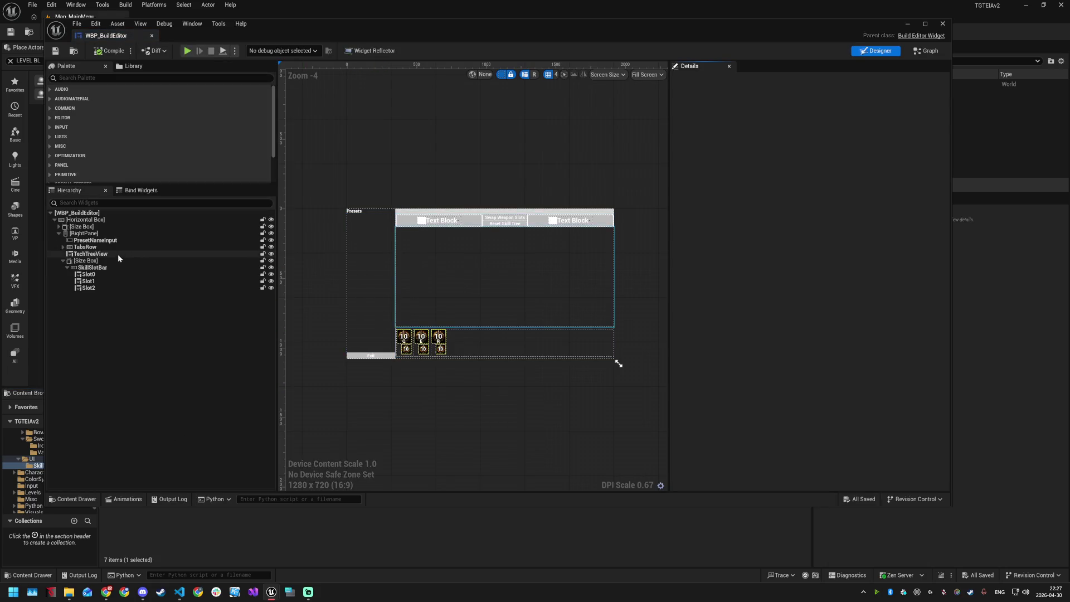
left_click(113, 254)
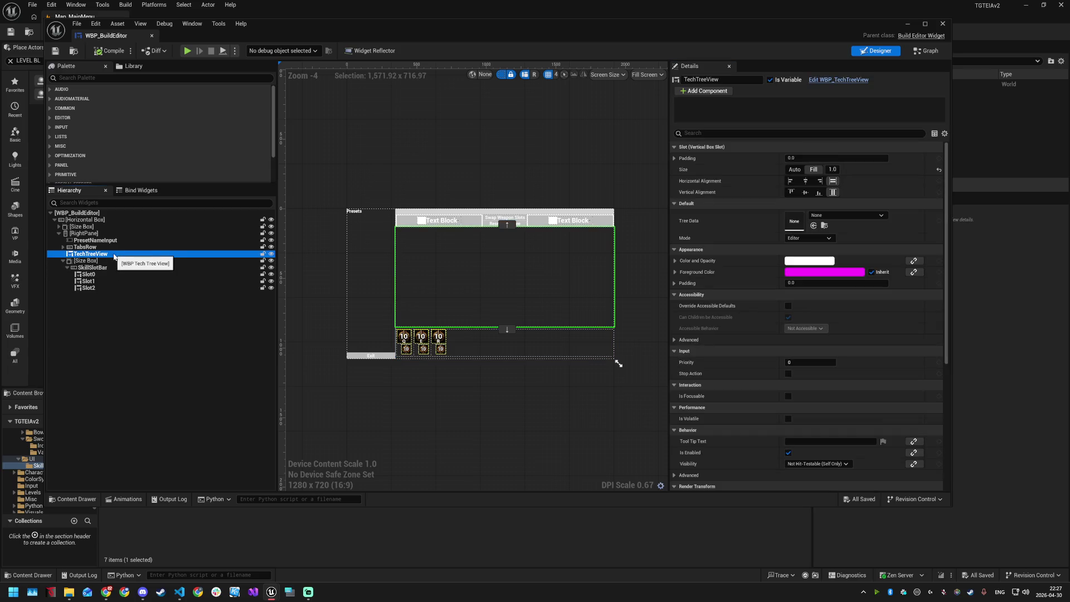
left_click(806, 240)
left_click(808, 257)
left_click(55, 50)
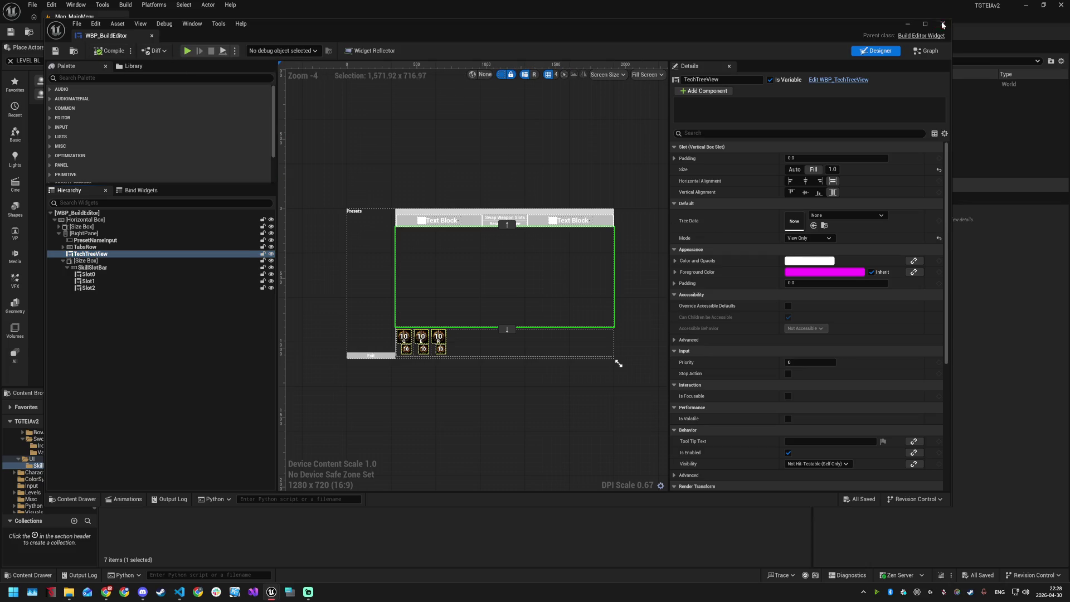
left_click(942, 24)
Step: Playtest the main menu's Presets screen to confirm Bow stays at 9/20
left_click(208, 32)
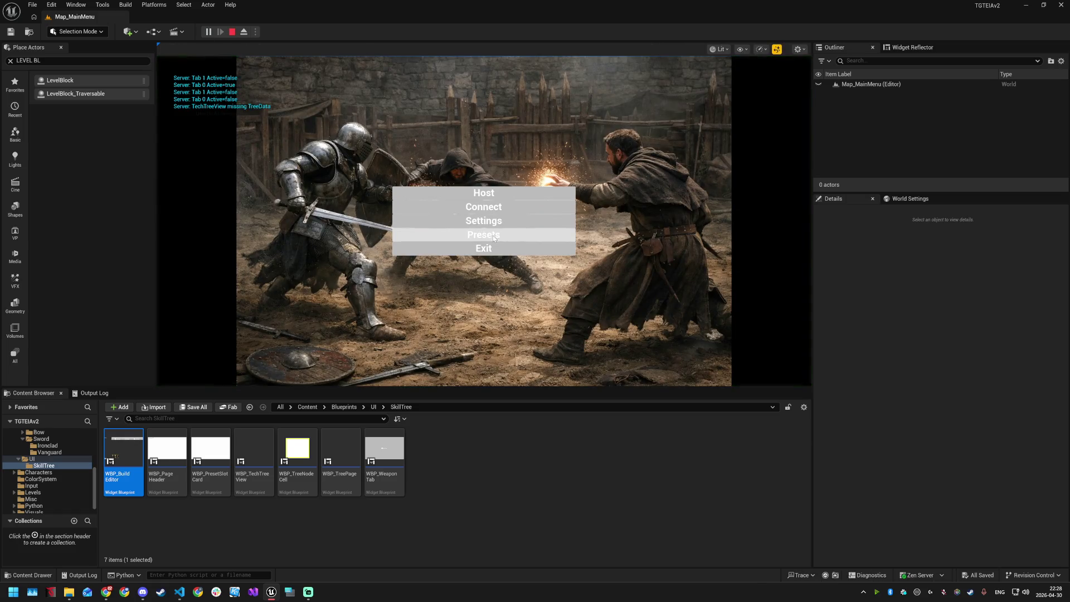
left_click(483, 228)
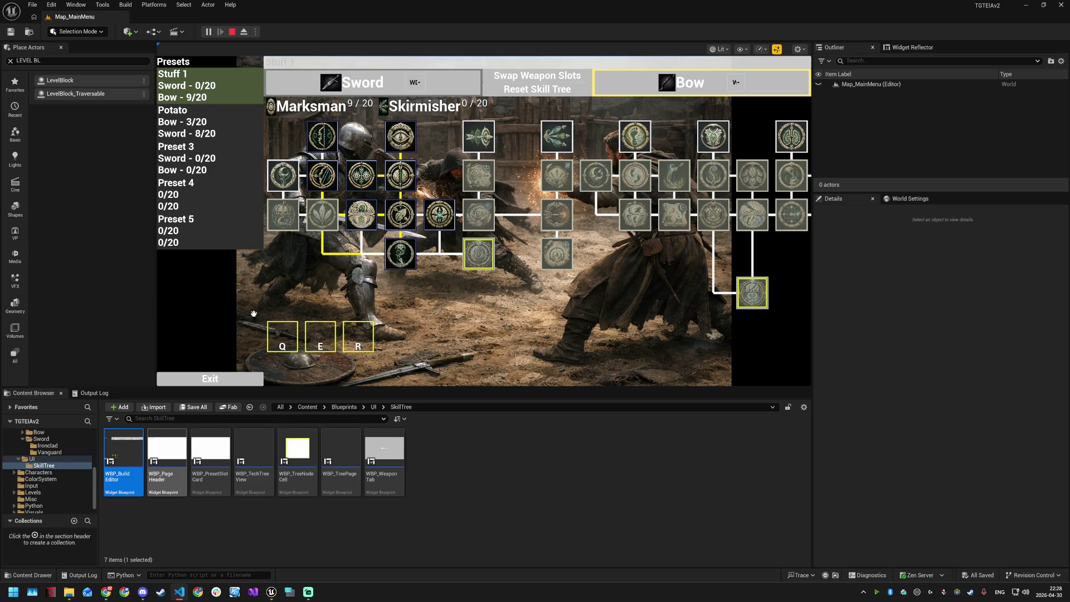
left_click(232, 32)
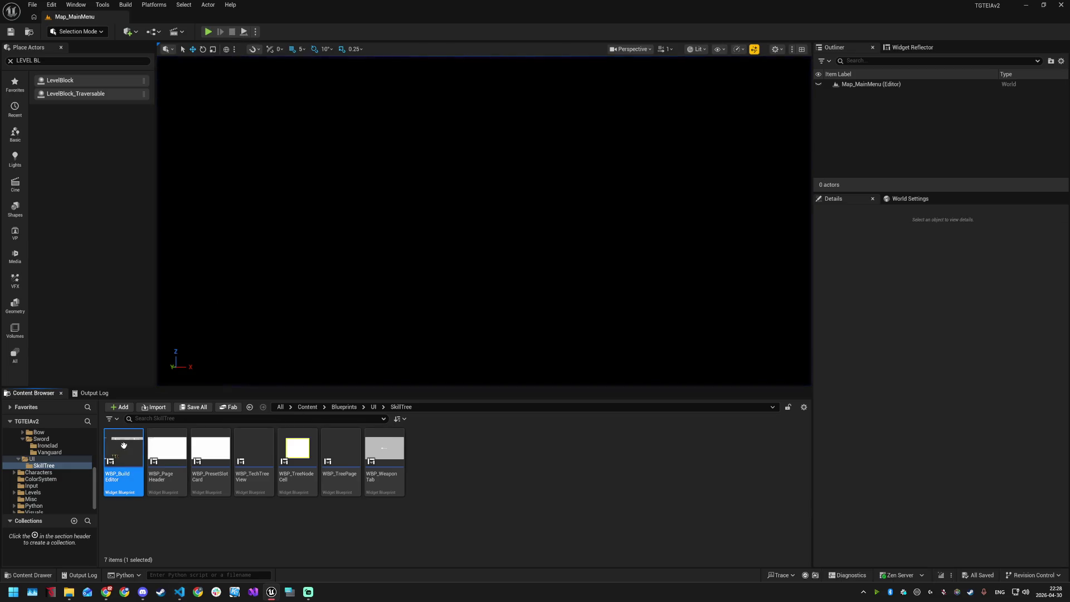
Step: Reopen WBP_BuildEditor and set TechTreeView's Mode back to Editor
double_click(123, 451)
left_click(92, 254)
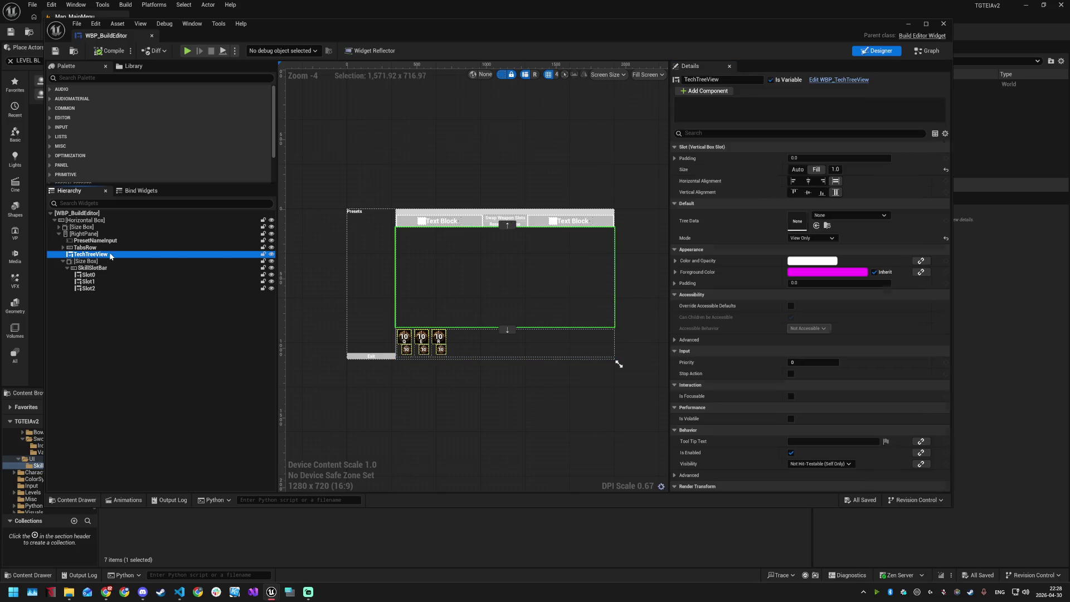
left_click(820, 239)
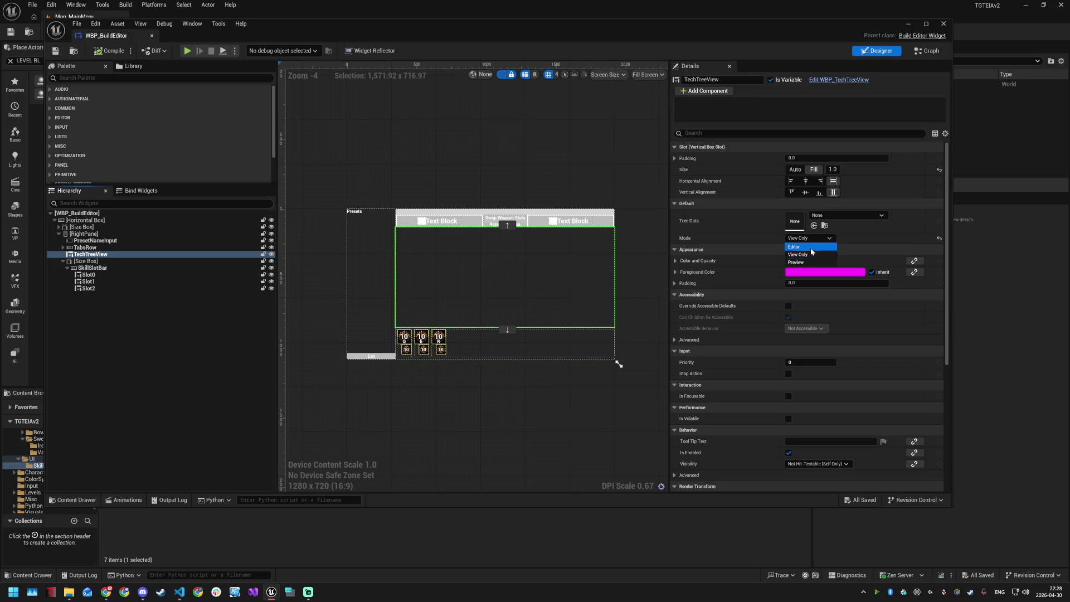
left_click(810, 247)
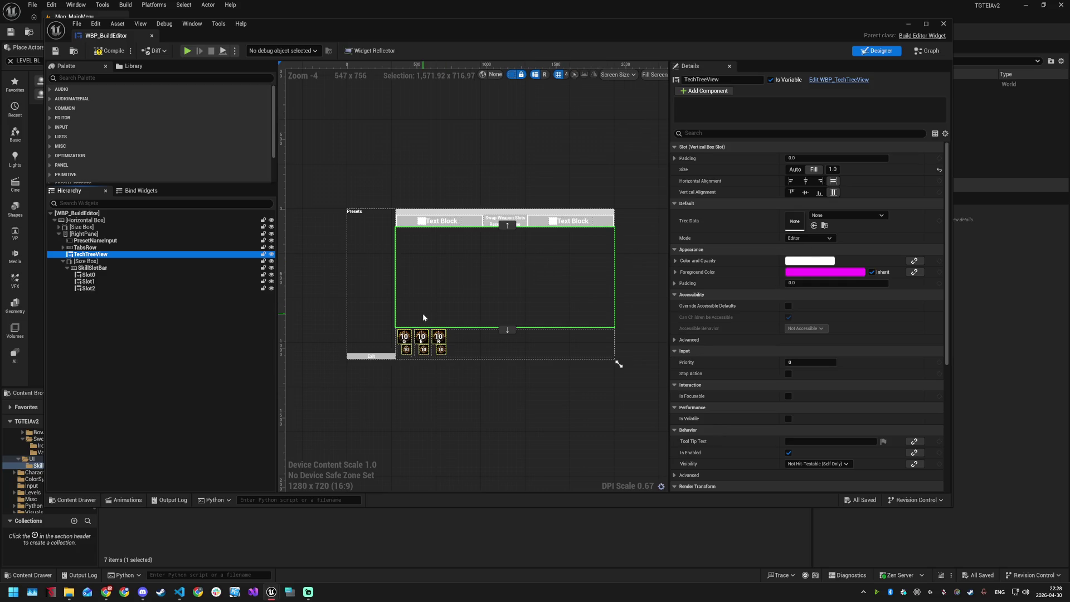
Step: Inspect the WeaponTab0 widget on the design canvas, then close the blueprint
scroll(408, 347, "up", 4)
mouse_move(432, 92)
left_mouse_down()
mouse_move(440, 140)
mouse_move(416, 188)
left_mouse_up()
left_click(413, 191)
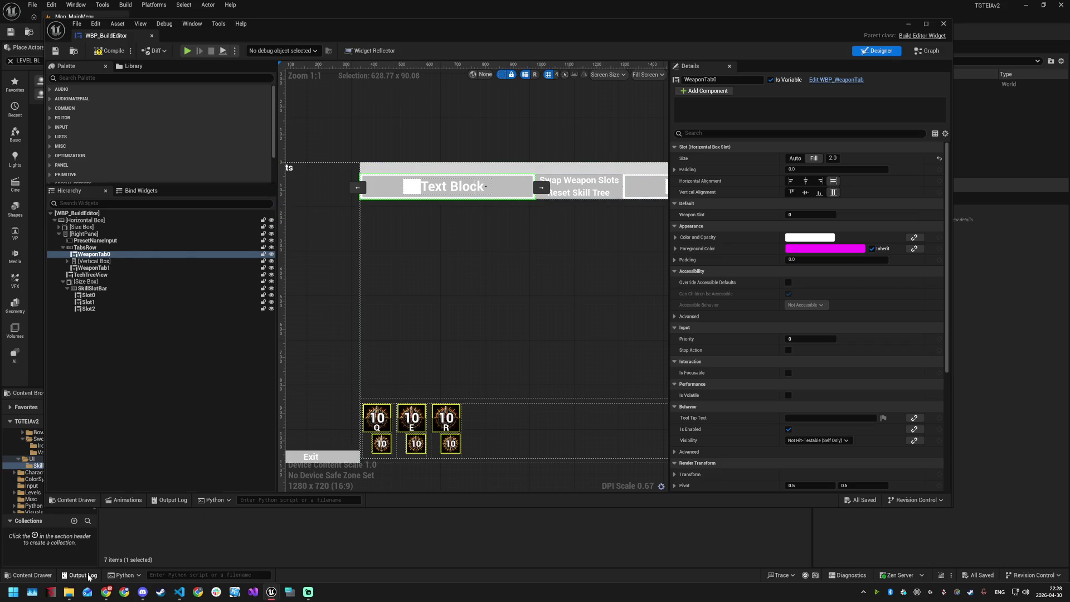
left_click(908, 24)
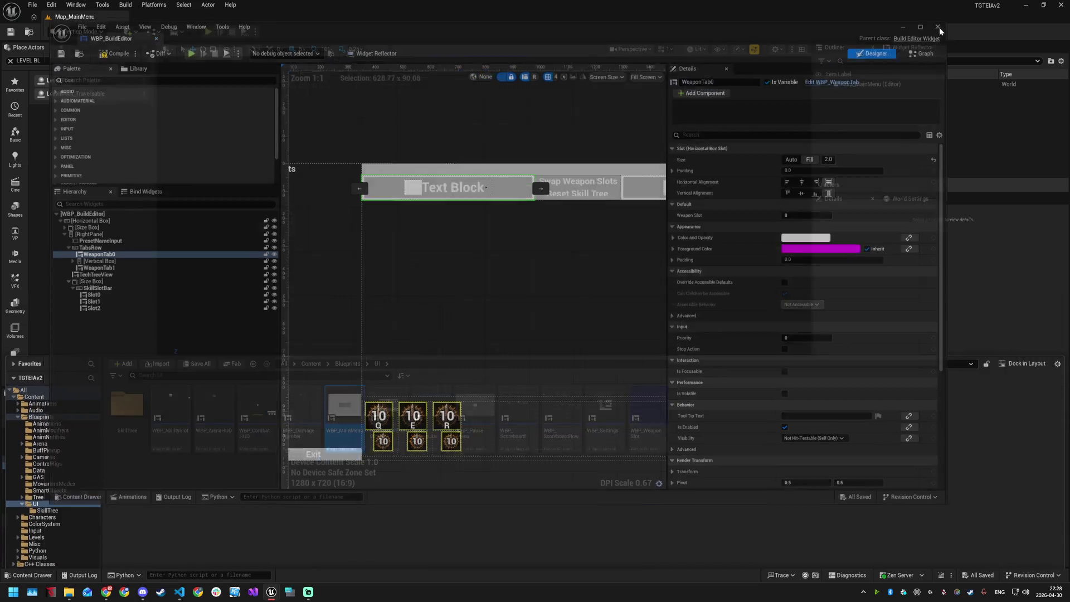
double_click(167, 454)
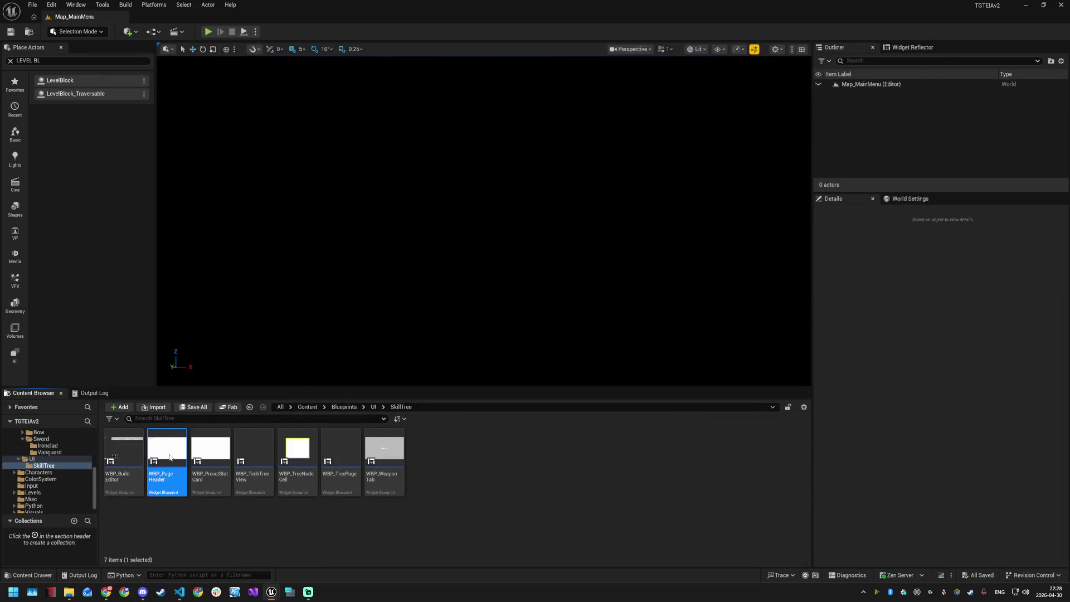
Step: Set the PageIcon slot to Fill and its image size to 64 × 64
left_click(85, 233)
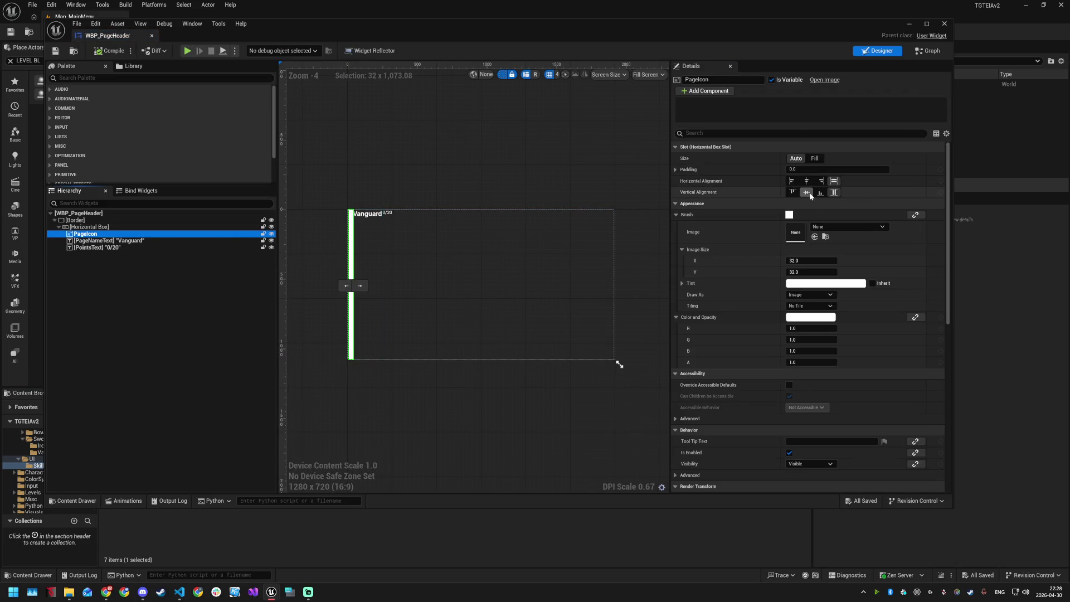
left_click(815, 158)
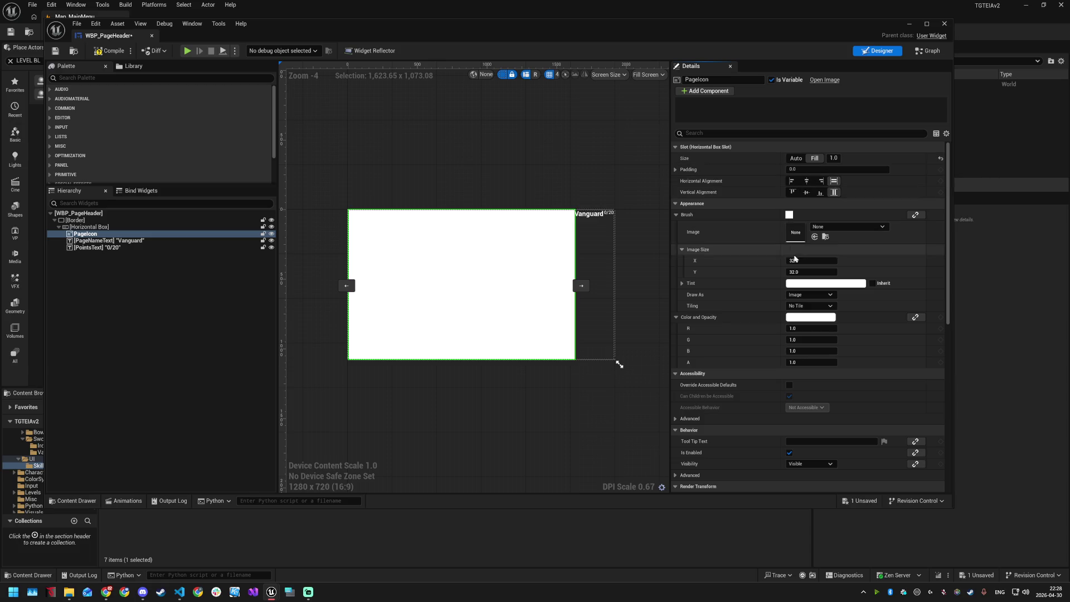
left_click(811, 259)
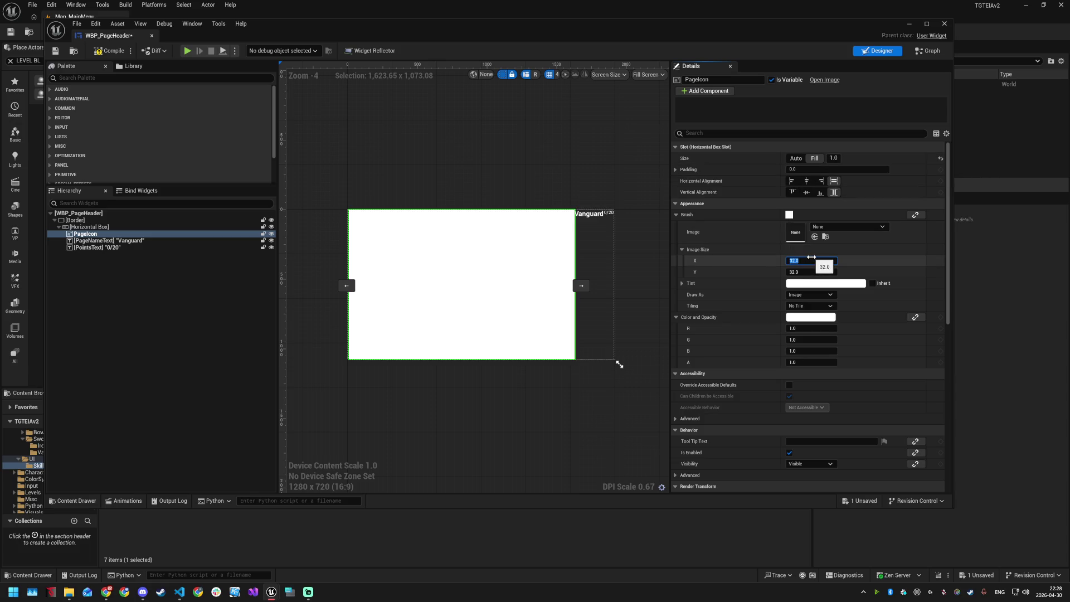
type("64")
key("Tab")
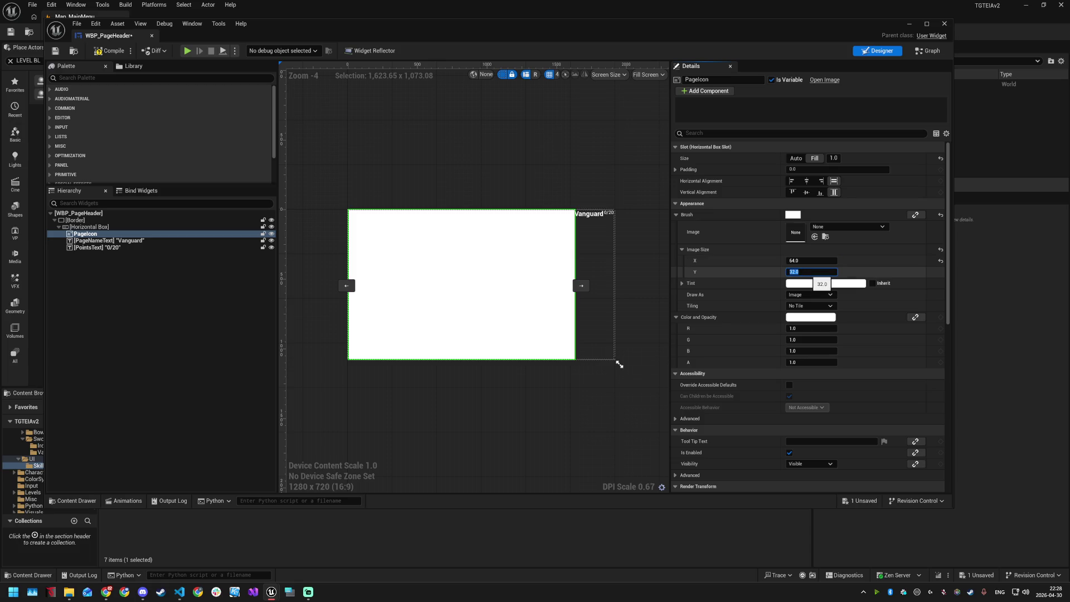
type("64")
key("Return")
Step: Use T_Skilltree_Sword_Vanguard_03_Overhead_Strike as PageIcon's brush image and save the header widget
left_click(847, 227)
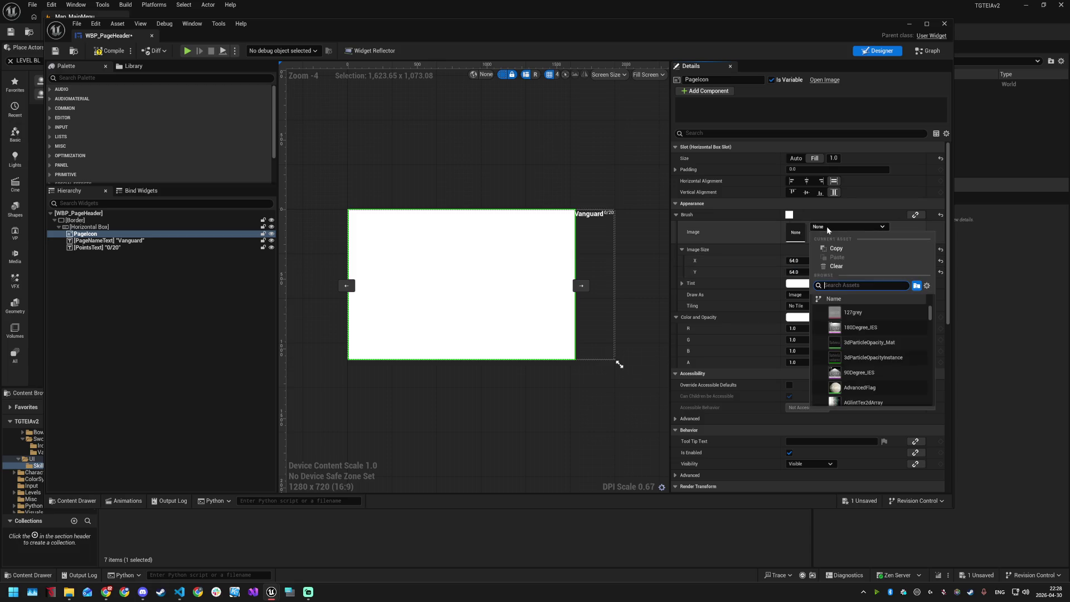
type("overhe")
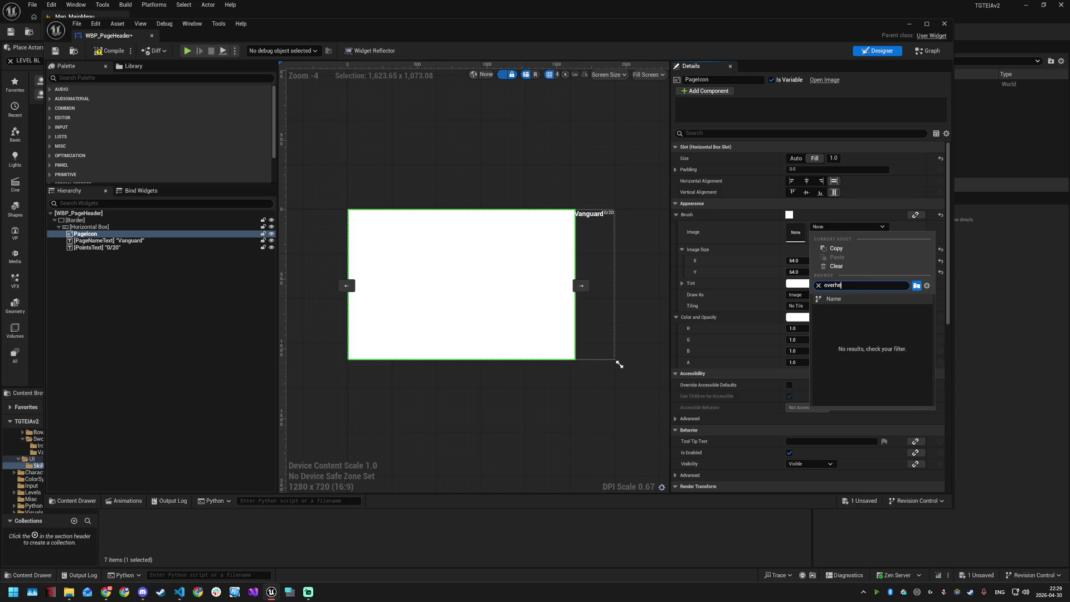
left_click(857, 313)
key("ctrl+s")
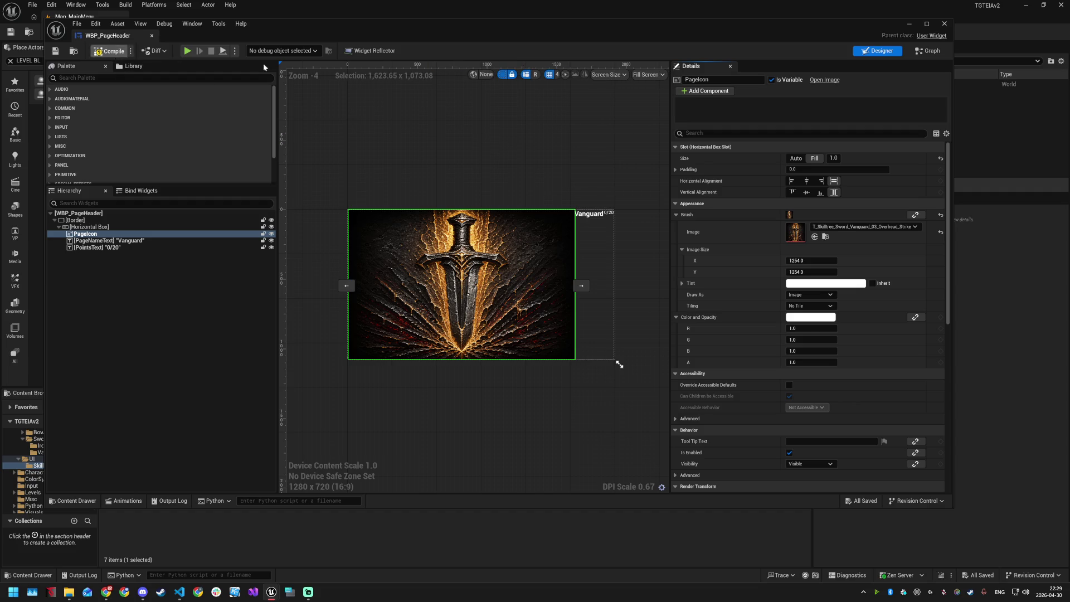
left_click(946, 28)
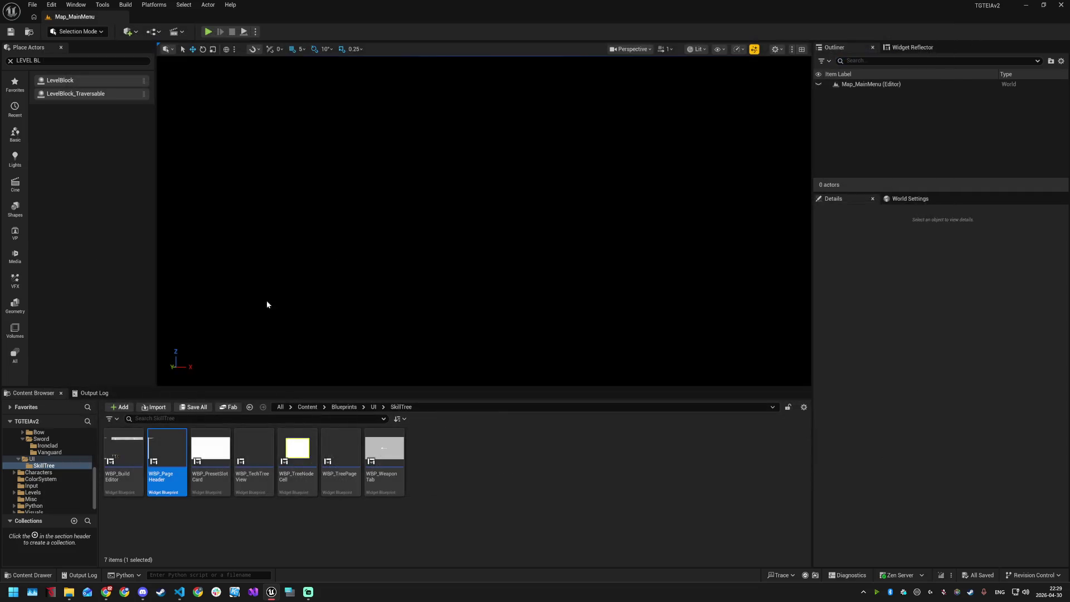
Step: Playtest the game's Presets screen, where the header image shows oversized
double_click(139, 447)
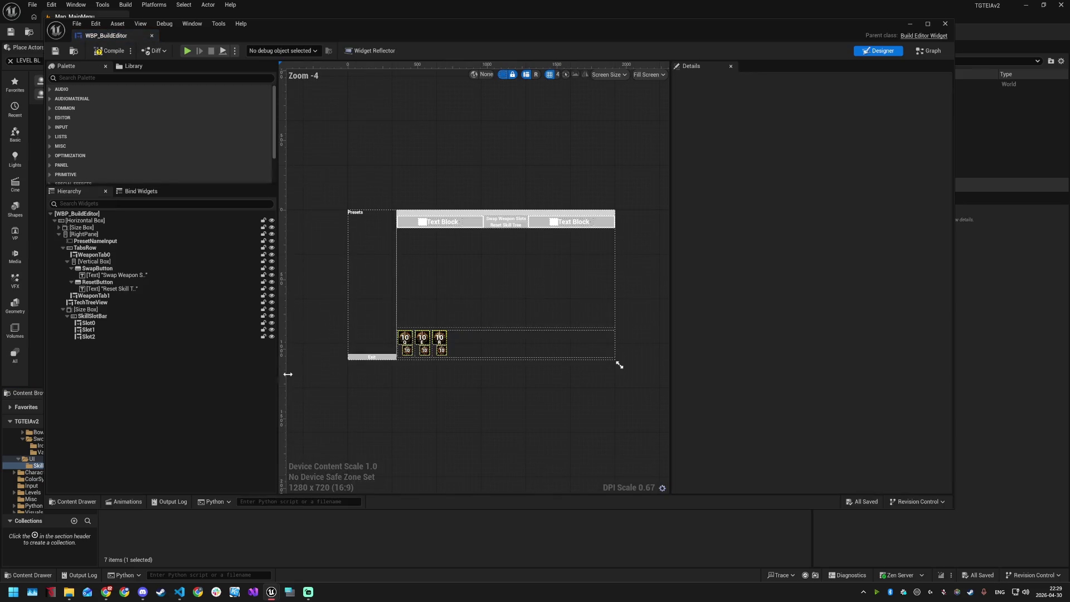
left_click(945, 24)
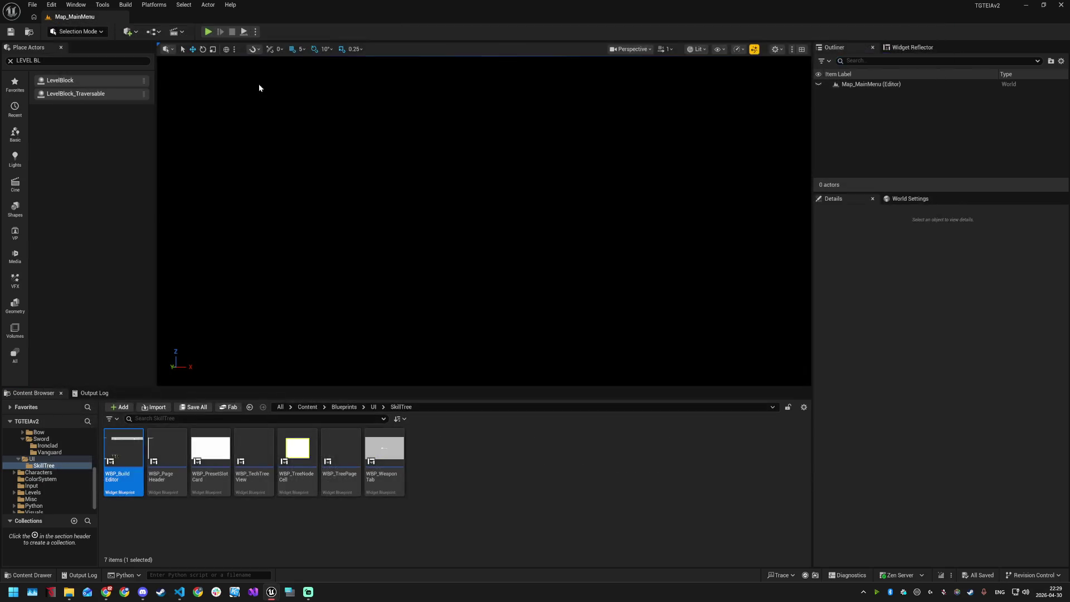
left_click(205, 33)
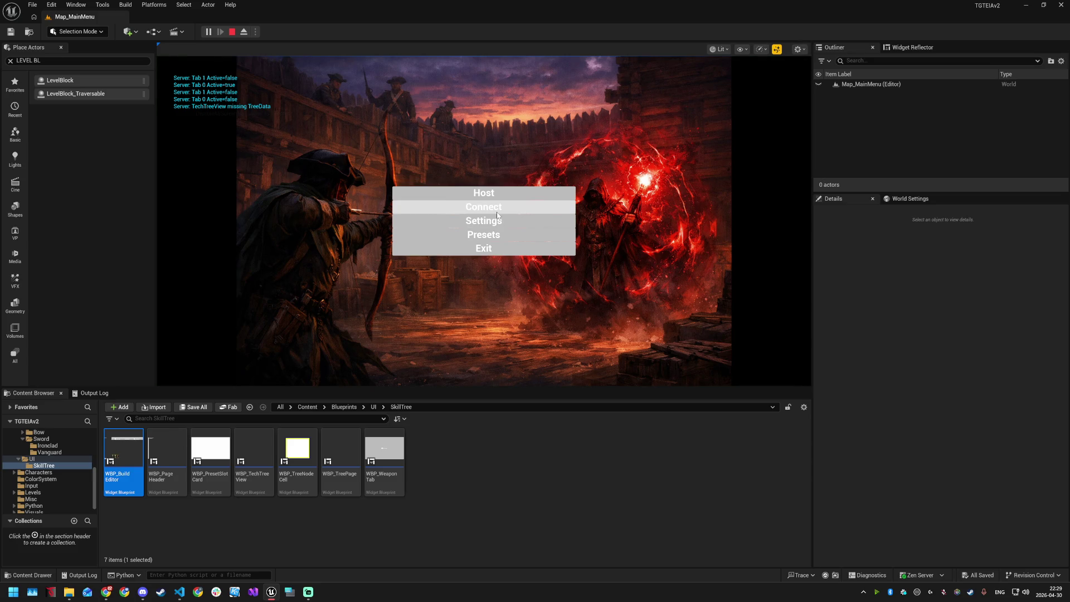
left_click(496, 235)
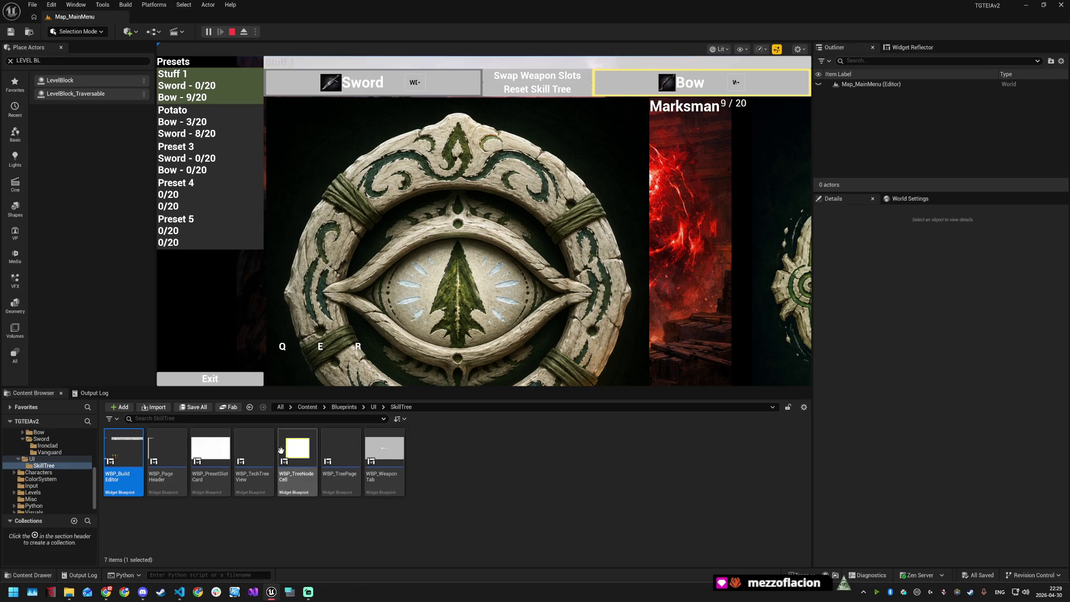
Step: Reopen WBP_PageHeader and begin editing the PageIcon's image width
mouse_move(271, 592)
left_click(234, 530)
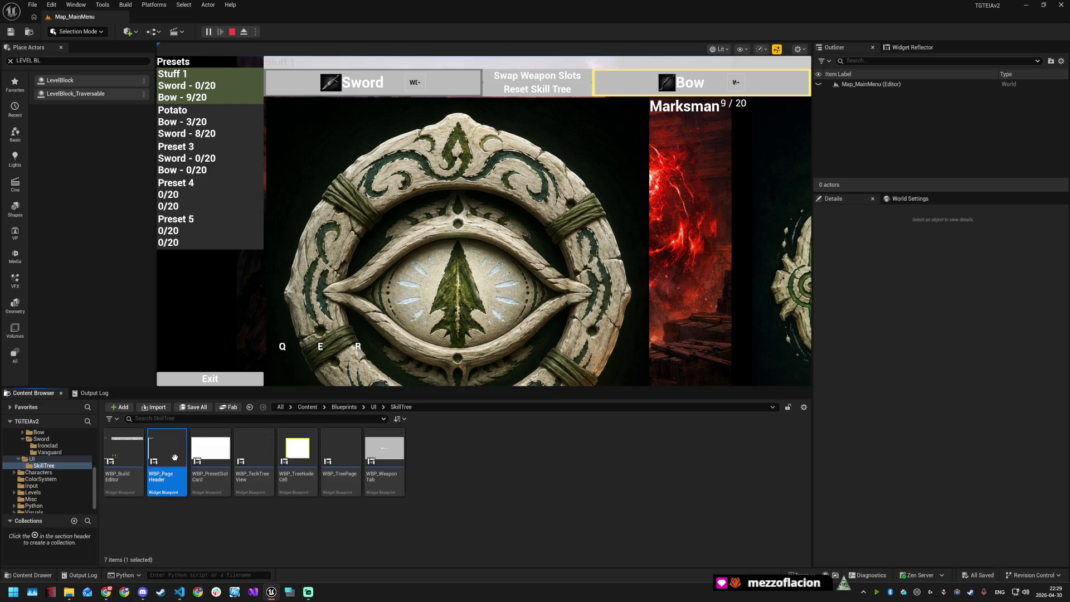
double_click(177, 487)
left_click(807, 261)
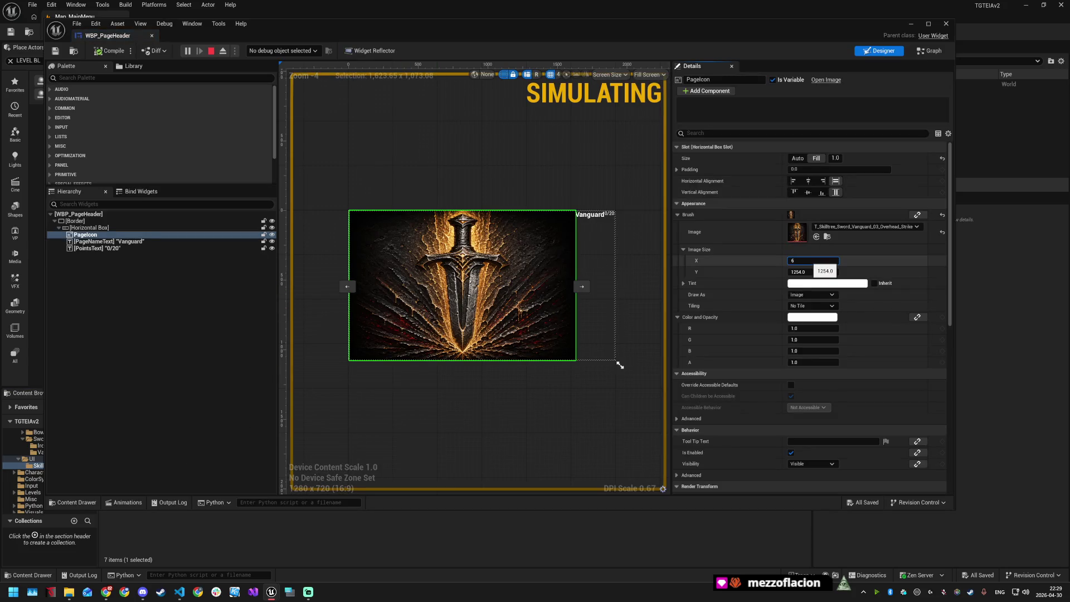
Step: Set the PageIcon's image size to 64 × 64
type("4")
key("Return")
left_click(808, 272)
type("64")
key("Return")
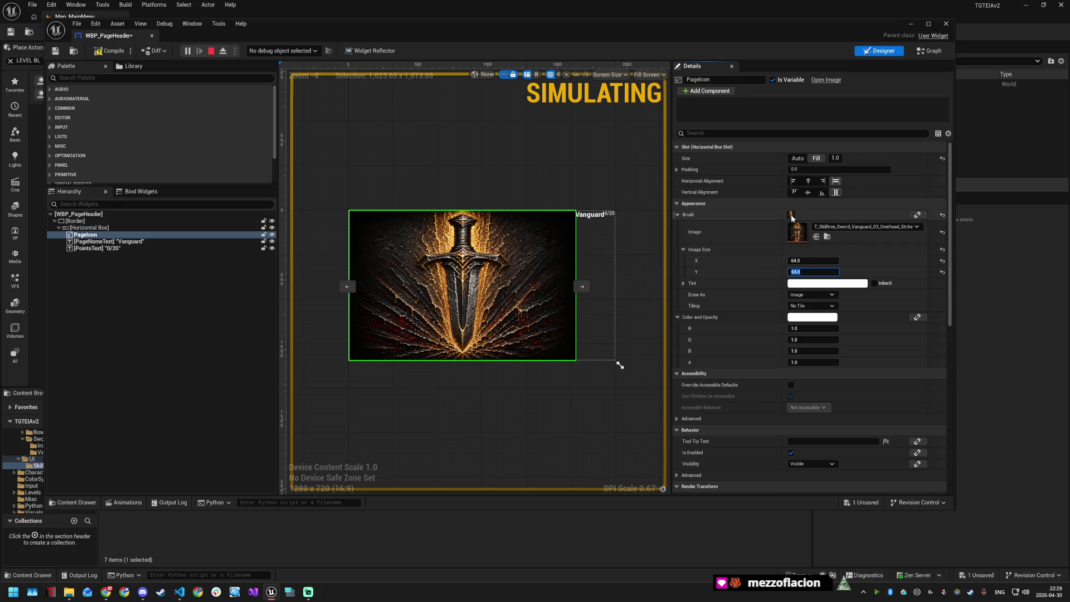
Step: Align the icon Left and Top with Auto slot size, save, and close the header widget
left_click(808, 180)
left_click(808, 192)
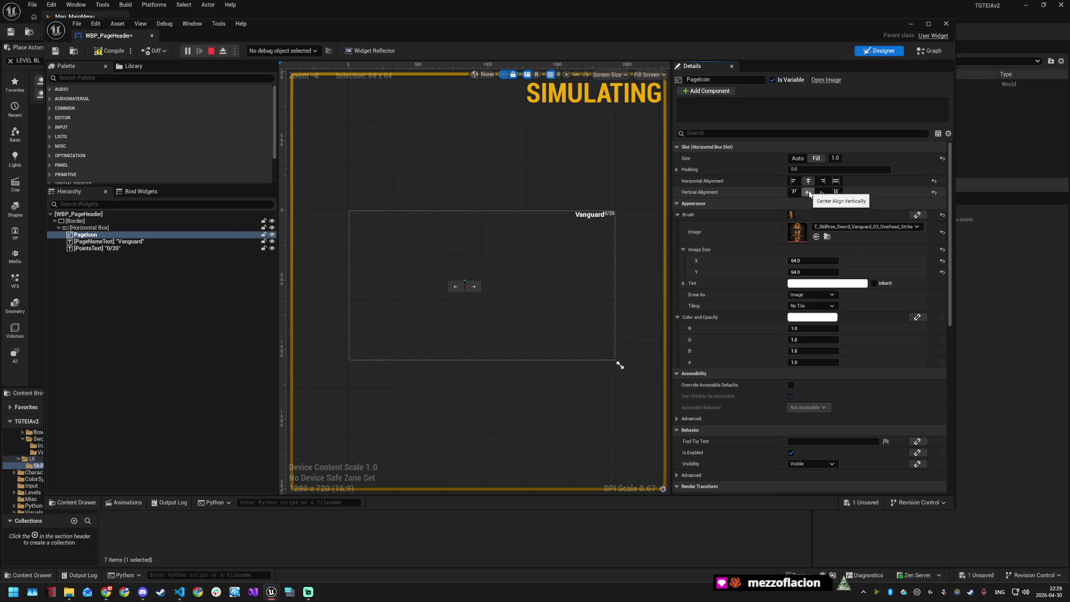
left_click(793, 181)
left_click(794, 192)
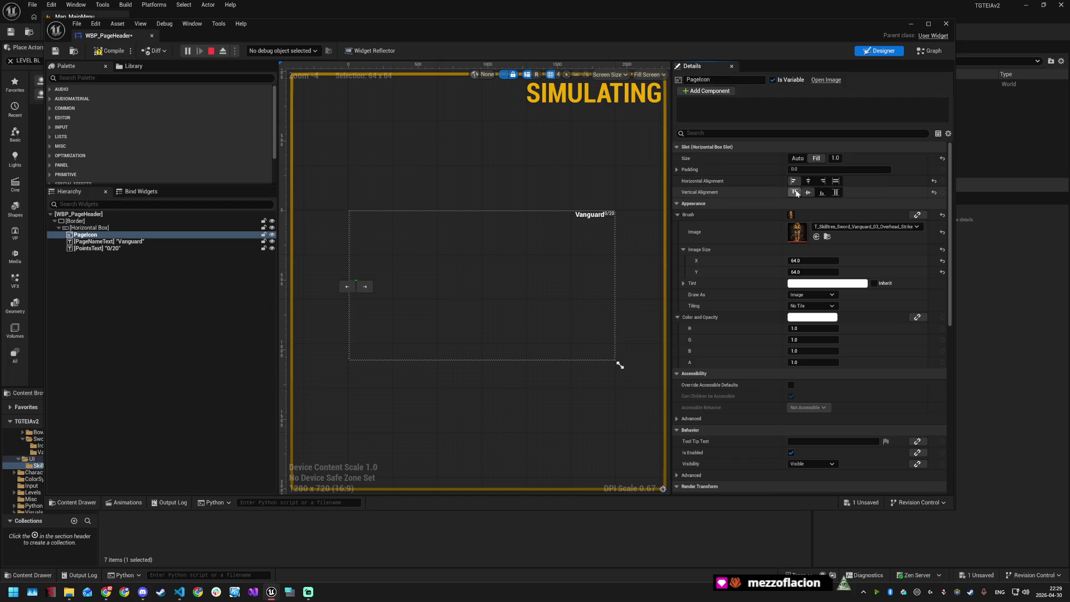
key("ctrl+s")
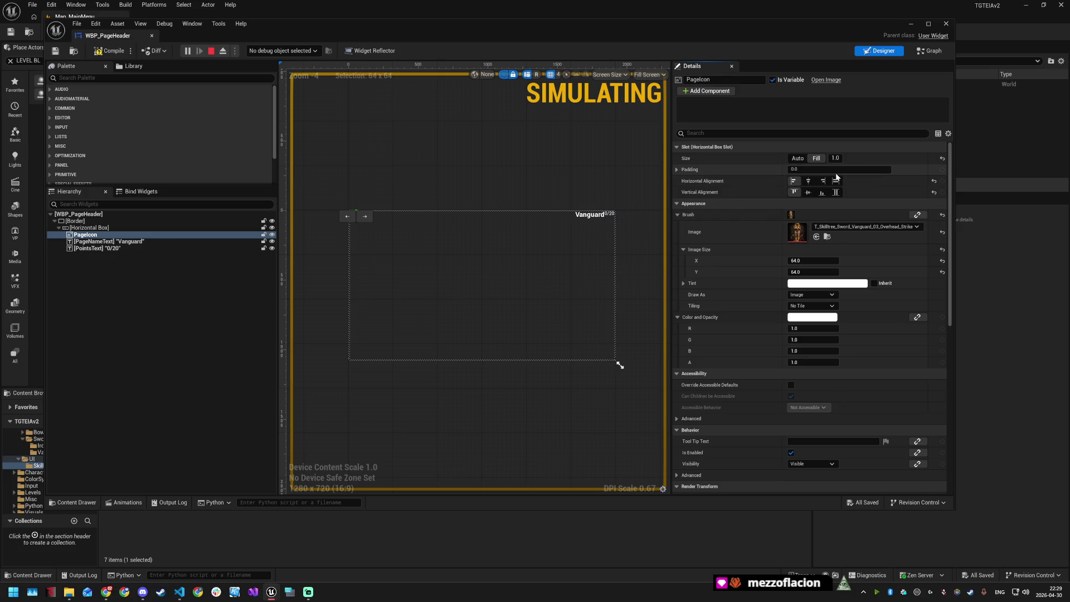
left_click(803, 159)
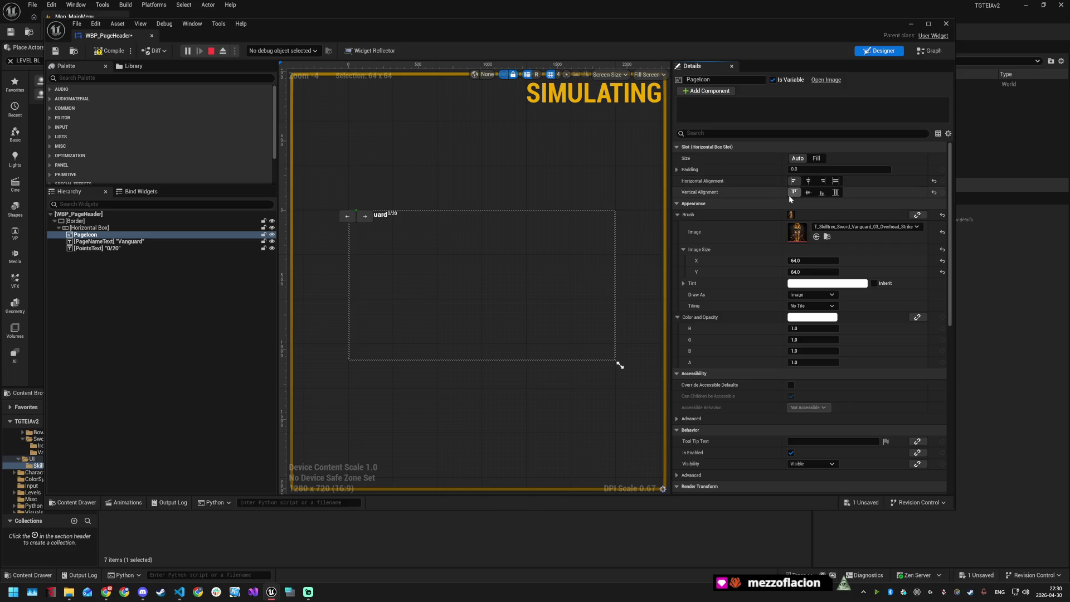
key("ctrl+s")
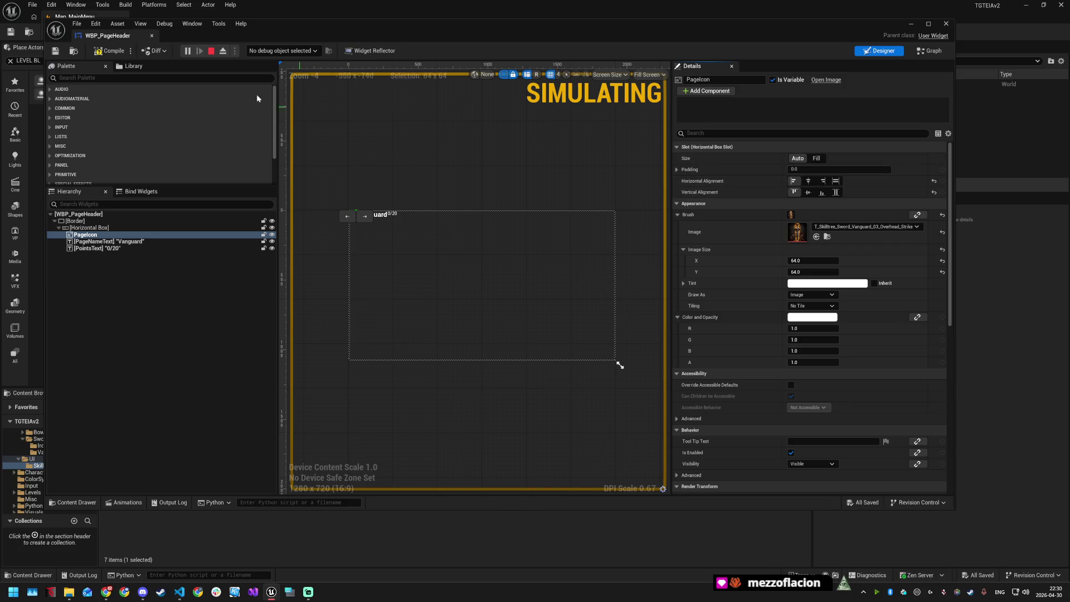
left_click(212, 51)
left_click(946, 23)
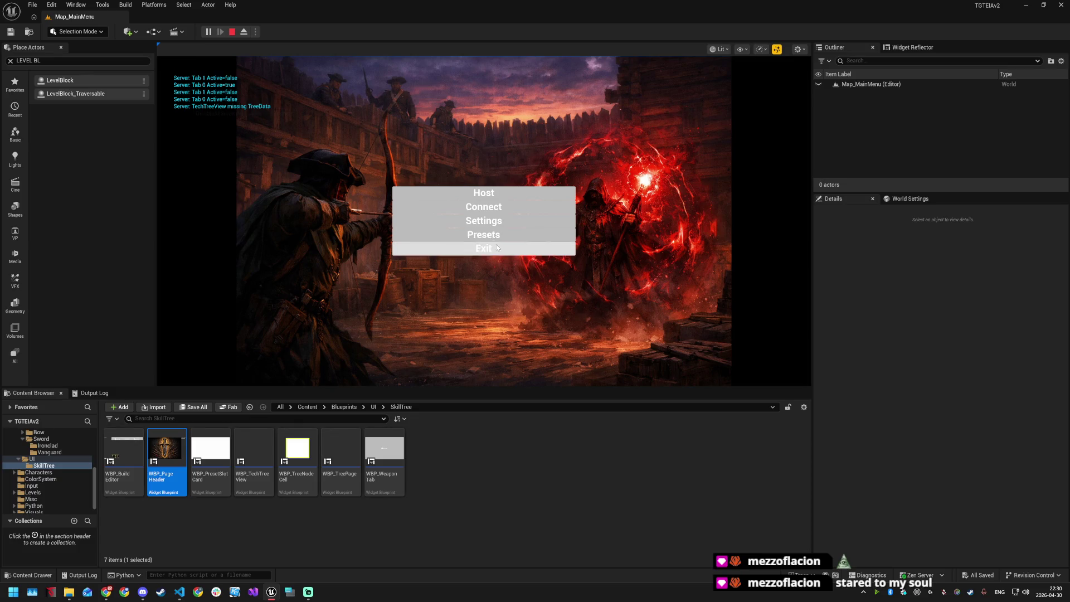
Step: In the Presets skill tree, unlock a Marksman node to 10/20, assign the arrow skill to R, then stop
left_click(489, 240)
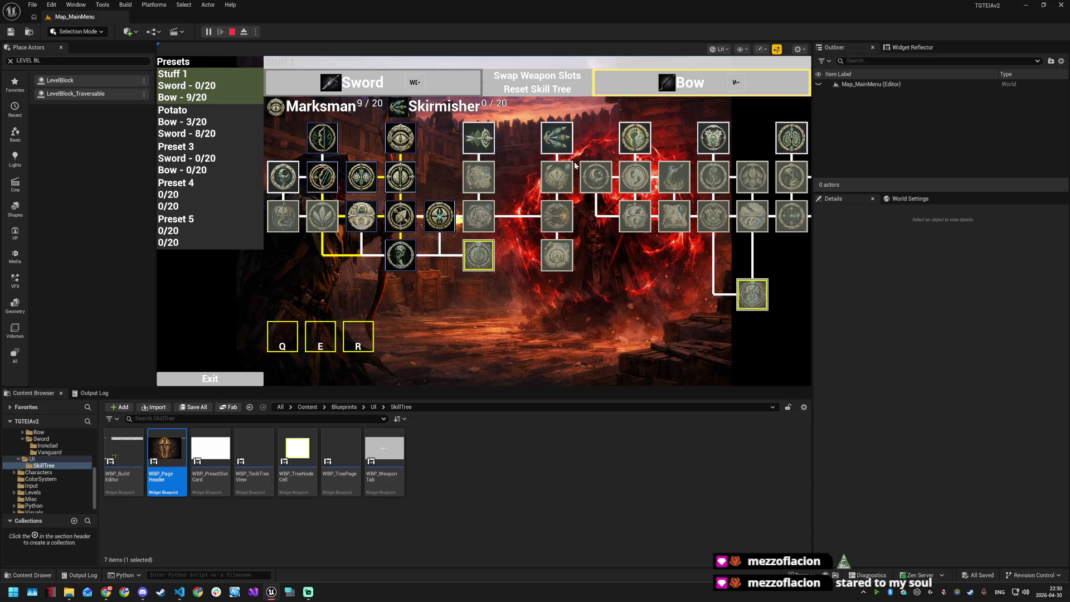
left_click_drag(812, 379, 1018, 334)
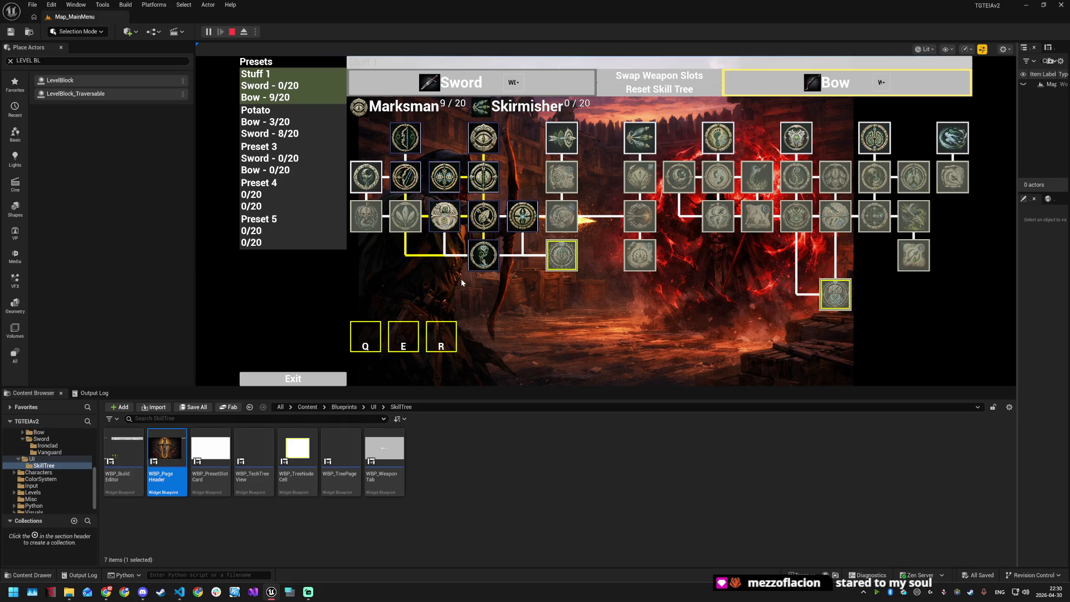
left_click(560, 143)
left_click(434, 340)
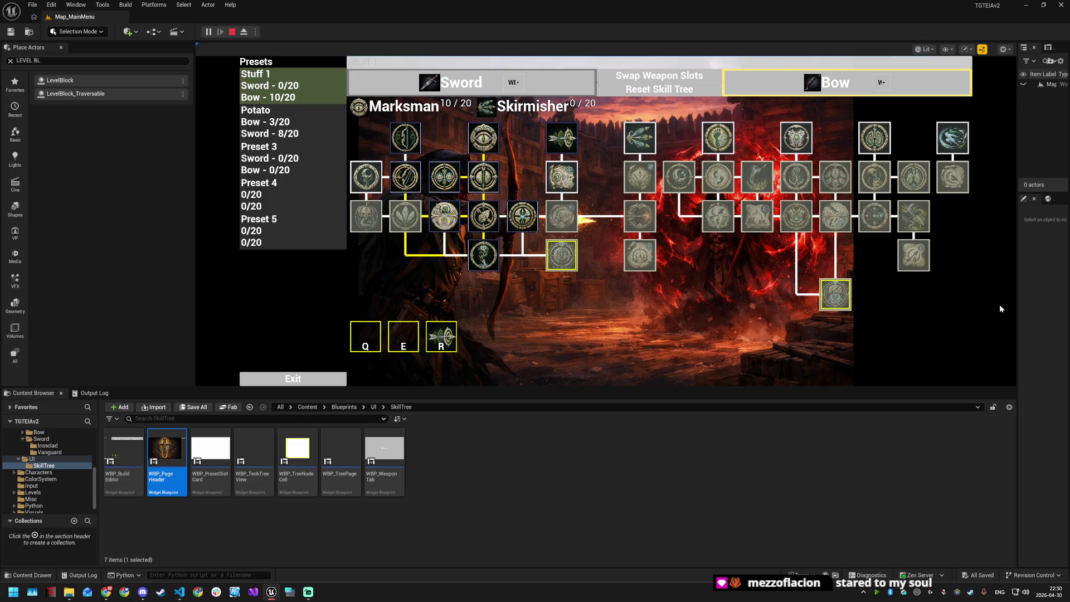
key("alt+Tab")
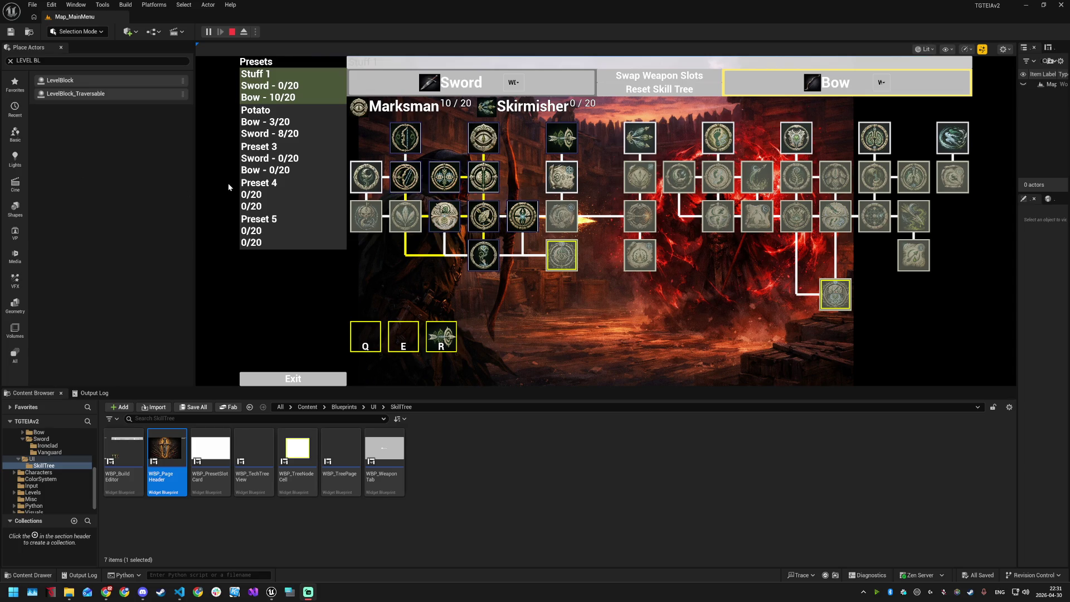
left_click(232, 32)
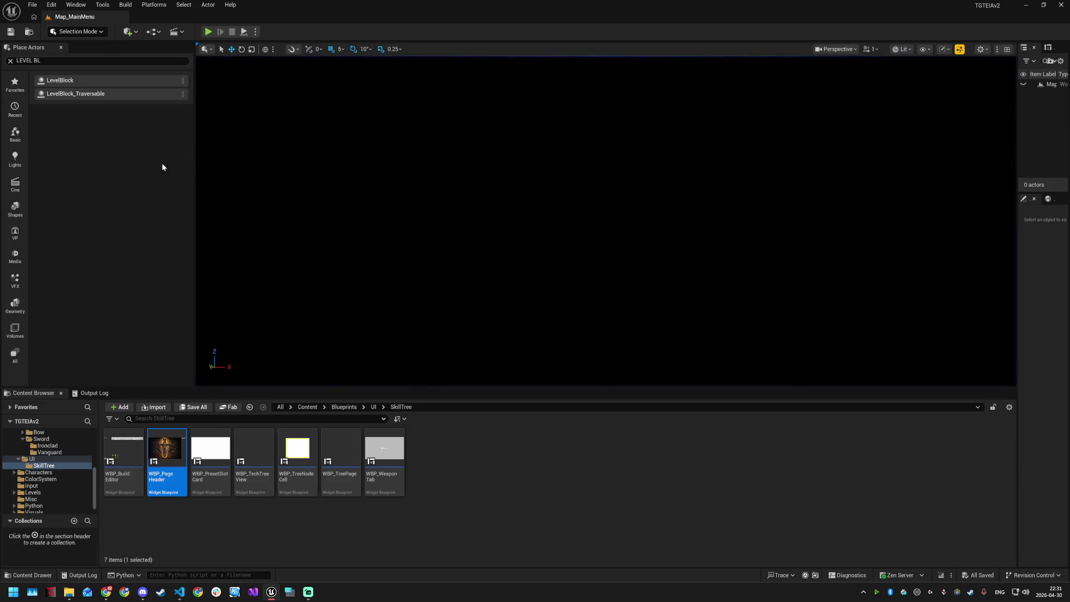
Step: Open Map_Arena via File > Open Level and select the LevelBlock30 floor slab
left_click(33, 4)
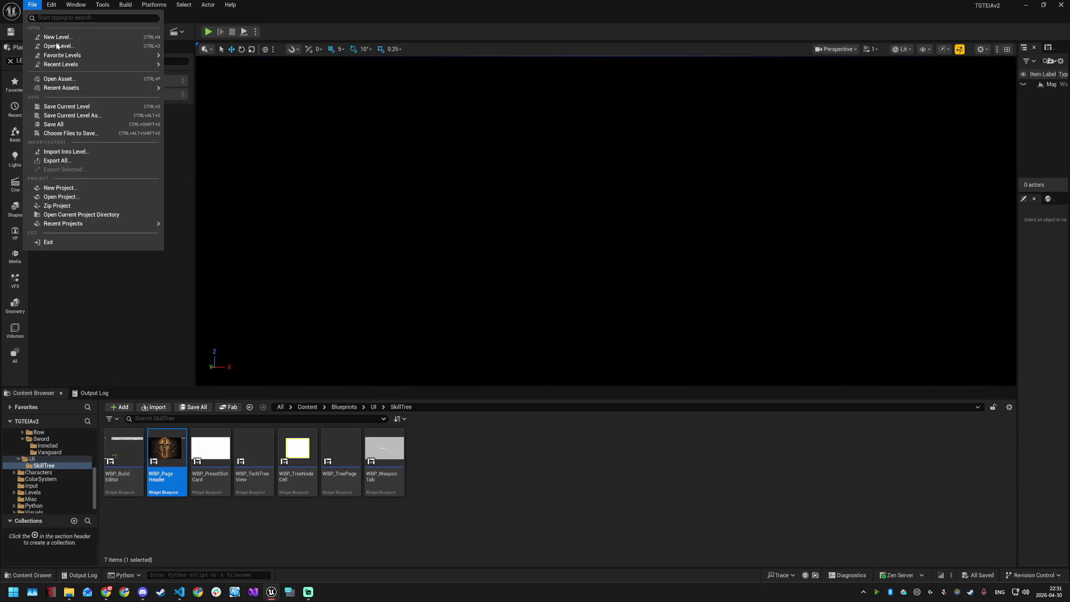
mouse_move(71, 64)
left_click(184, 80)
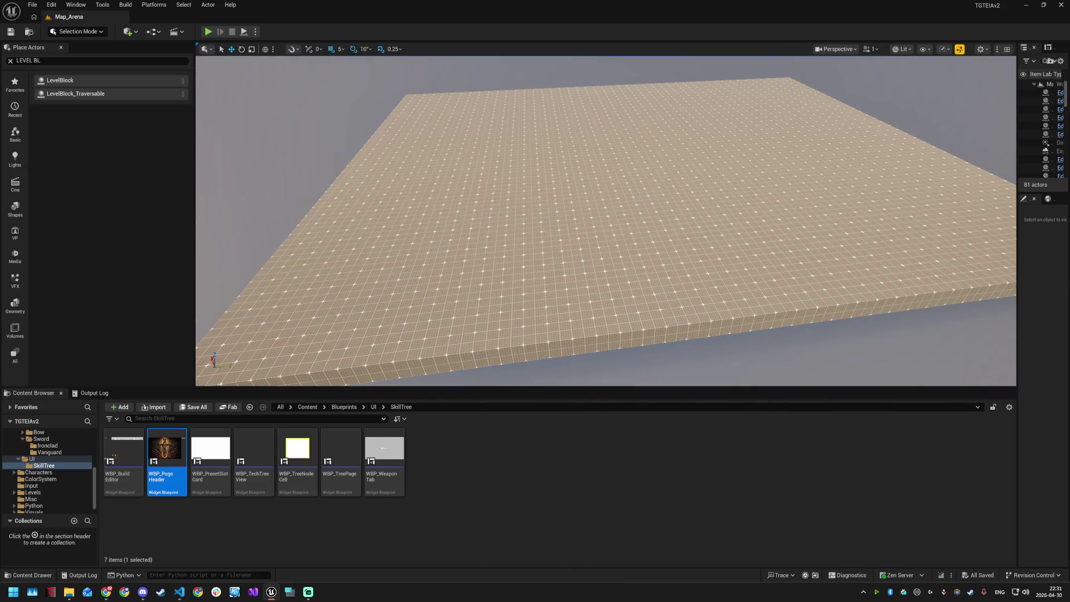
left_click(605, 223)
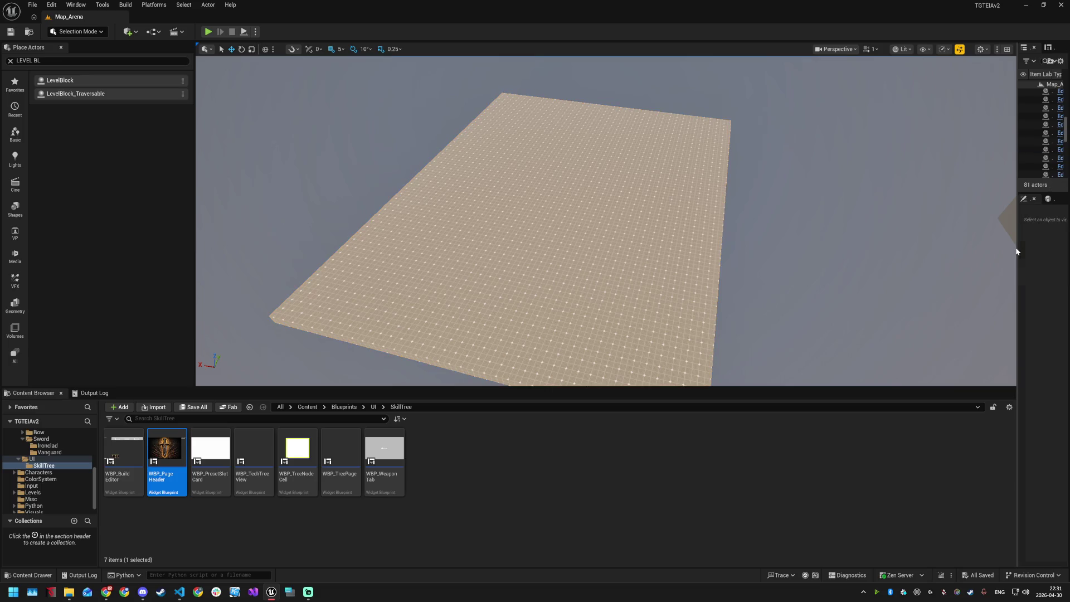
left_click_drag(1018, 251, 846, 245)
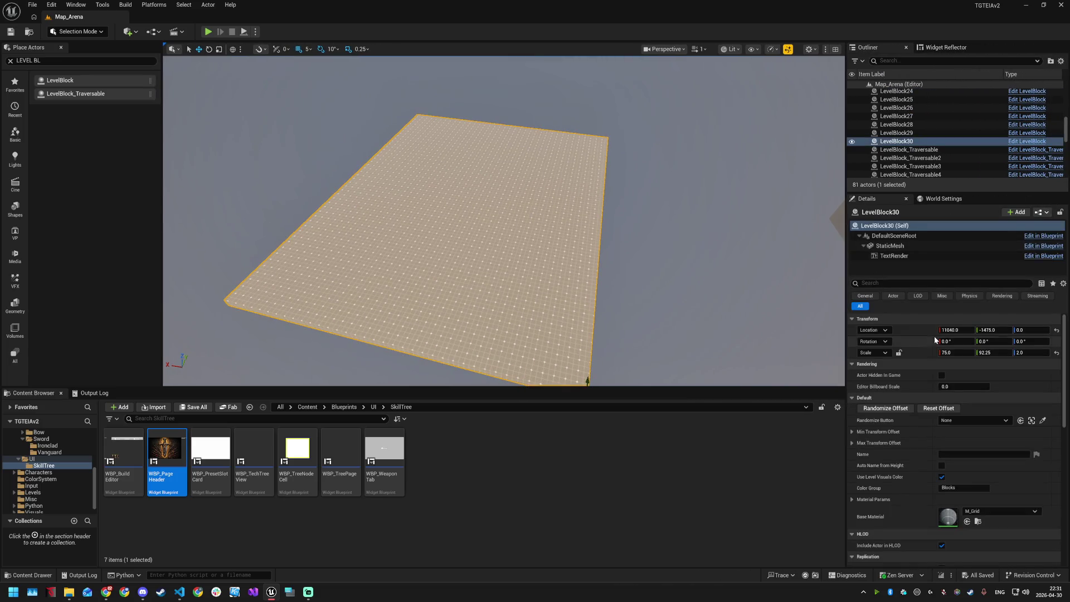
Step: Scale the LevelBlock30 floor slab to 120 on X and Y
left_click(953, 352)
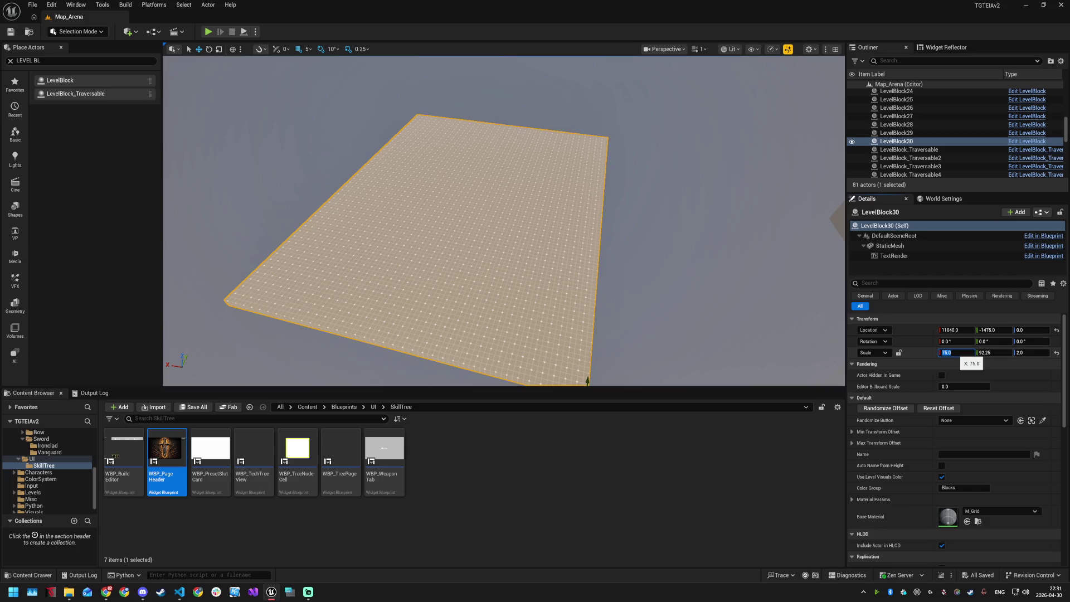
type("100")
key("Return")
left_click(994, 352)
type("100")
key("Return")
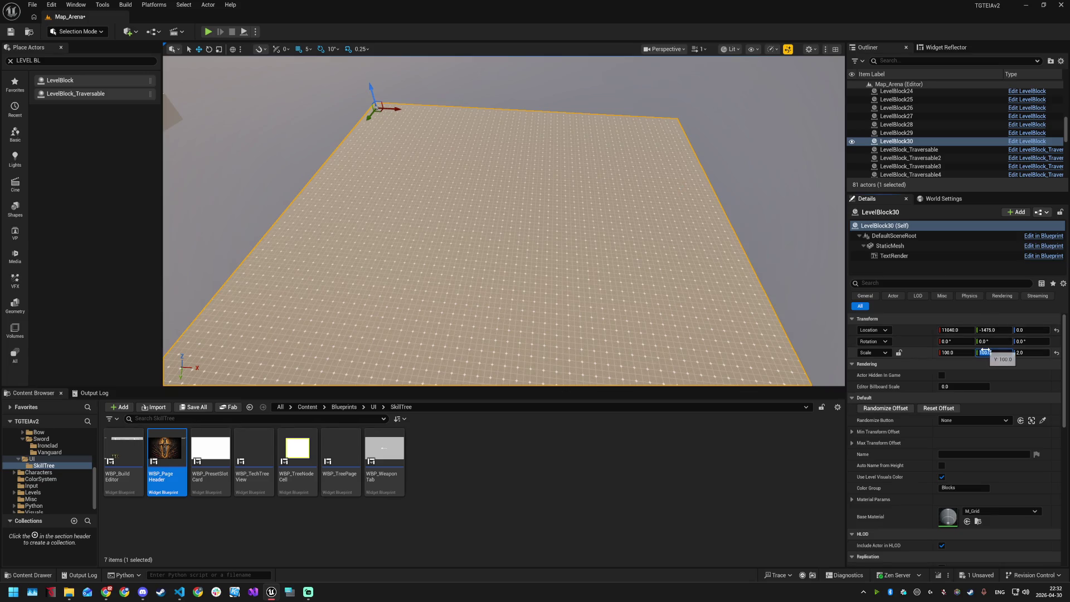
left_click(948, 352)
type("120")
key("Return")
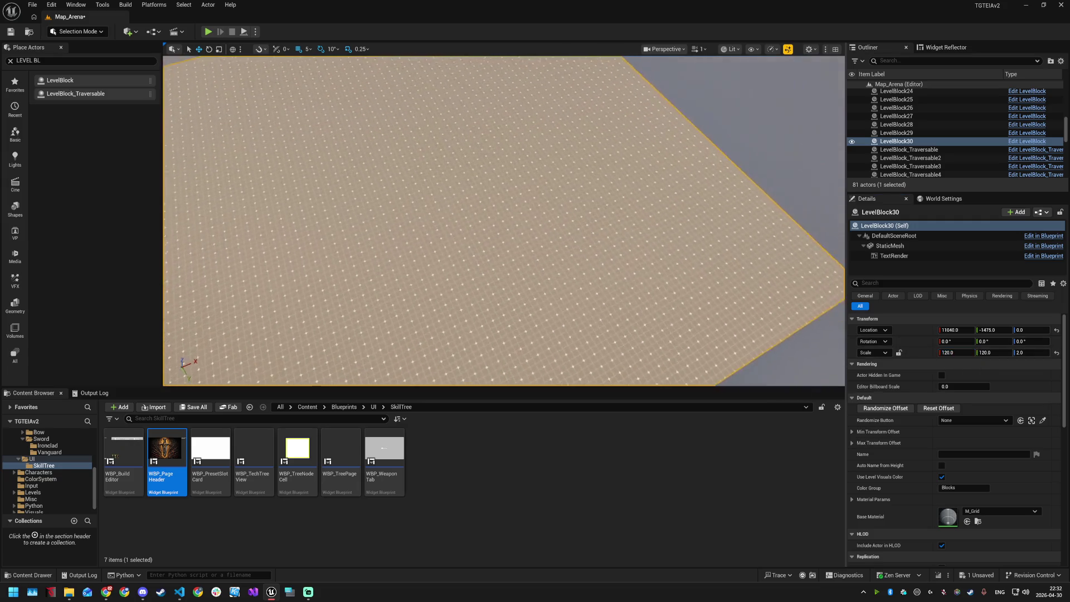
Step: Drop a new LevelBlock onto the floor and stretch it along Y
mouse_move(501, 223)
left_mouse_down()
mouse_move(479, 223)
mouse_move(491, 253)
left_mouse_up()
left_click_drag(757, 189, 784, 187)
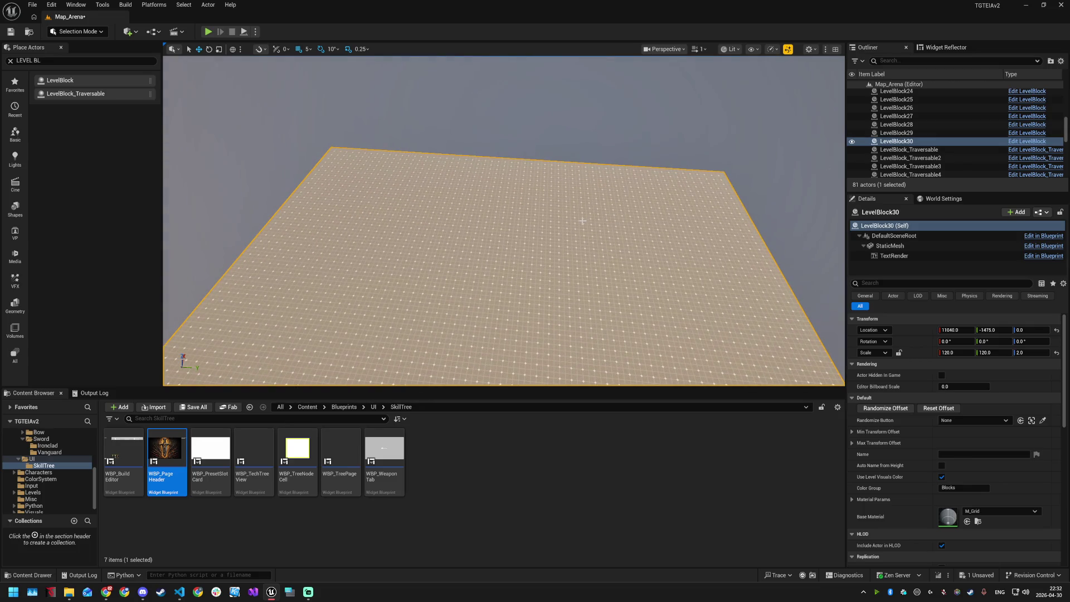
left_click_drag(595, 229, 479, 237)
mouse_move(55, 81)
left_mouse_down()
mouse_move(484, 191)
mouse_move(493, 205)
left_mouse_up()
key("r")
left_click_drag(509, 213, 723, 254)
Step: Set the new block's X, Y and Z scale to 50 in Details
left_click(995, 352)
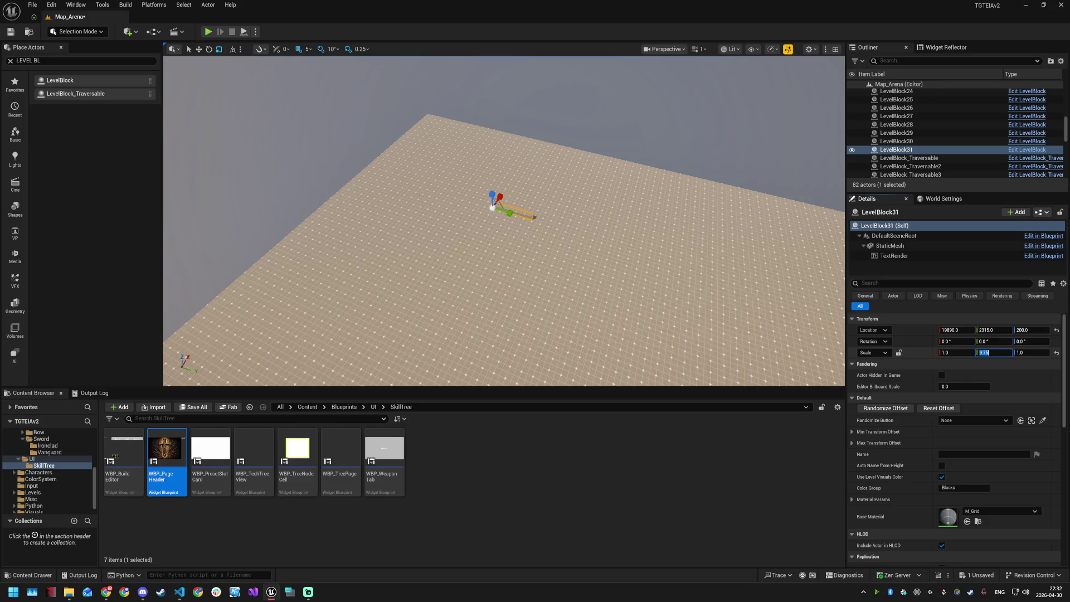
type("0")
key("Return")
left_click(959, 352)
type("50")
key("Return")
left_click(1014, 353)
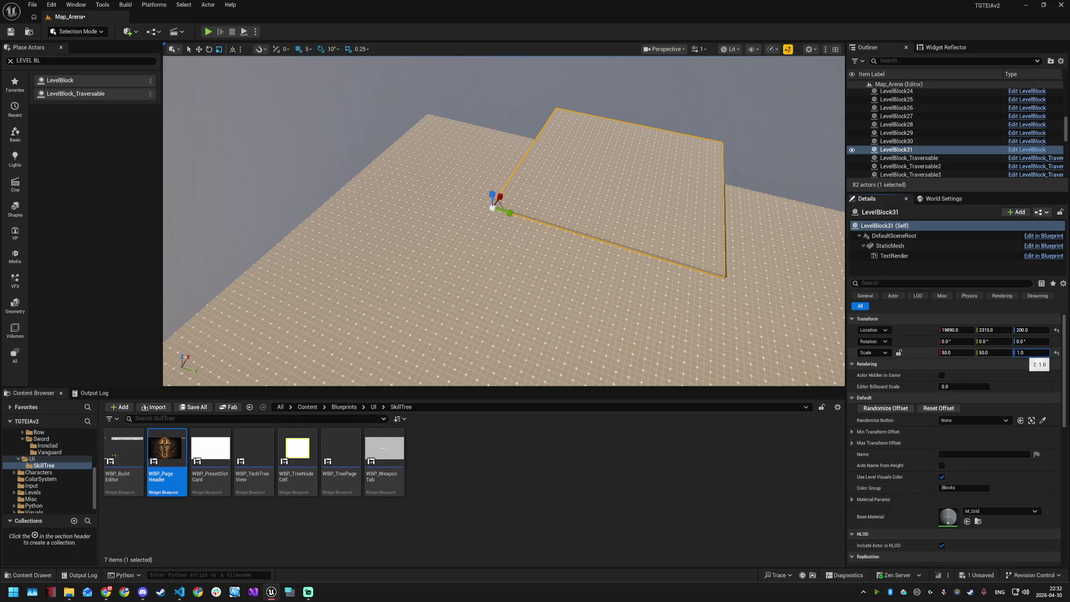
type("50")
key("Return")
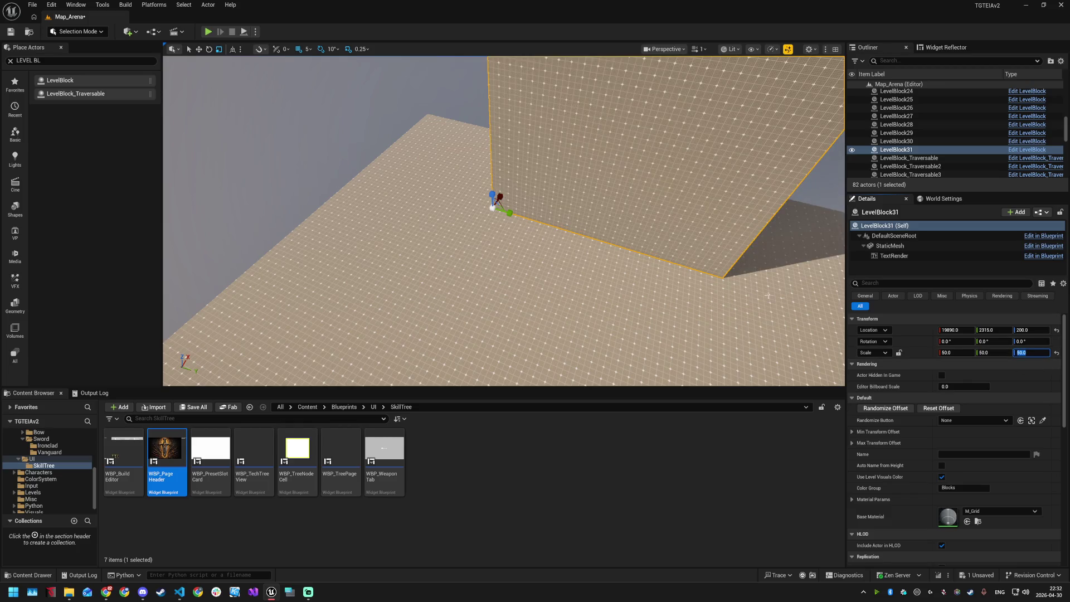
Step: Trim the block's height and X depth with the scale gizmo, then slide the pillar to the floor's side
left_click_drag(404, 301, 404, 332)
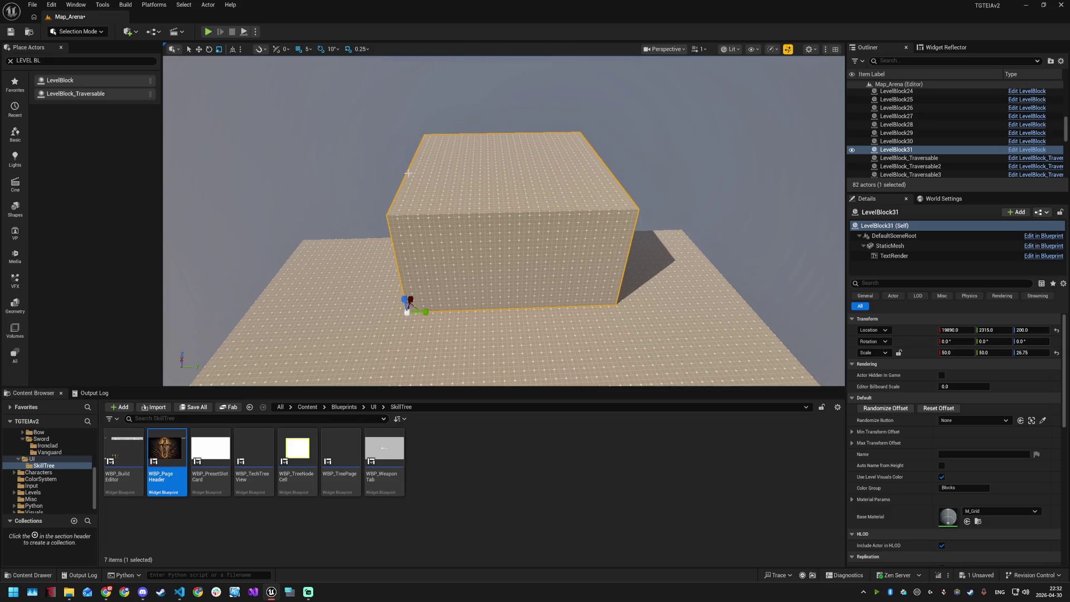
left_click_drag(414, 296, 472, 153)
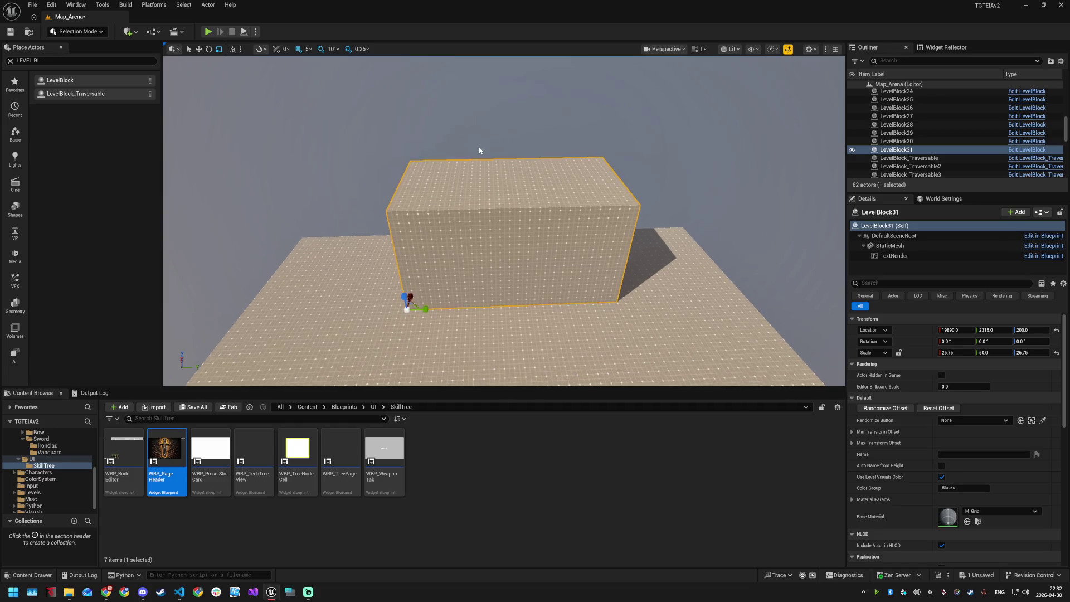
left_click_drag(526, 228, 502, 228)
key("e")
key("w")
mouse_move(447, 291)
left_mouse_down()
mouse_move(456, 253)
mouse_move(469, 273)
mouse_move(455, 272)
mouse_move(535, 194)
left_mouse_up()
key("e")
key("r")
key("e")
key("r")
key("w")
mouse_move(467, 274)
left_mouse_down()
mouse_move(747, 290)
mouse_move(633, 283)
left_mouse_up()
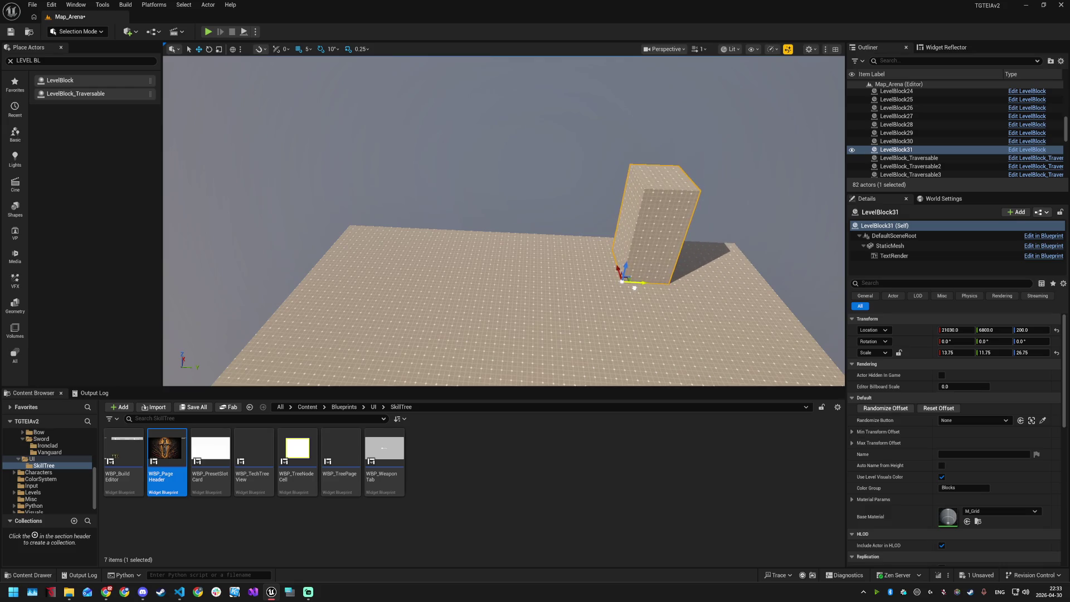
Step: Duplicate the pillar to the opposite side and add a 13.75 × 49.75 × 11 wall joining them
mouse_move(605, 196)
left_mouse_down("alt")
mouse_move(328, 189)
mouse_move(390, 190)
left_mouse_up("alt")
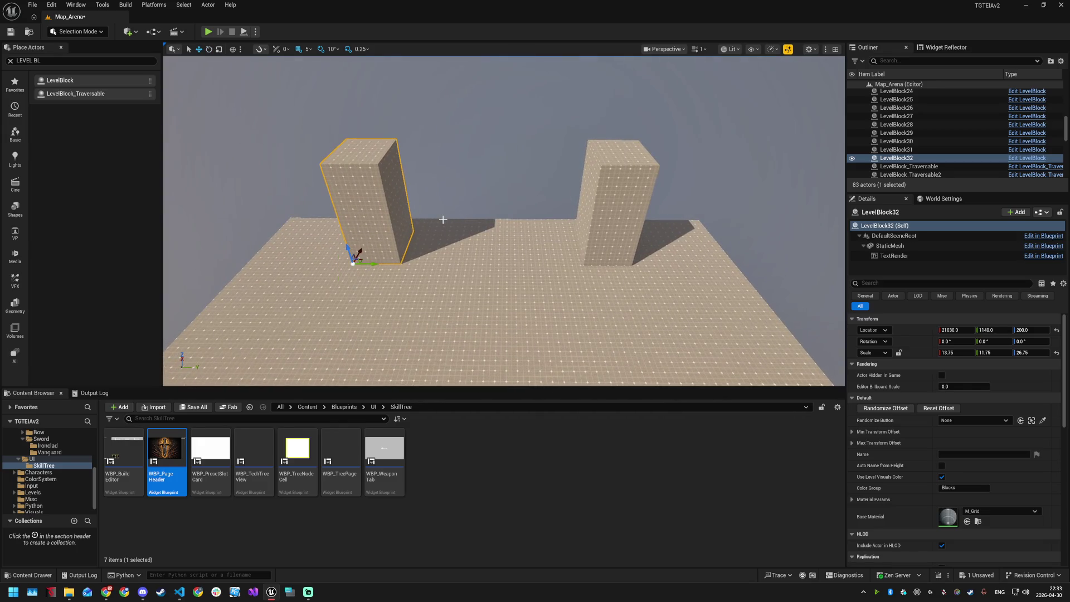
mouse_move(373, 264)
left_mouse_down("alt")
mouse_move(438, 252)
mouse_move(485, 264)
left_mouse_up("alt")
key("e")
key("r")
key("e")
key("r")
key("ctrl+z")
key("ctrl+y")
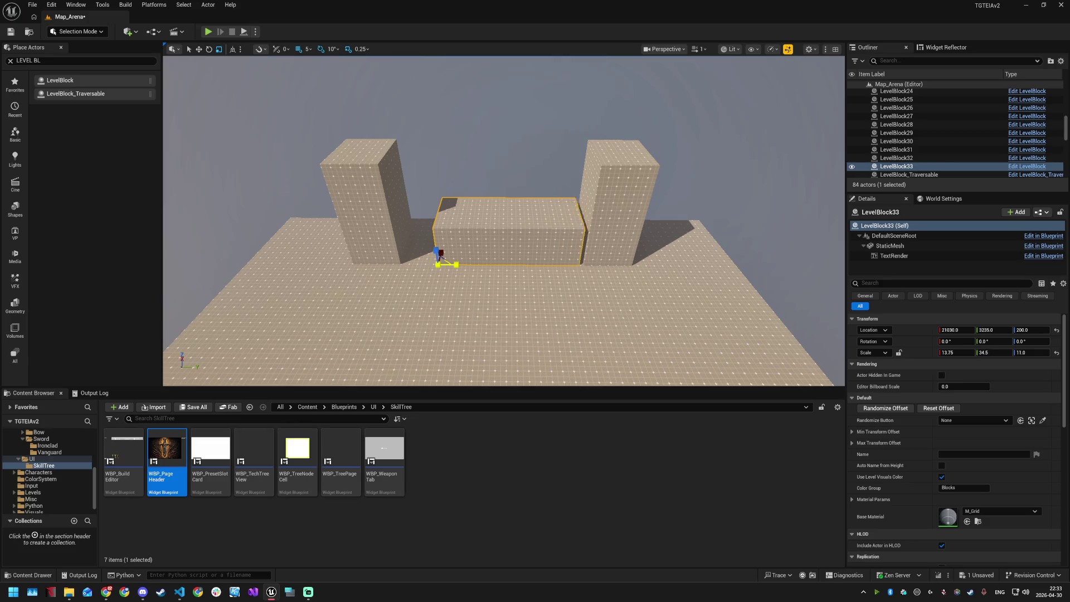
key("w")
left_click_drag(454, 263, 370, 266)
key("e")
key("w")
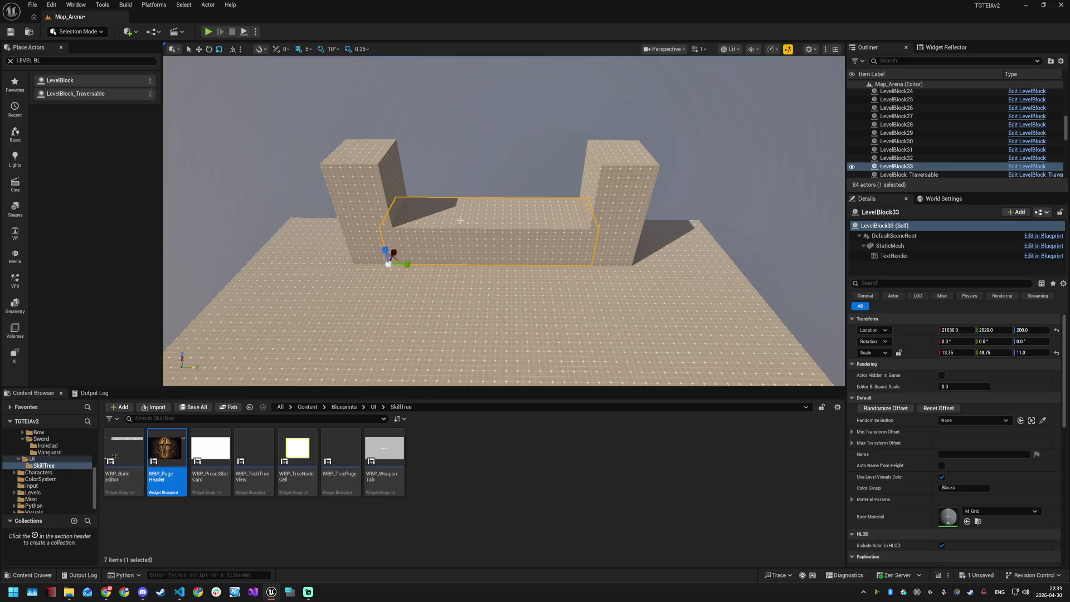
left_click(477, 292)
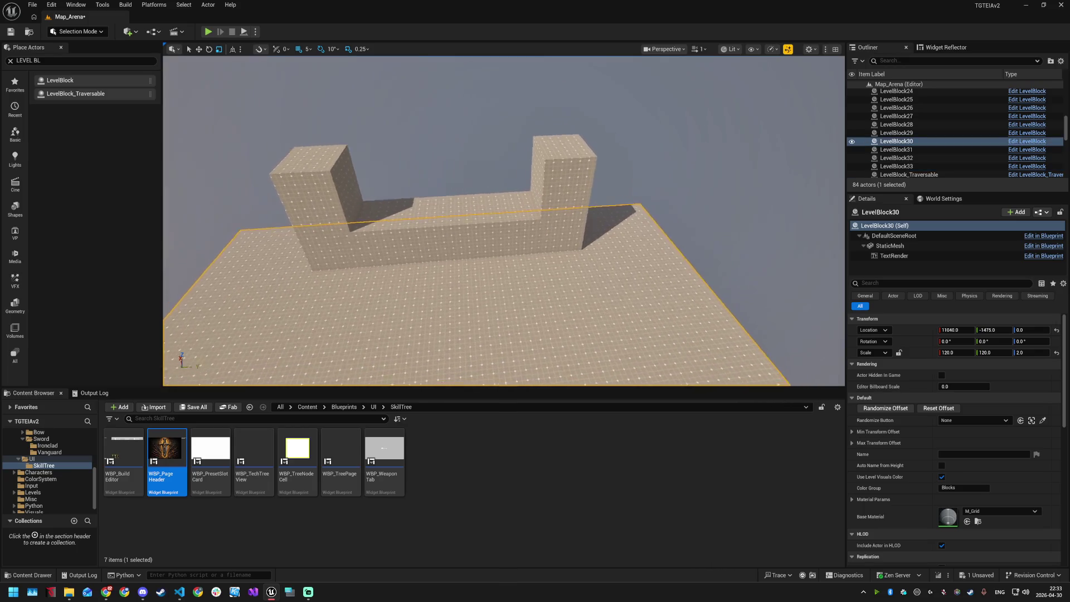
Step: Duplicate the right-hand pillar and place the copy beside the original
left_click_drag(502, 250, 396, 257)
left_click(510, 266)
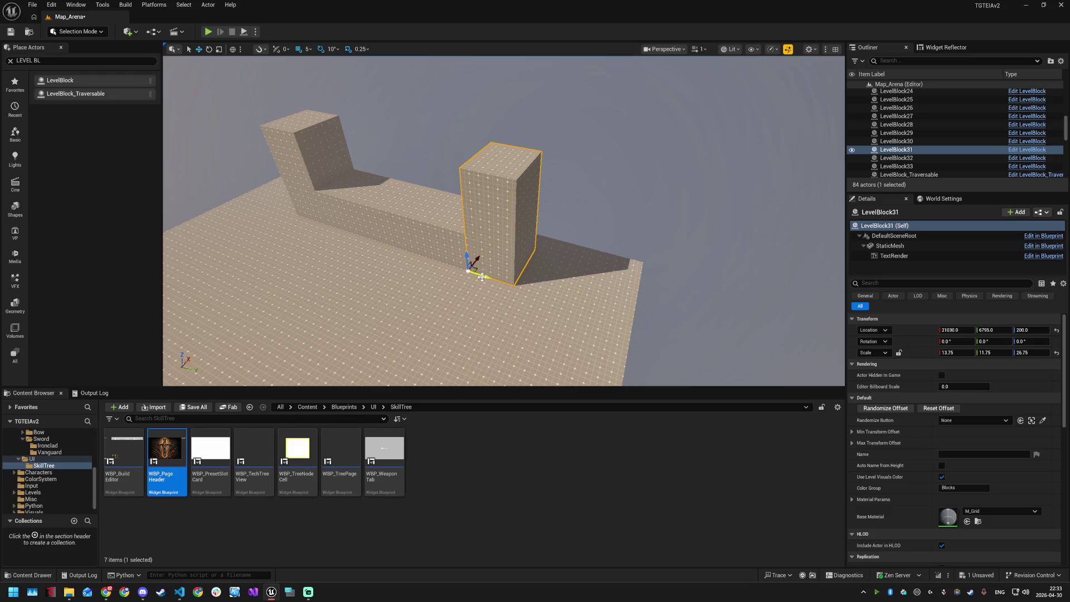
key("ctrl+d")
mouse_move(482, 276)
left_mouse_down()
mouse_move(538, 287)
mouse_move(523, 278)
left_mouse_up()
key("e")
key("r")
Step: Stretch the copy along Y into a shorter wall and angle the wall blocks off the pillar
key("w")
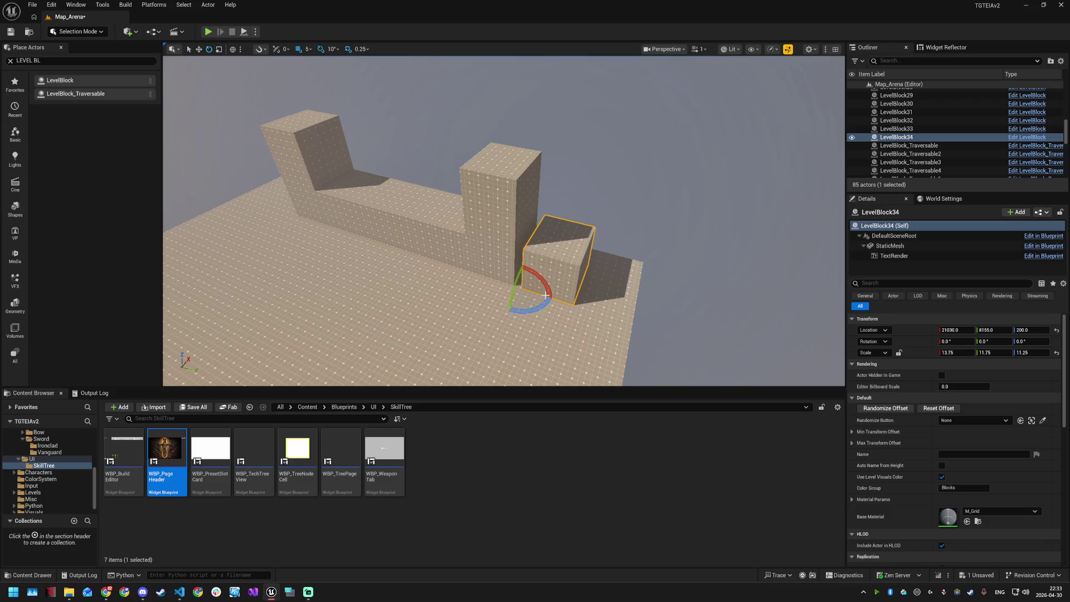
mouse_move(521, 284)
left_mouse_down()
mouse_move(613, 296)
mouse_move(530, 312)
mouse_move(562, 301)
mouse_move(237, 189)
mouse_move(349, 163)
mouse_move(346, 200)
mouse_move(371, 197)
mouse_move(362, 215)
mouse_move(296, 231)
mouse_move(378, 262)
mouse_move(359, 248)
mouse_move(371, 233)
mouse_move(377, 244)
mouse_move(375, 232)
left_mouse_up()
key("e")
key("e")
key("w")
key("e")
key("w")
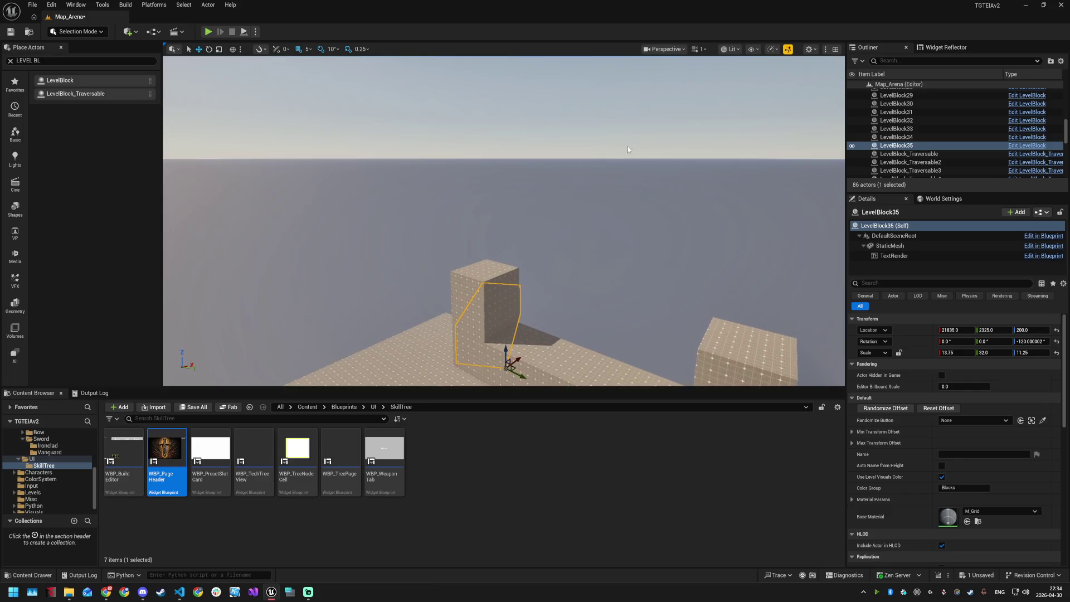
Step: Set the viewport camera speed to 3 and turn the angled wall LevelBlock35 to −140°
left_click(703, 50)
type("3")
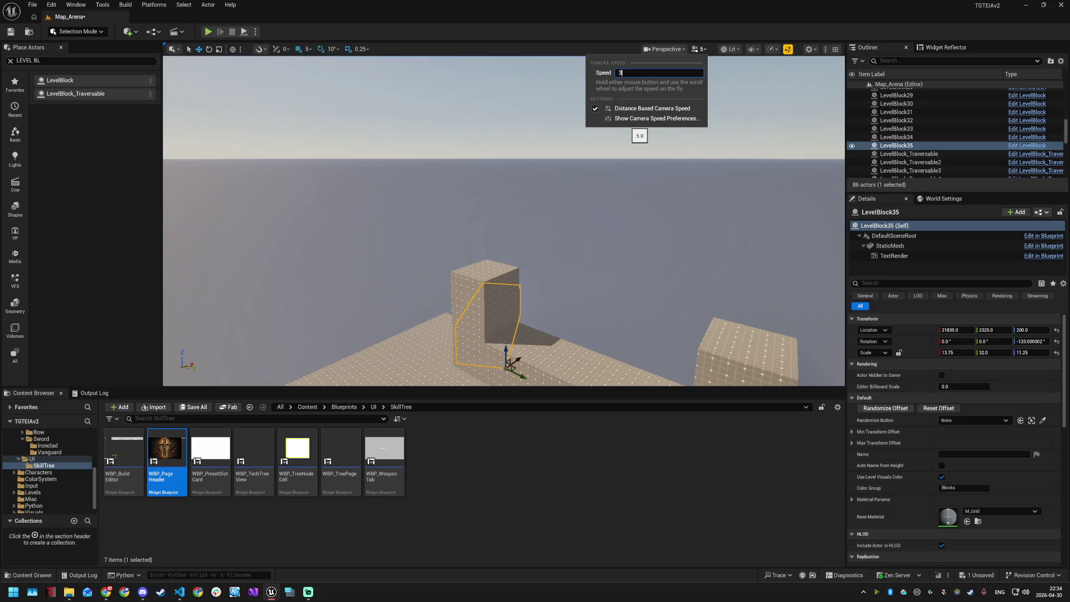
left_click(542, 163)
left_click_drag(542, 162, 542, 206)
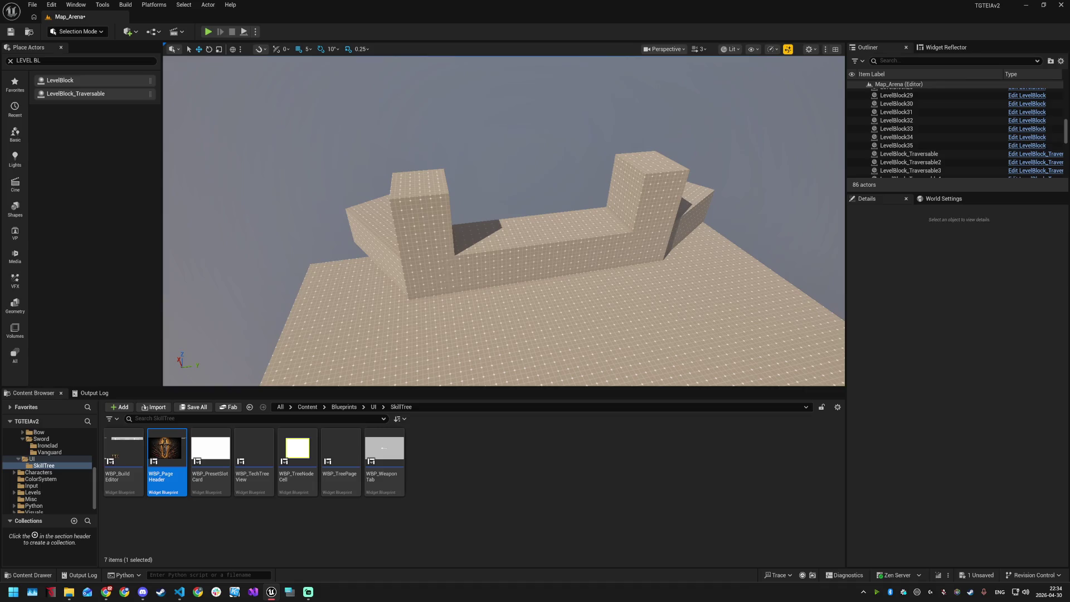
left_click(377, 248)
left_click_drag(428, 286, 449, 267)
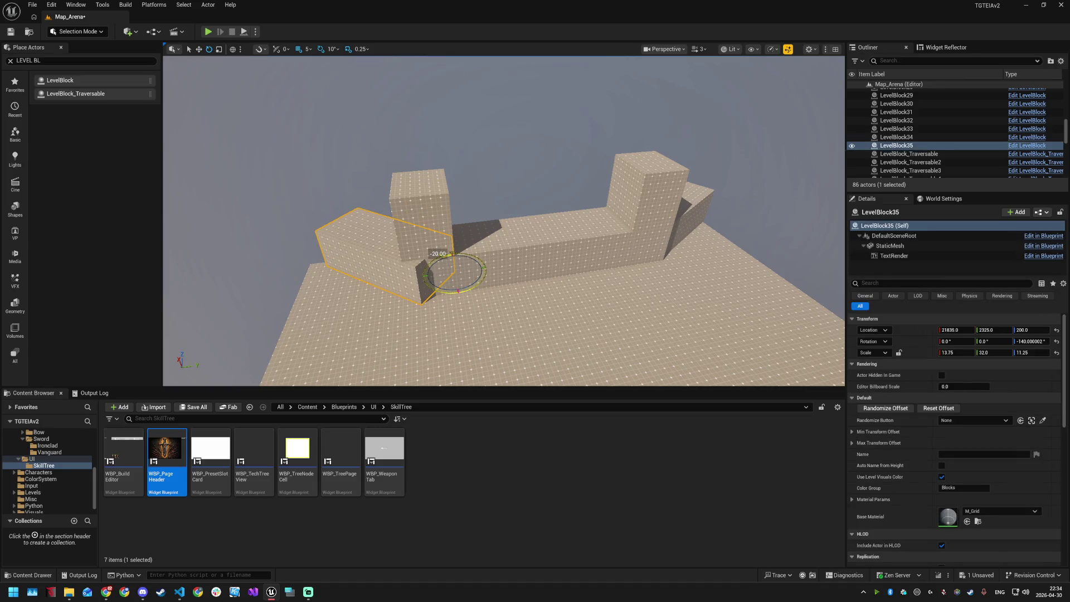